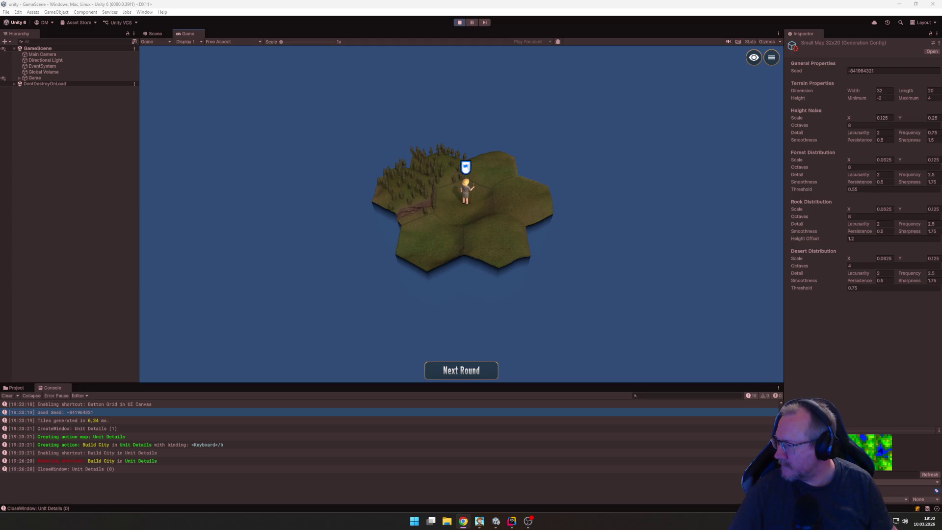
Step: Focus the running game and select the Settler to show its details with 4/4 movement points
click(466, 211)
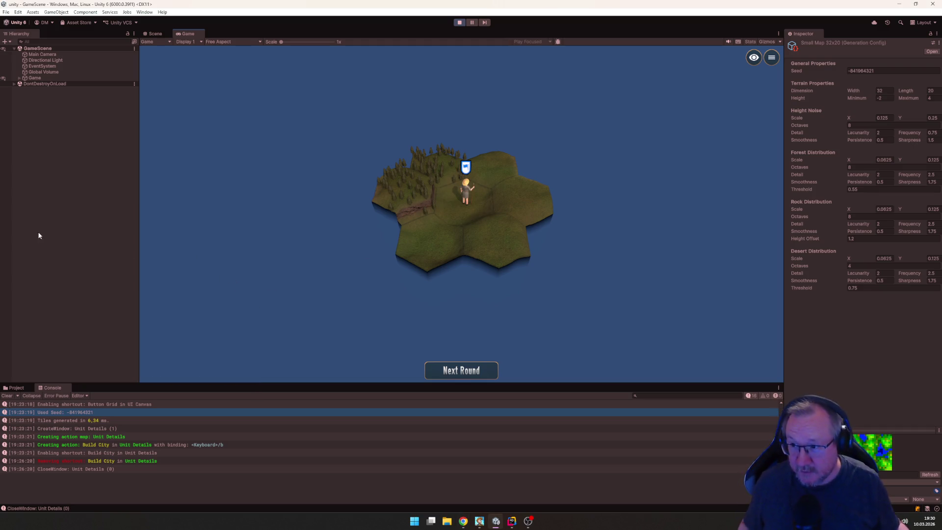
key(alt+Tab)
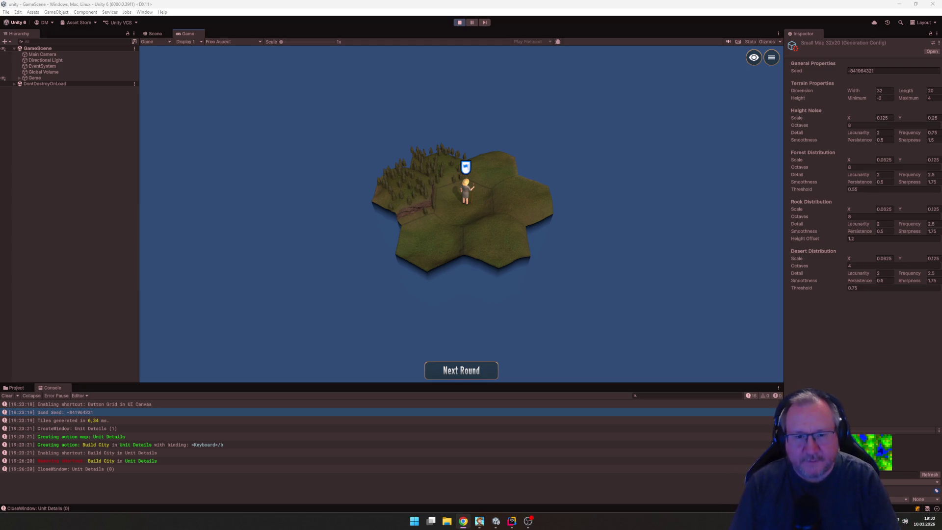
click(466, 196)
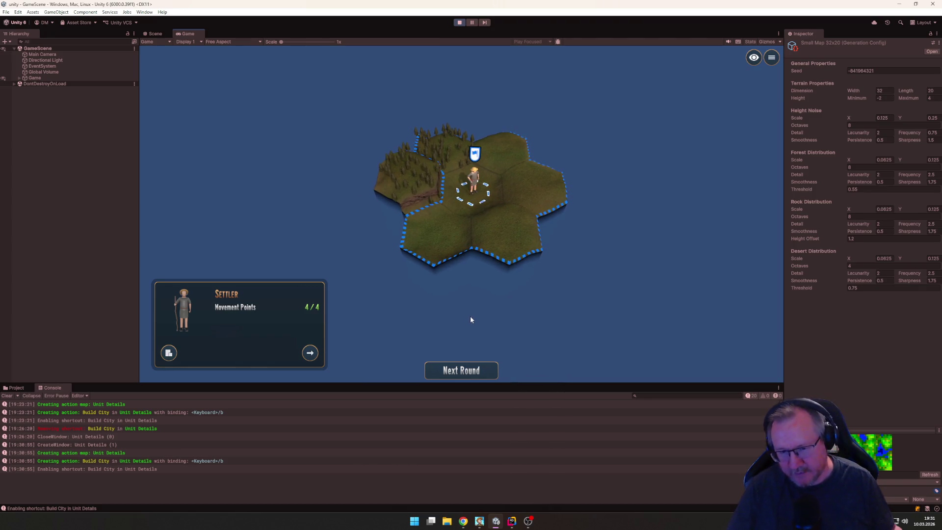
Step: Build a city with the settler using B and name it 'Berlin'
key(b)
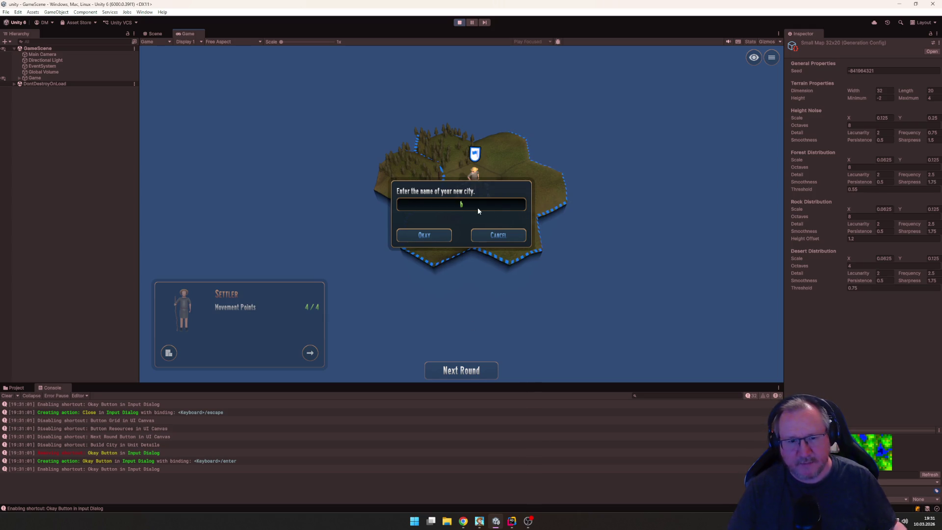
click(478, 208)
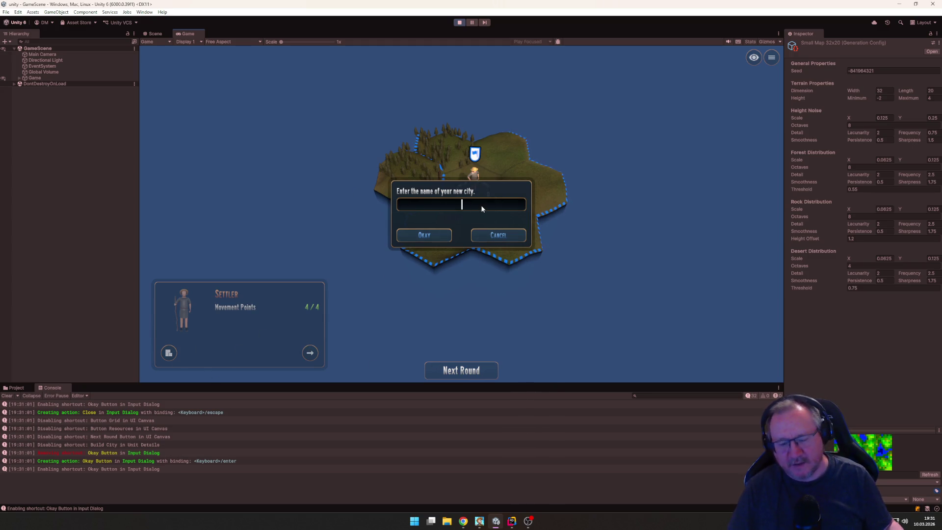
text(Berlin)
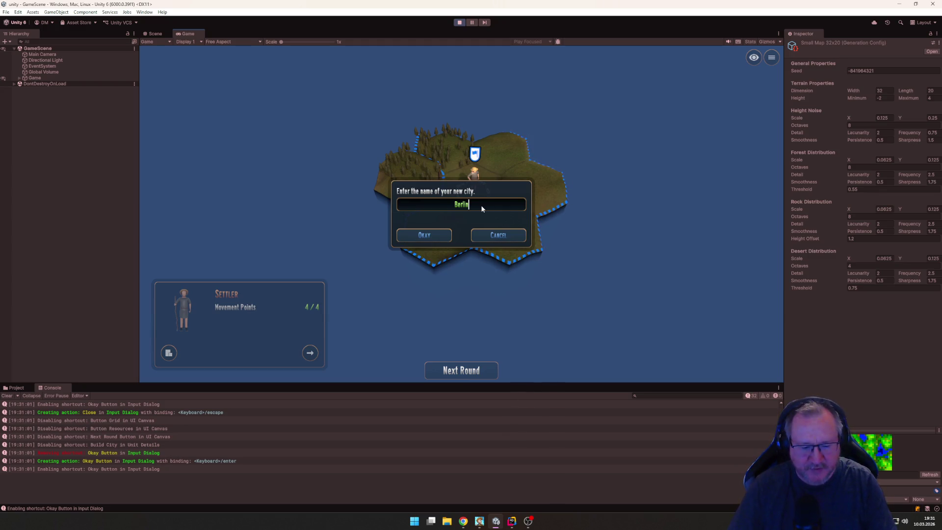
key(Return)
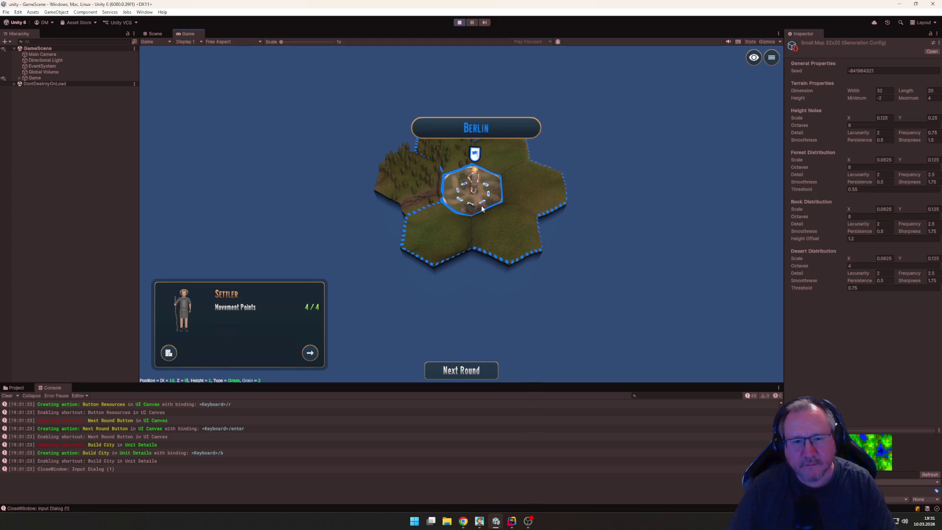
Step: Move the settler onto the neighbouring hex beside Berlin
scroll(577, 265, up, 3)
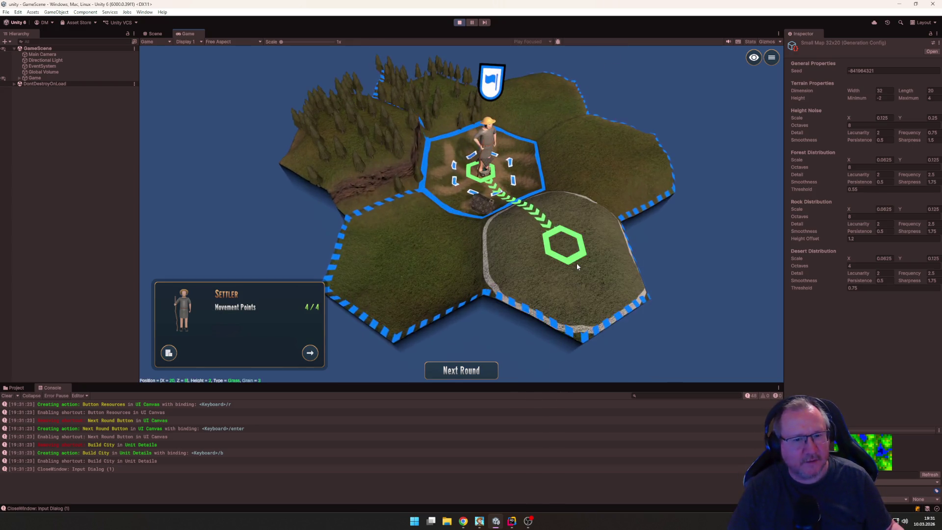
click(577, 266)
scroll(546, 230, down, 3)
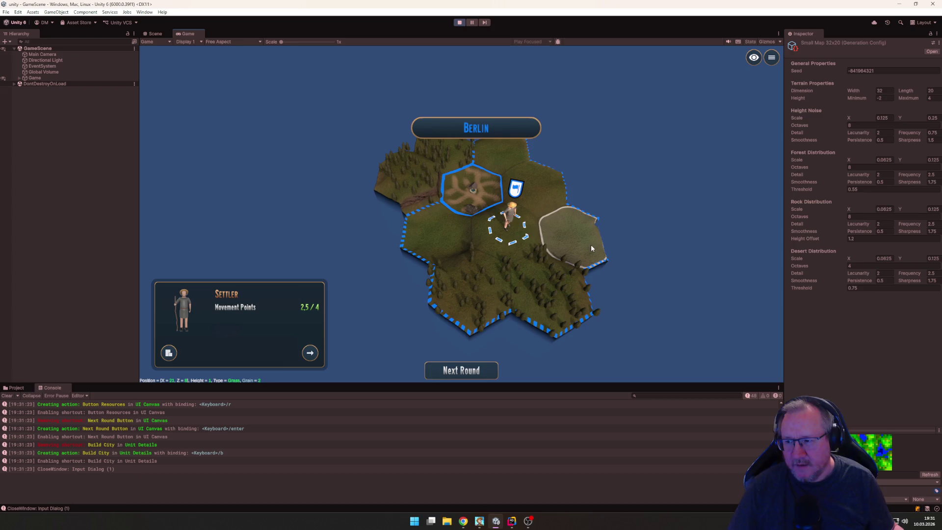
scroll(615, 256, down, 2)
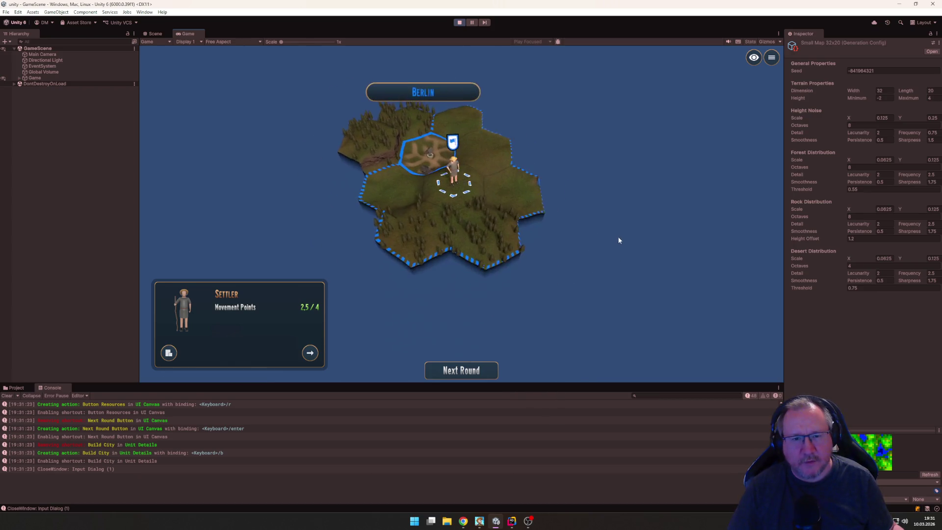
scroll(618, 239, up, 2)
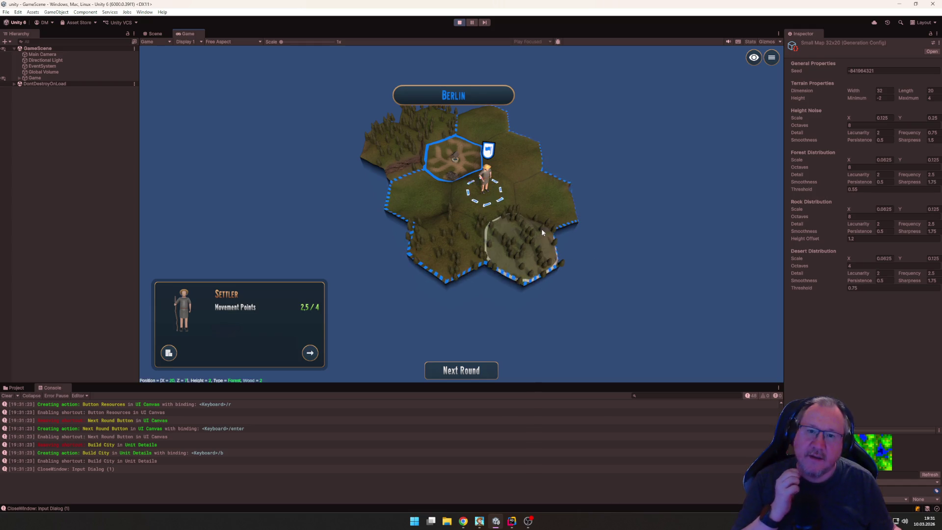
scroll(575, 197, down, 2)
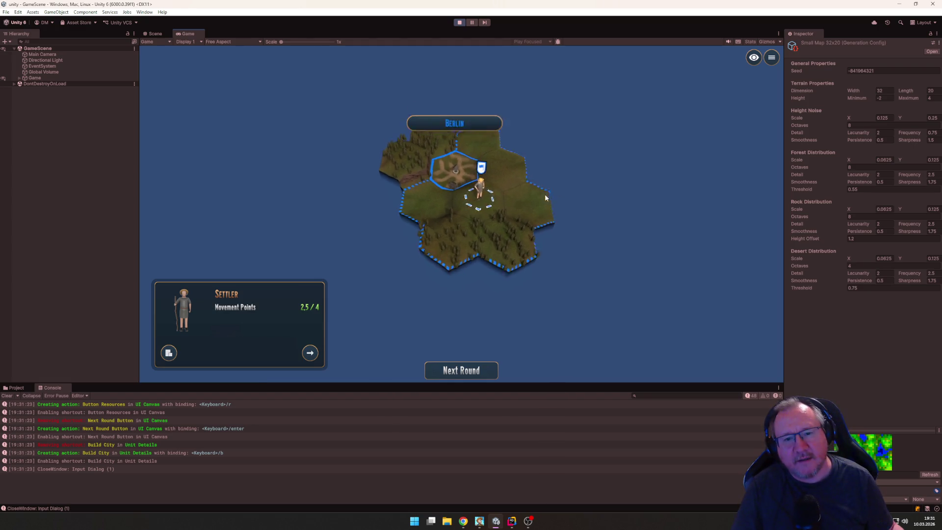
scroll(546, 197, up, 3)
scroll(546, 197, down, 3)
scroll(556, 196, up, 1)
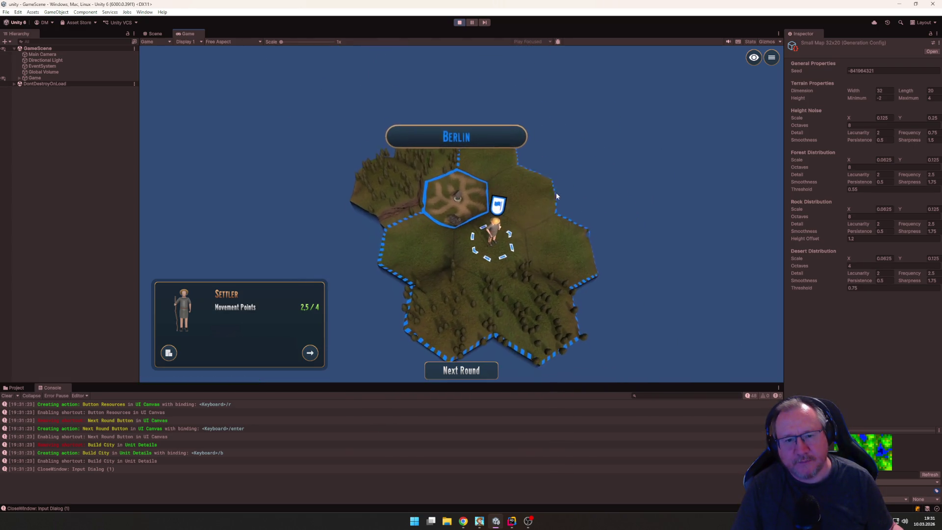
scroll(557, 196, down, 1)
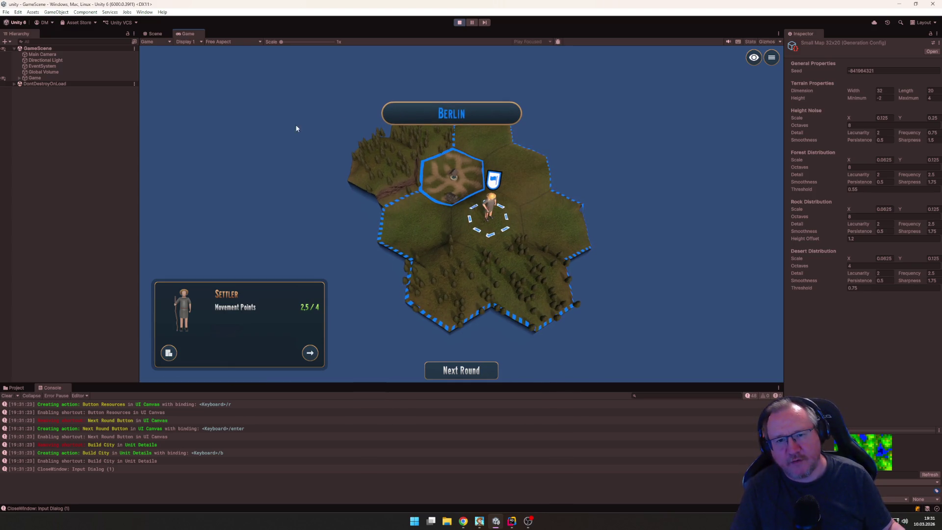
scroll(642, 235, down, 2)
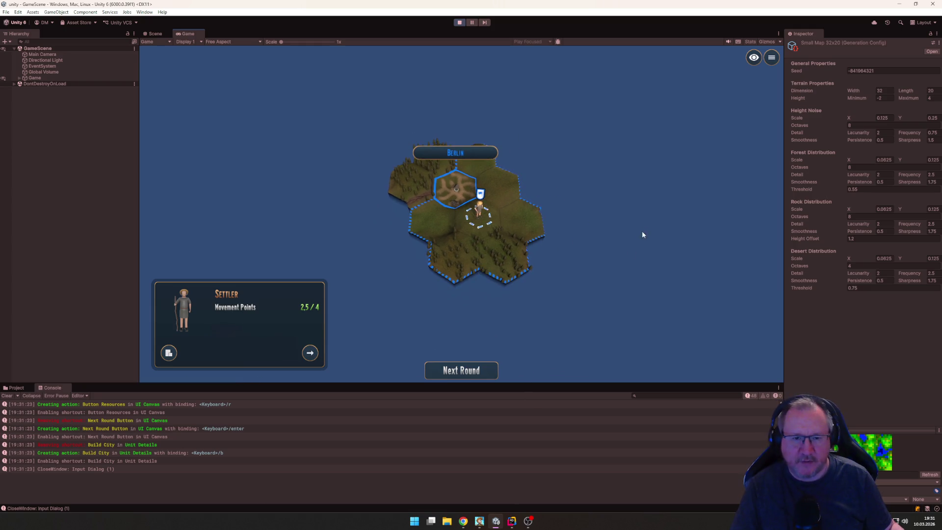
Step: Deselect the settler, then reselect it to see 2.5/4 movement points left
click(456, 156)
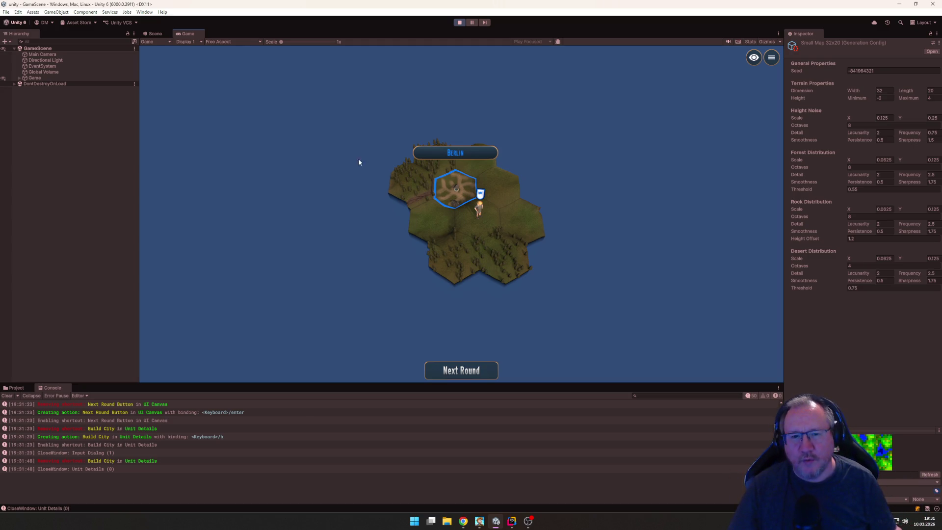
scroll(421, 221, up, 3)
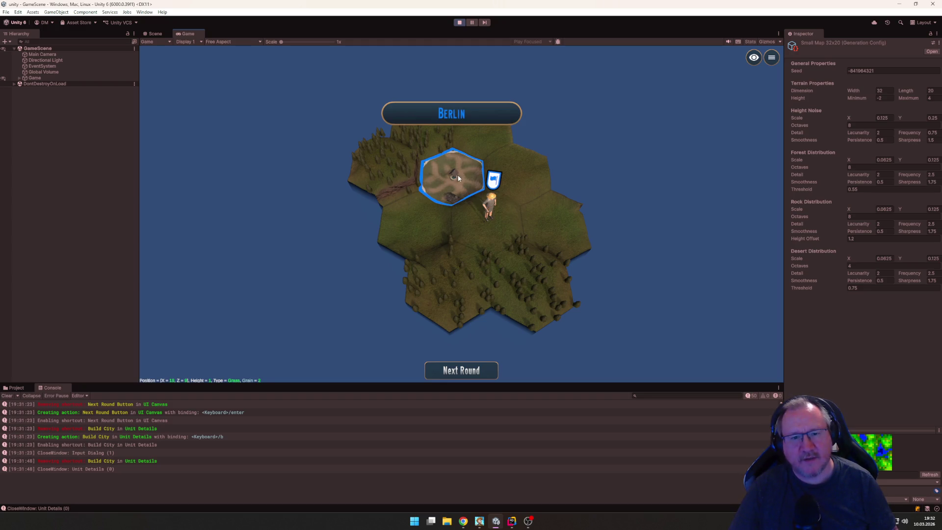
click(488, 209)
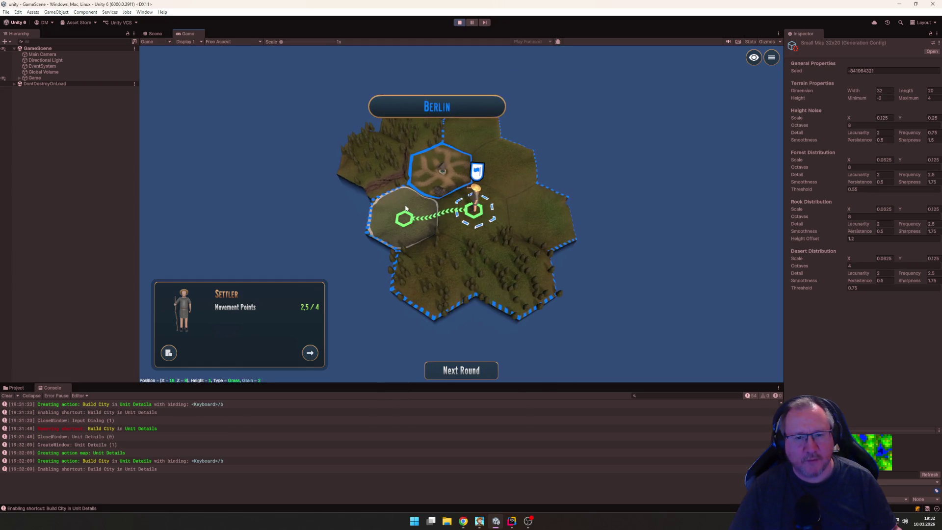
Step: Move the settler two hexes west and start the next round to restore its movement
click(387, 210)
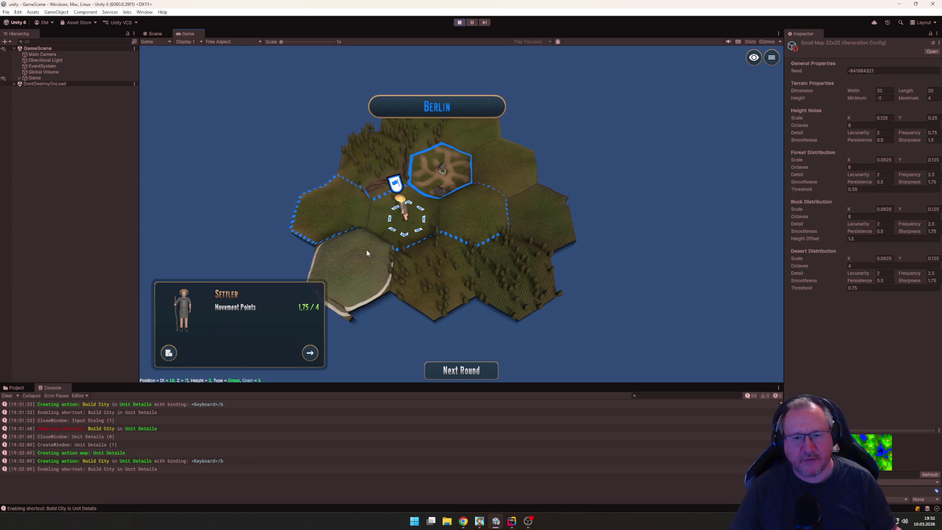
click(348, 216)
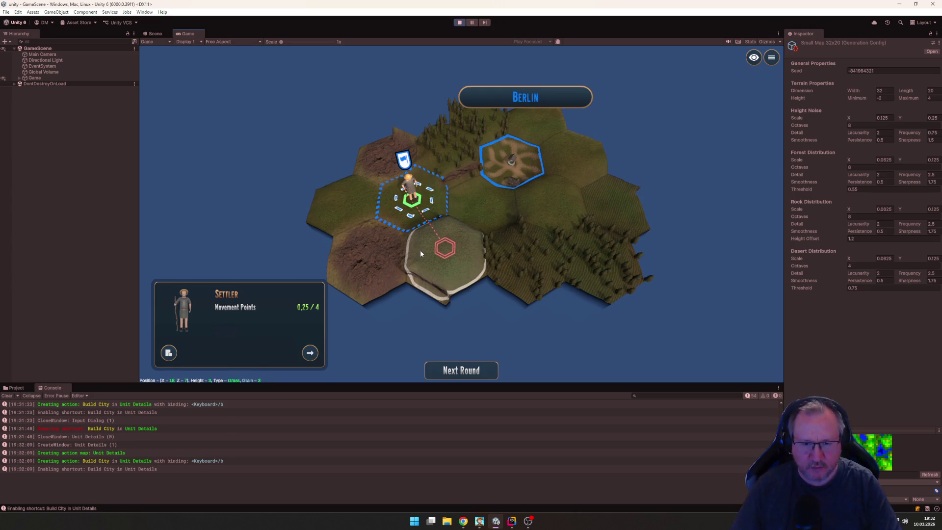
key(Return)
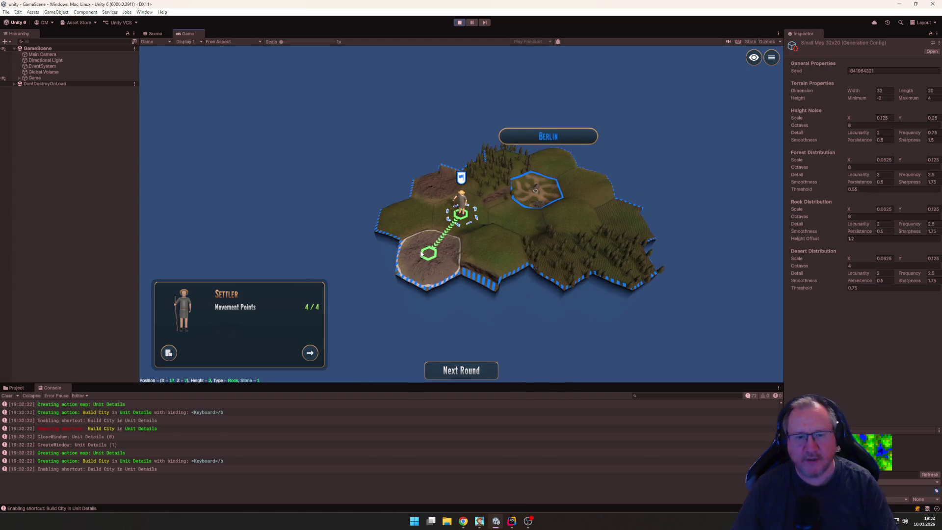
Step: Clear the settler's planned path, deselect it, and stop play mode
click(470, 210)
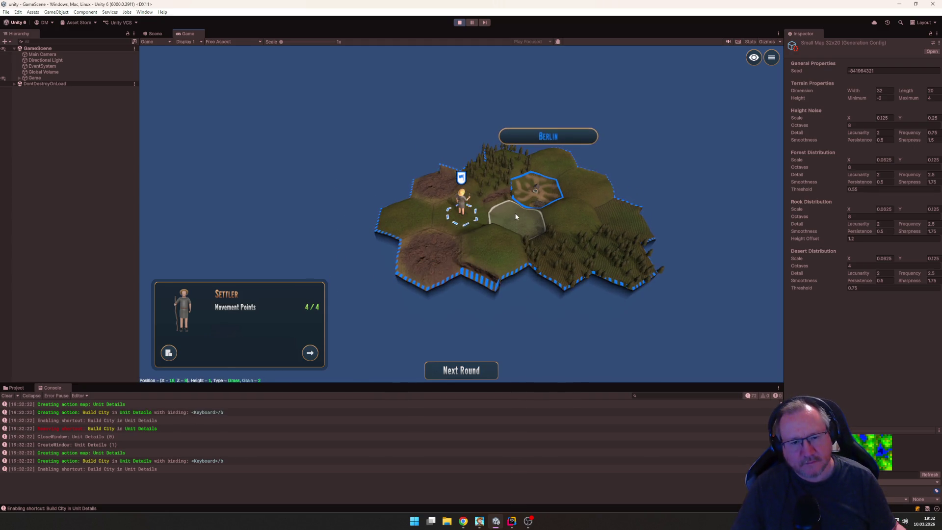
scroll(623, 231, up, 2)
key(w)
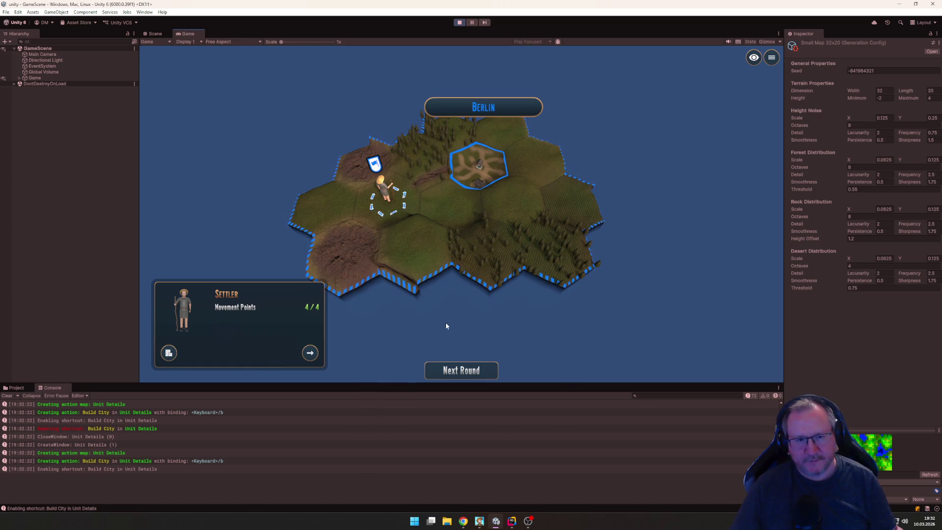
scroll(474, 327, down, 2)
scroll(459, 337, up, 2)
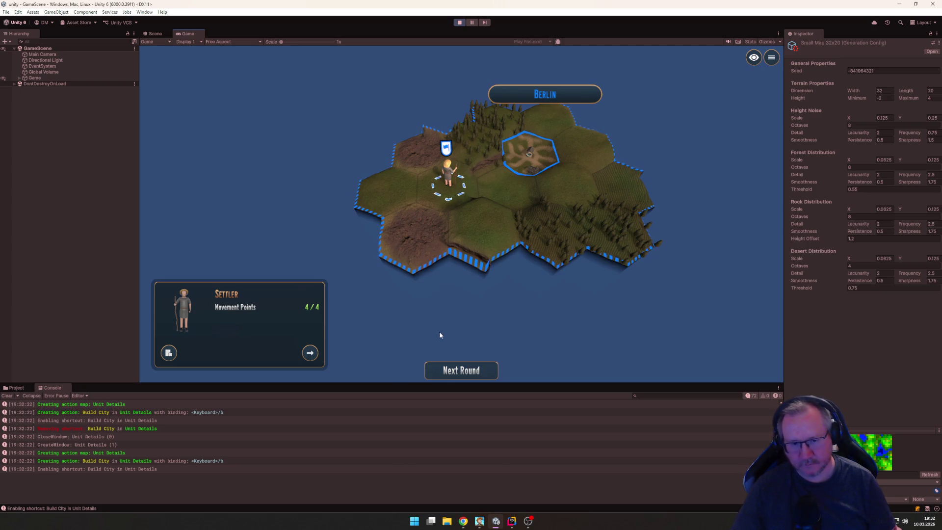
scroll(431, 304, up, 2)
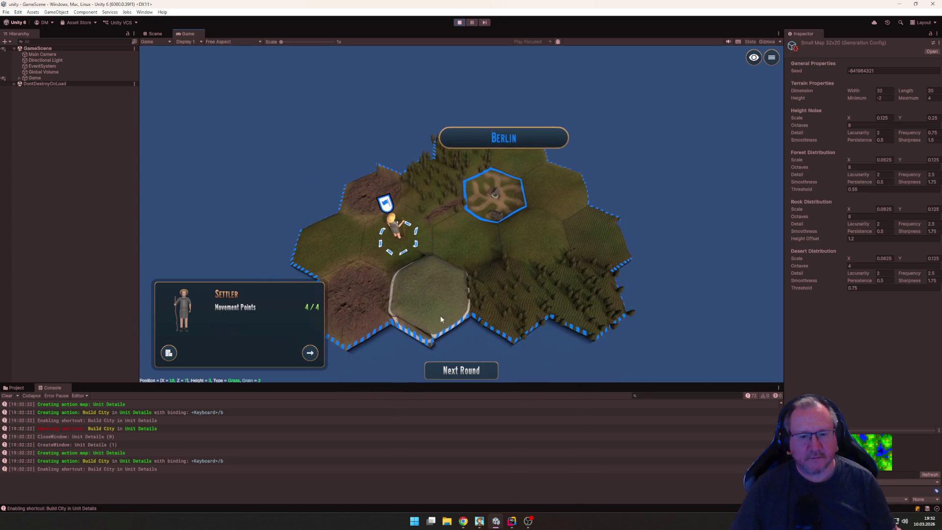
click(550, 356)
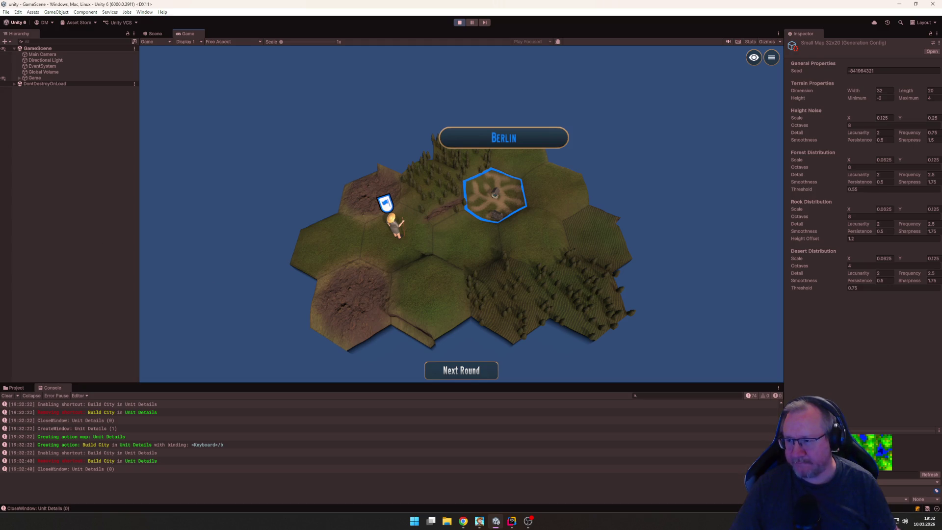
key(alt+Tab)
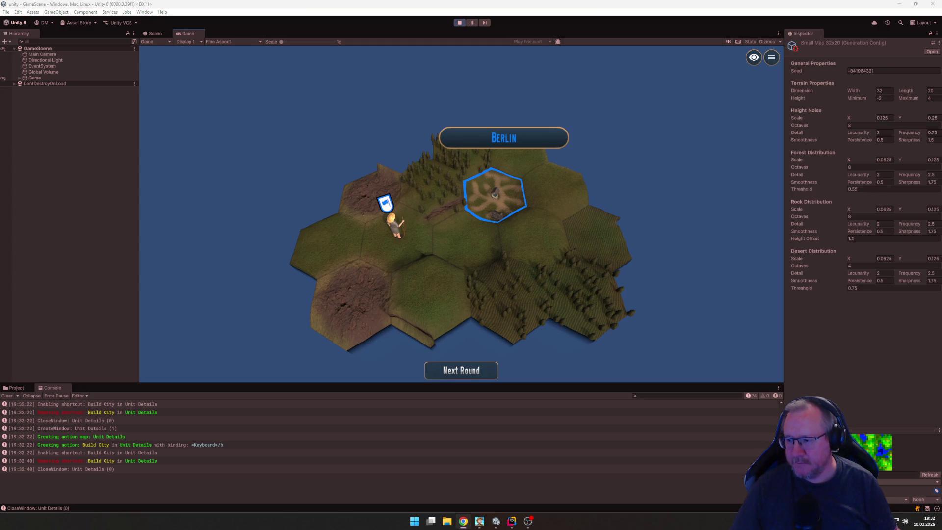
click(459, 22)
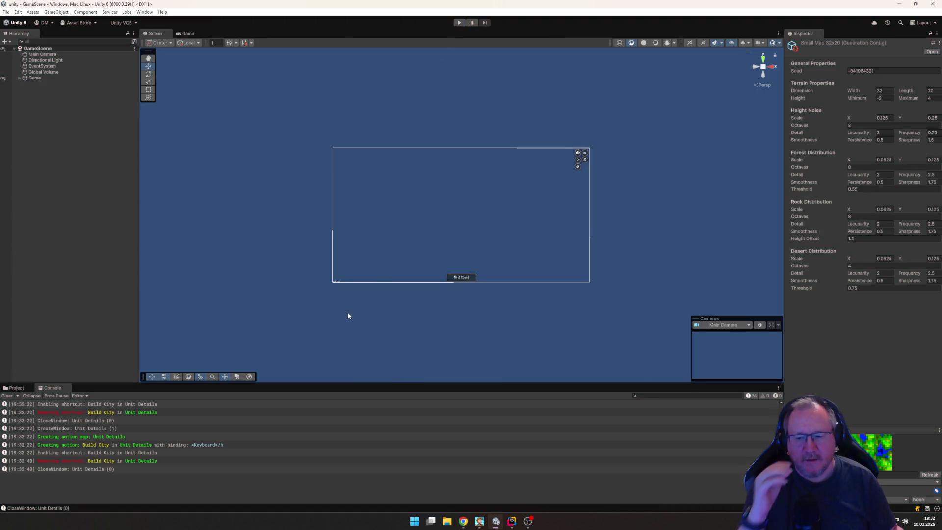
Step: Close GameManager.cs and expand the City scripts folder in the project tree
click(514, 525)
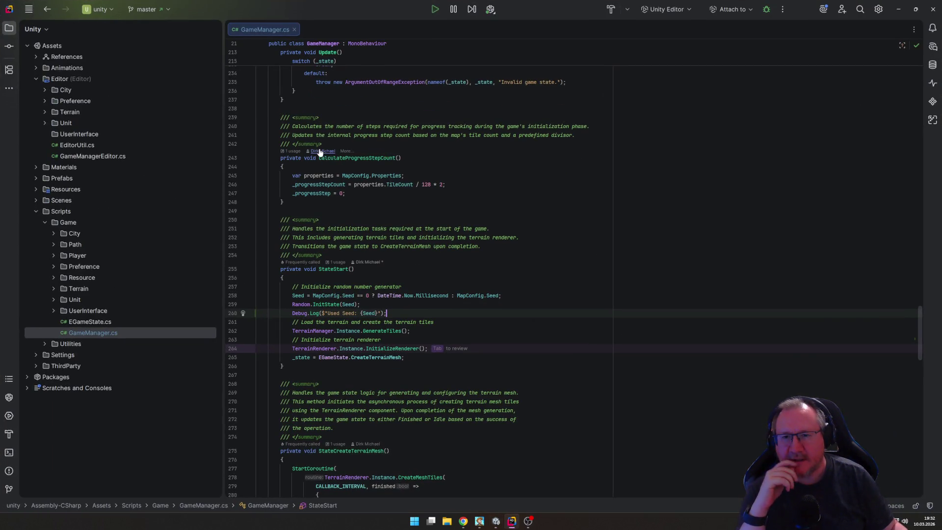
click(294, 30)
click(68, 223)
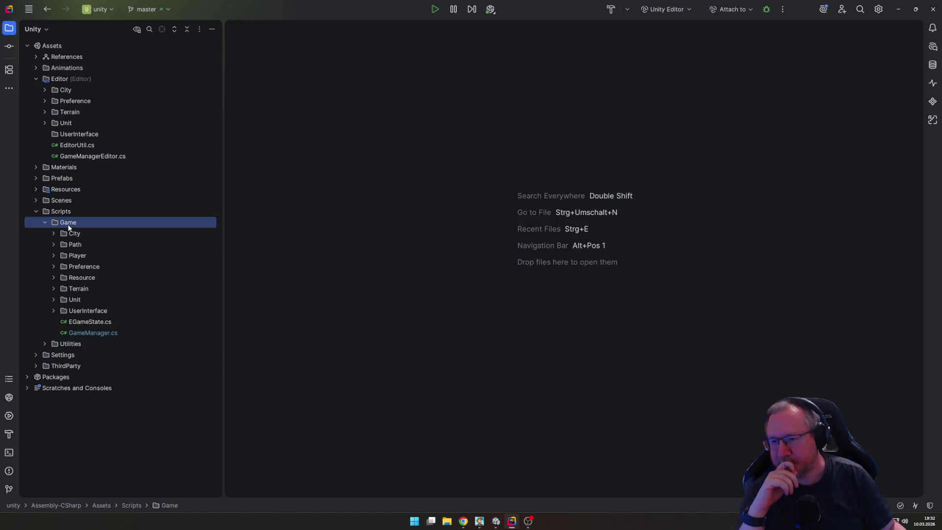
key(Up)
key(Up)
key(Up)
key(Down)
key(Down)
key(Down)
key(Down)
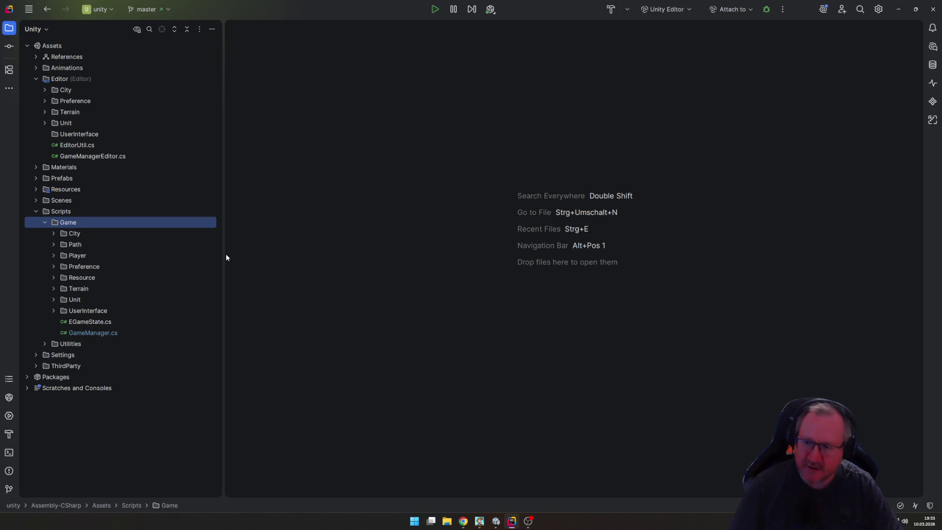
key(Down)
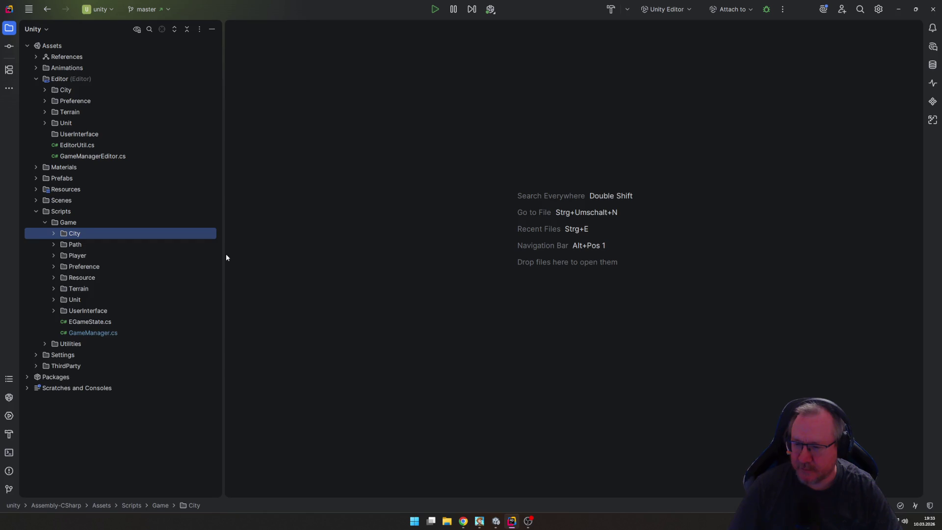
key(Right)
key(Down)
key(Down)
Step: Open CityNameplate.cs from the Renderer folder, then inspect the Game object in Unity
key(Down)
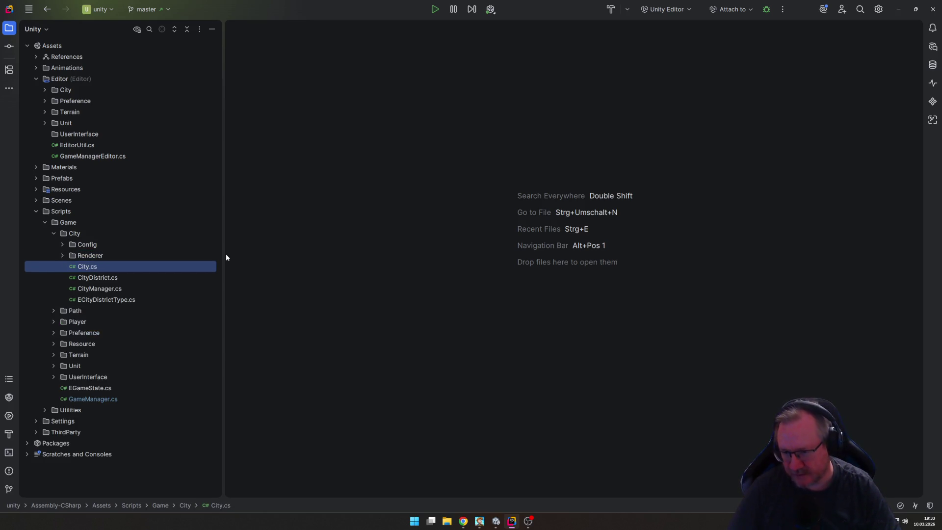
key(Up)
key(Up)
key(Up)
key(Down)
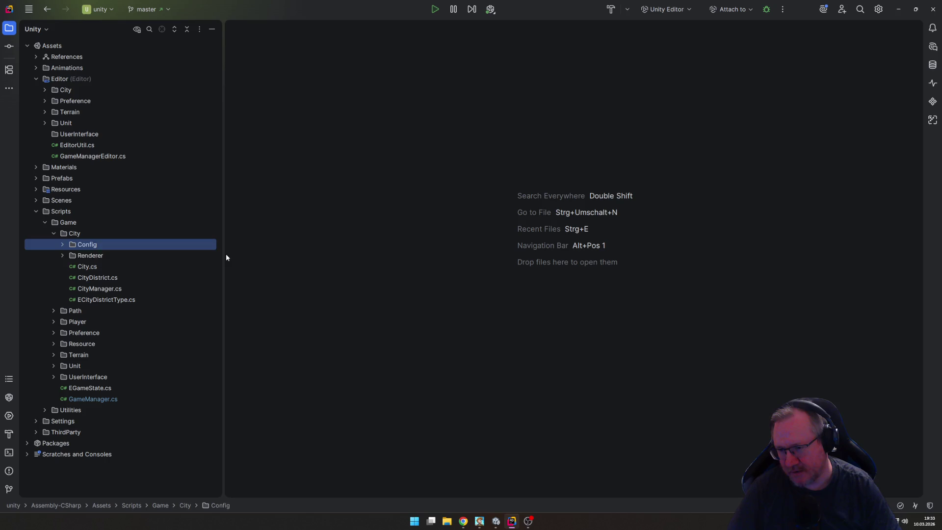
key(Down)
key(Up)
key(Down)
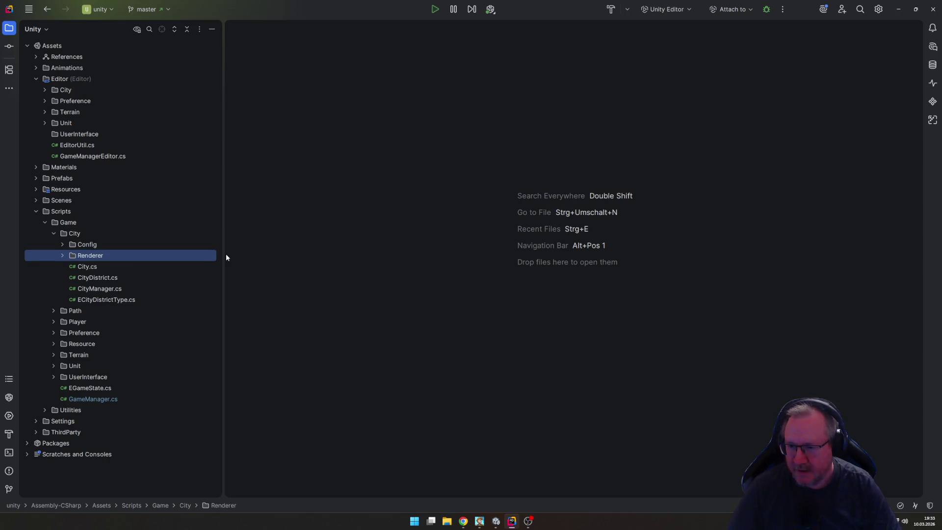
key(Right)
key(Down)
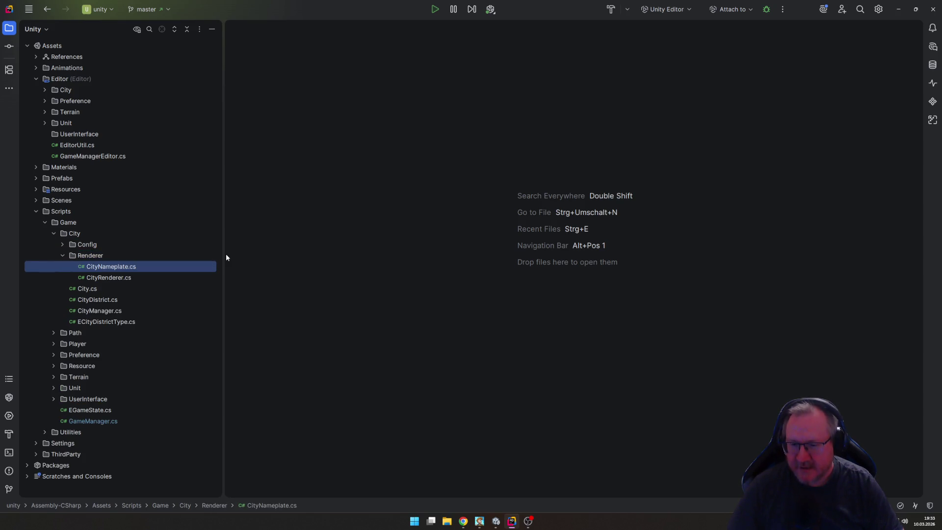
key(Return)
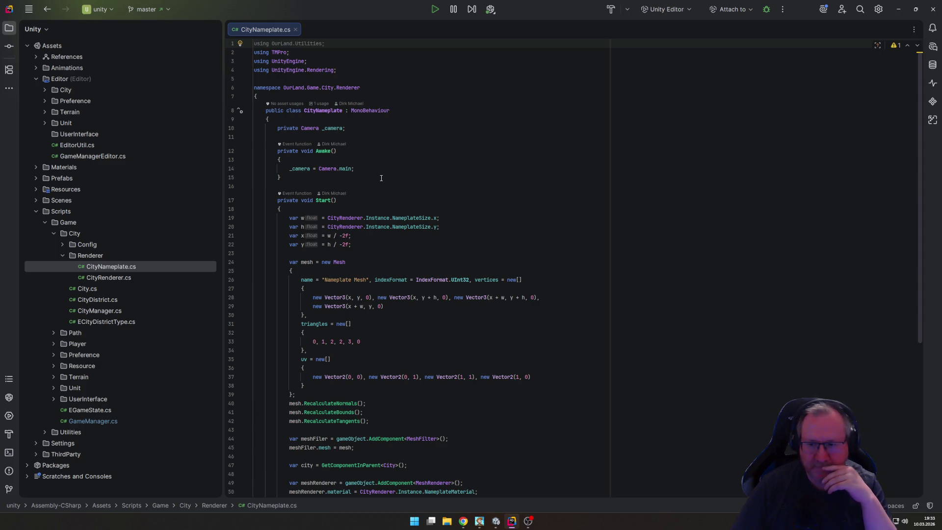
key(alt+Tab)
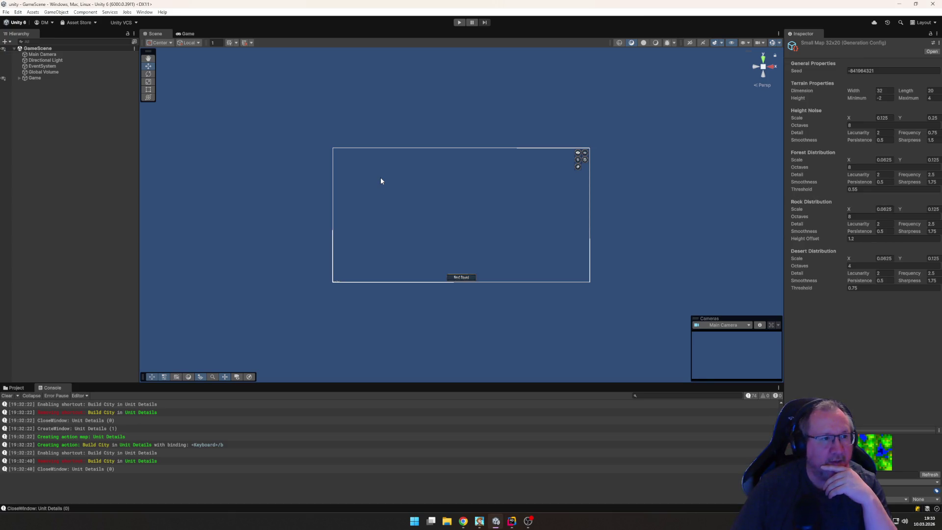
click(40, 77)
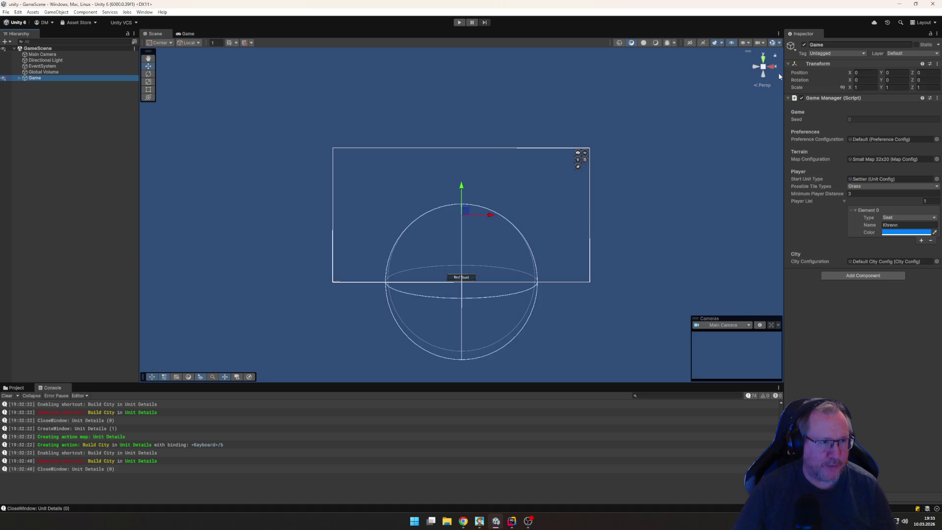
Step: Name User Layer 9 'City' in the Tags and Layers settings
click(902, 54)
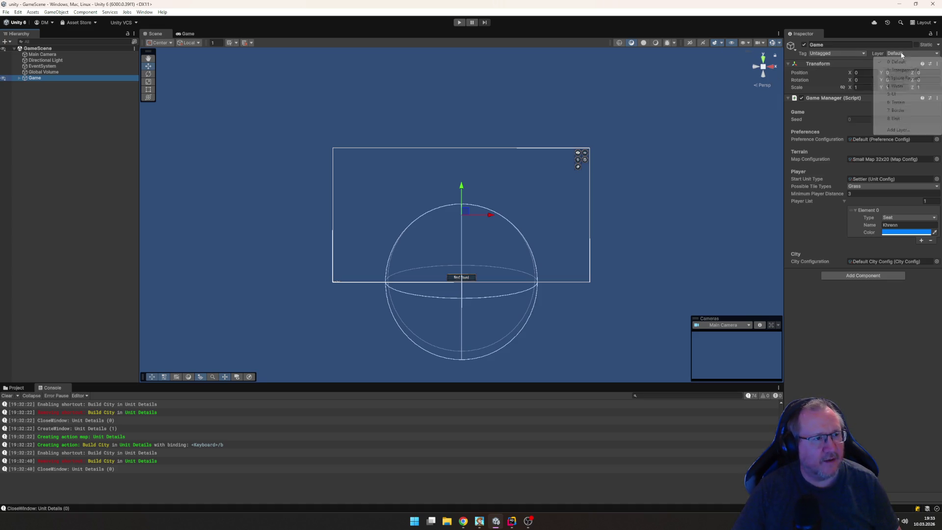
click(898, 130)
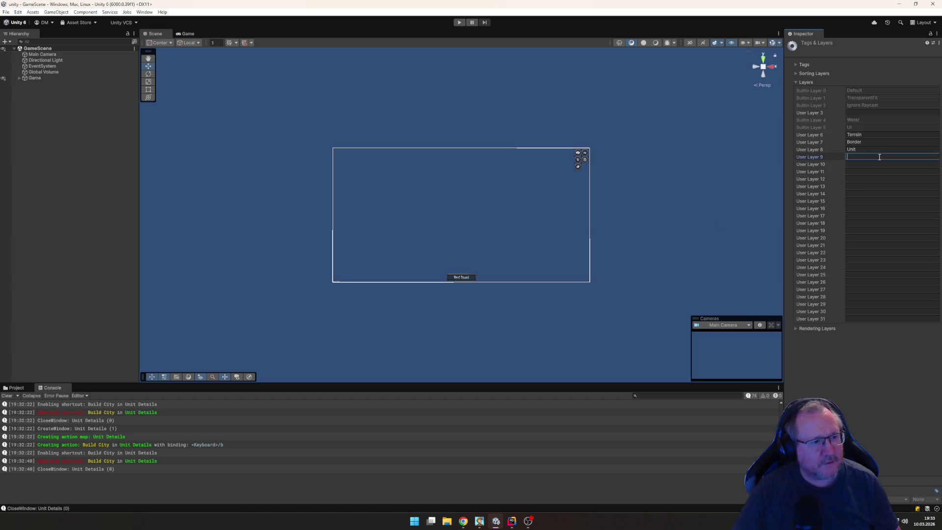
text(Name)
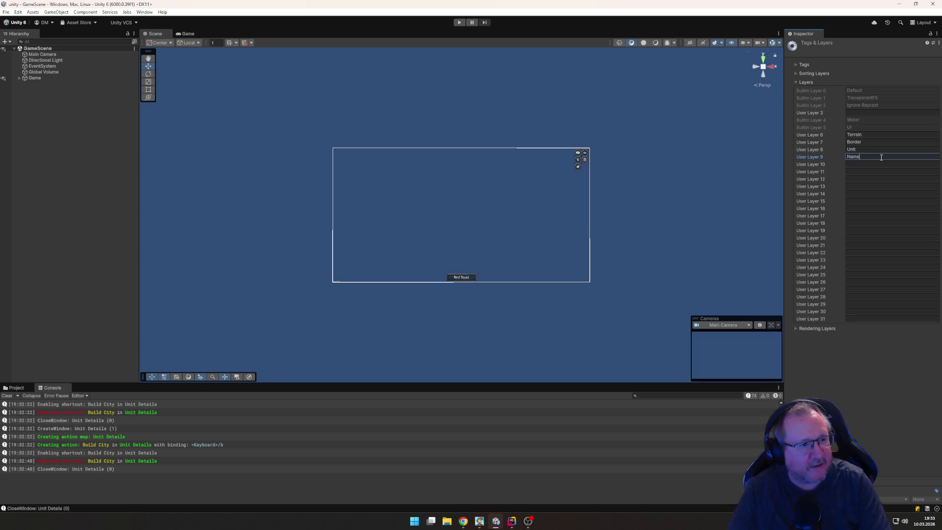
key(BackSpace)
key(BackSpace)
key(BackSpace)
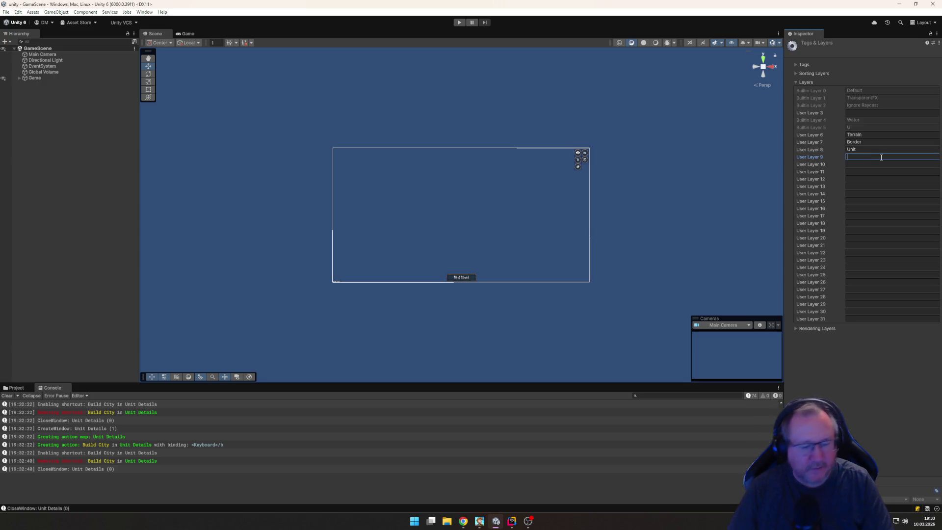
text(City)
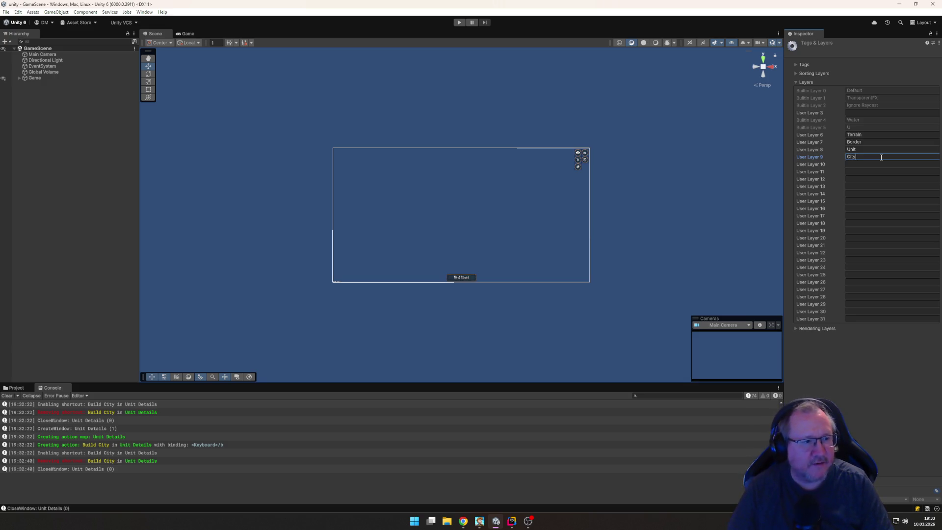
click(921, 436)
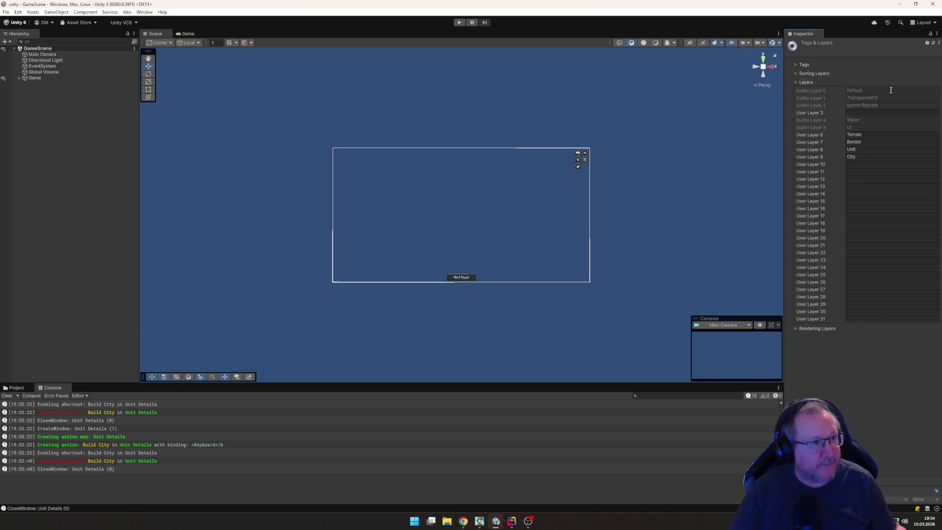
click(696, 98)
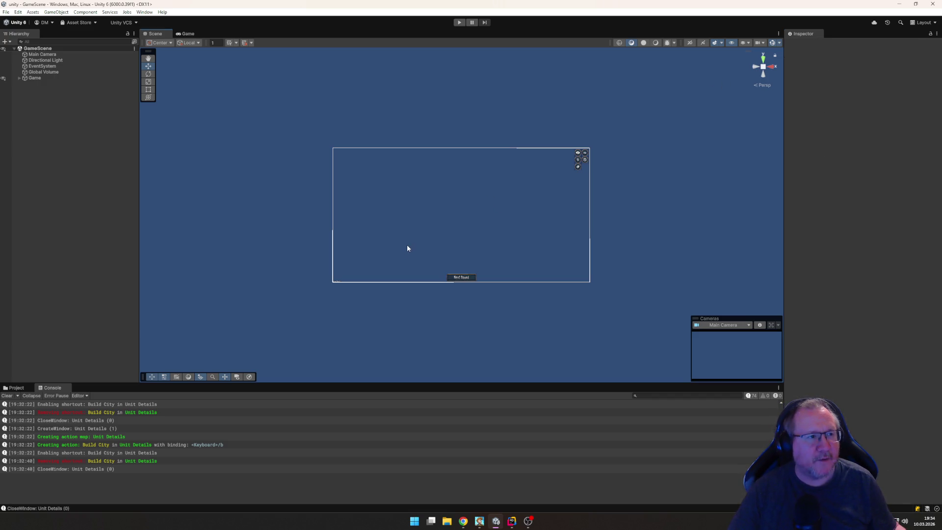
Step: Expand the Game object in the Hierarchy and return to Rider
mouse_move(511, 522)
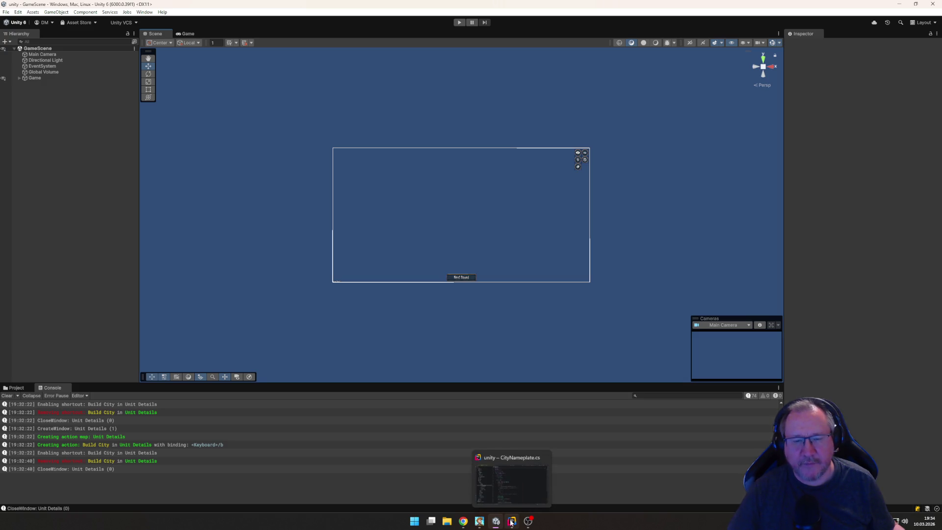
click(20, 77)
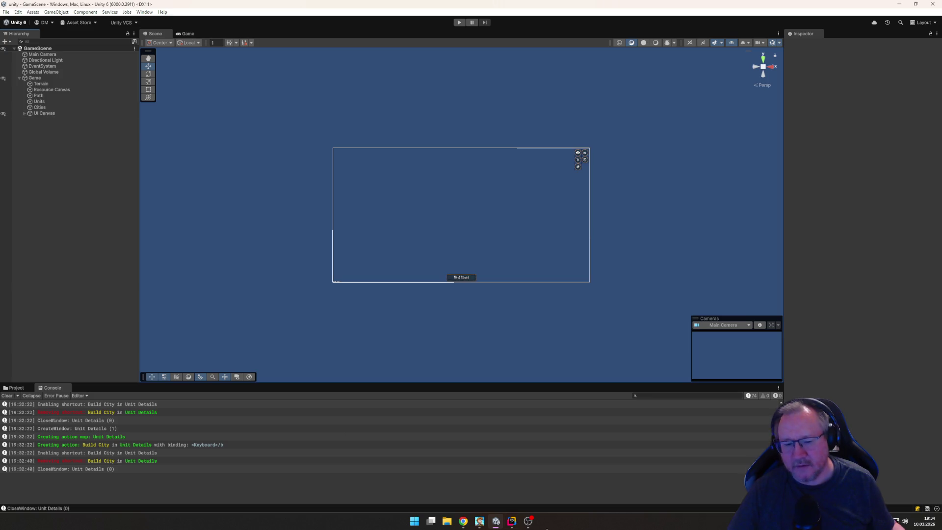
click(511, 521)
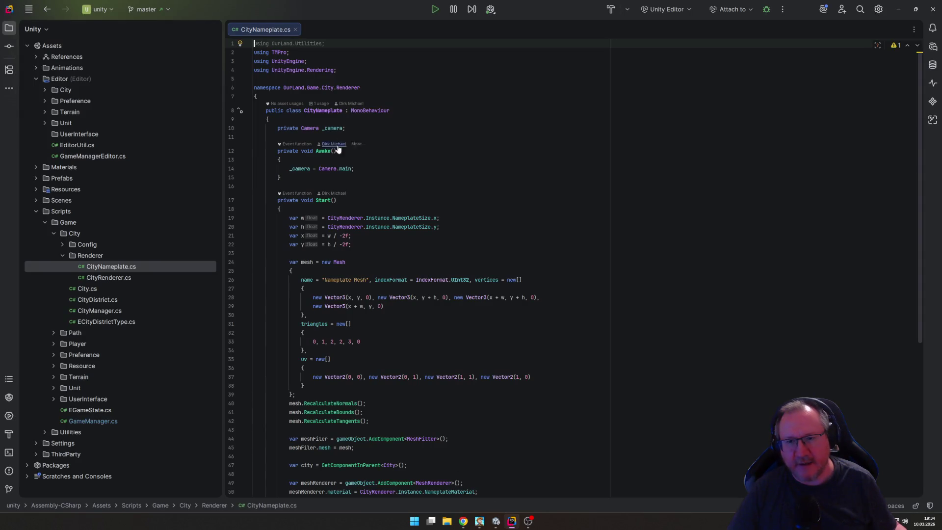
Step: Scroll through CityNameplate.cs to read its Awake and Start code
scroll(445, 262, down, 6)
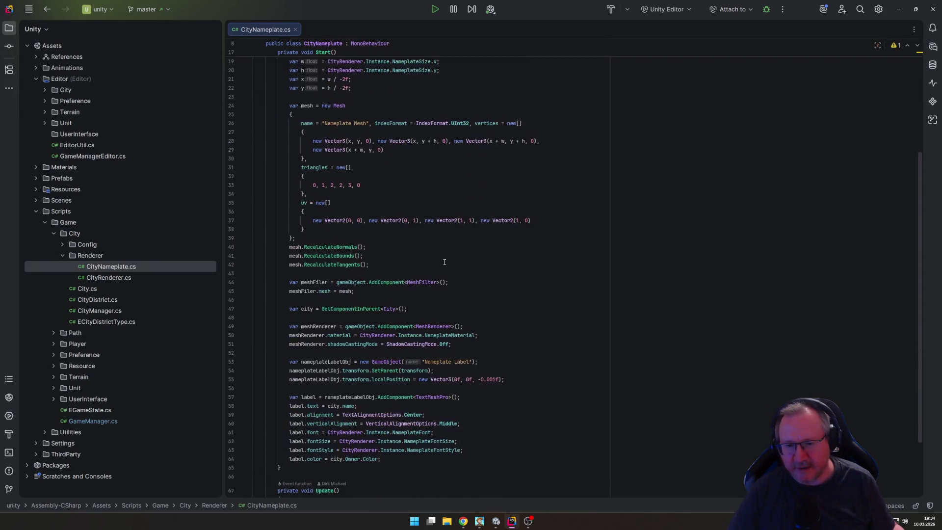
scroll(441, 260, up, 5)
scroll(419, 252, down, 2)
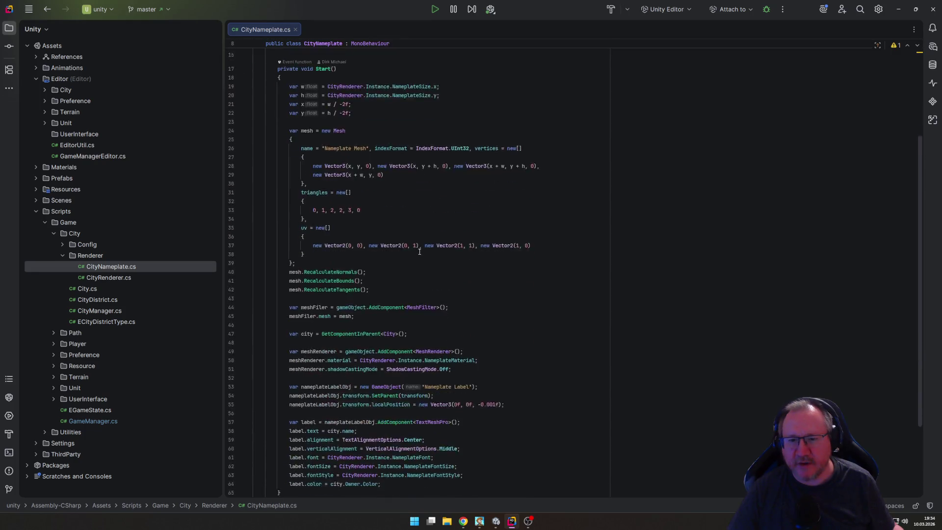
scroll(419, 252, down, 4)
scroll(414, 254, up, 6)
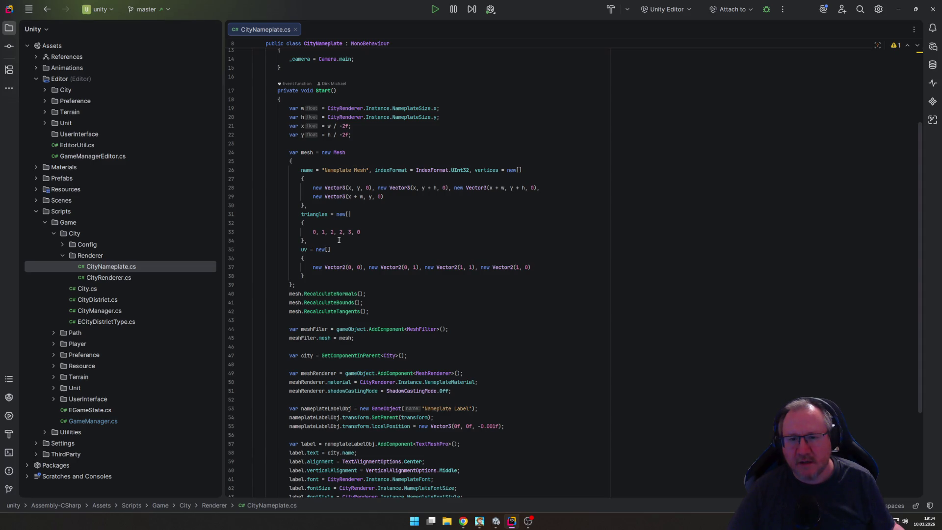
scroll(328, 233, up, 4)
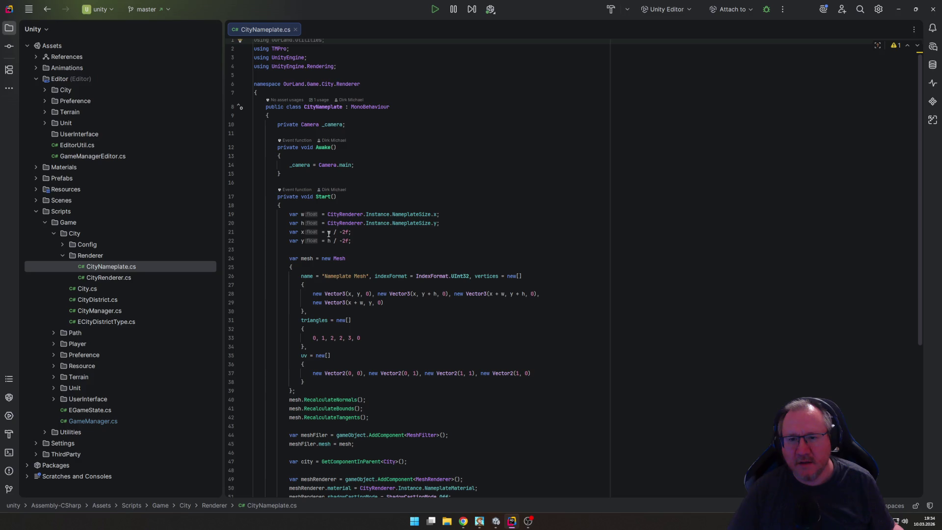
Step: Start a transform.layer line in Awake, then delete it, leaving only the camera assignment
click(372, 165)
key(Return)
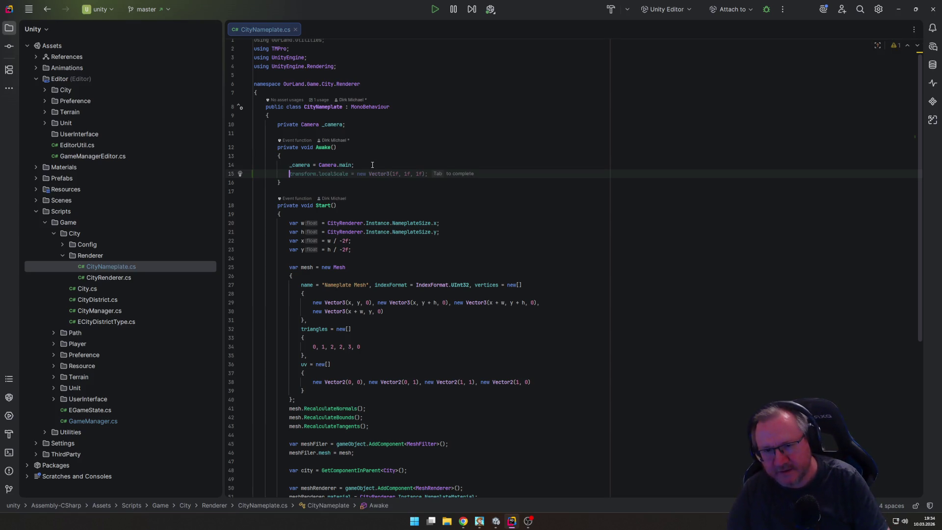
text(lay)
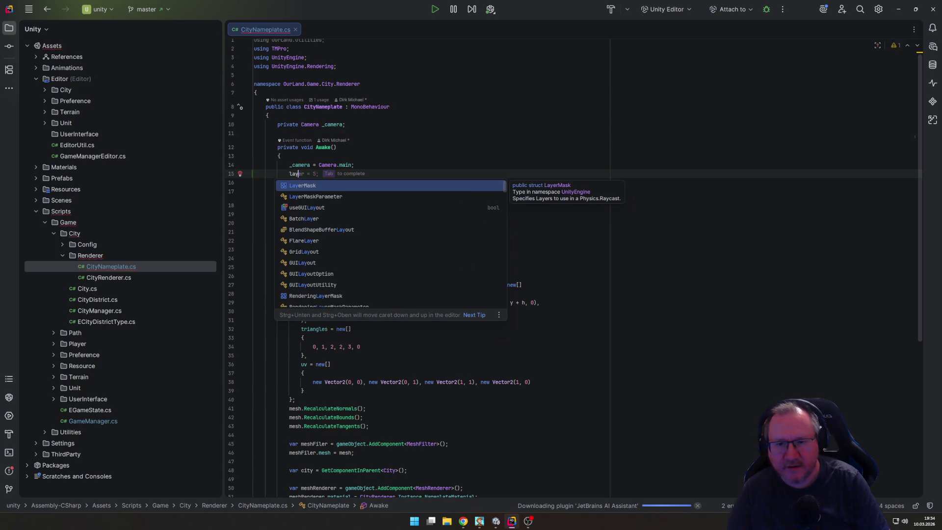
key(BackSpace)
key(BackSpace)
key(BackSpace)
text(tr)
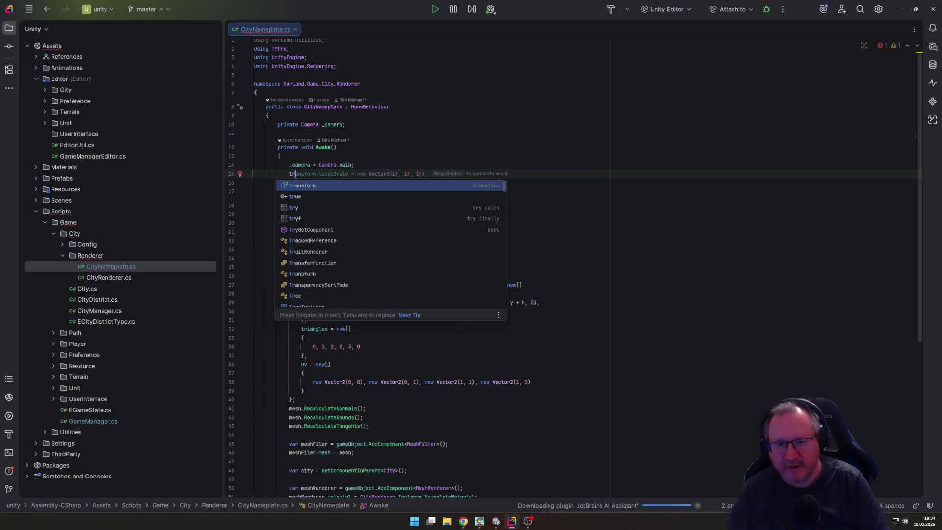
text(ansform.la)
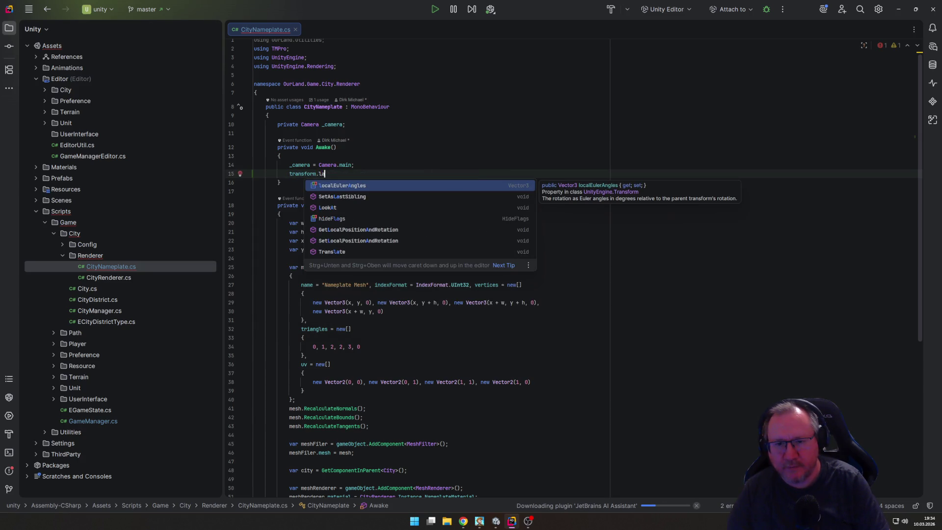
key(BackSpace)
key(BackSpace)
key(BackSpace)
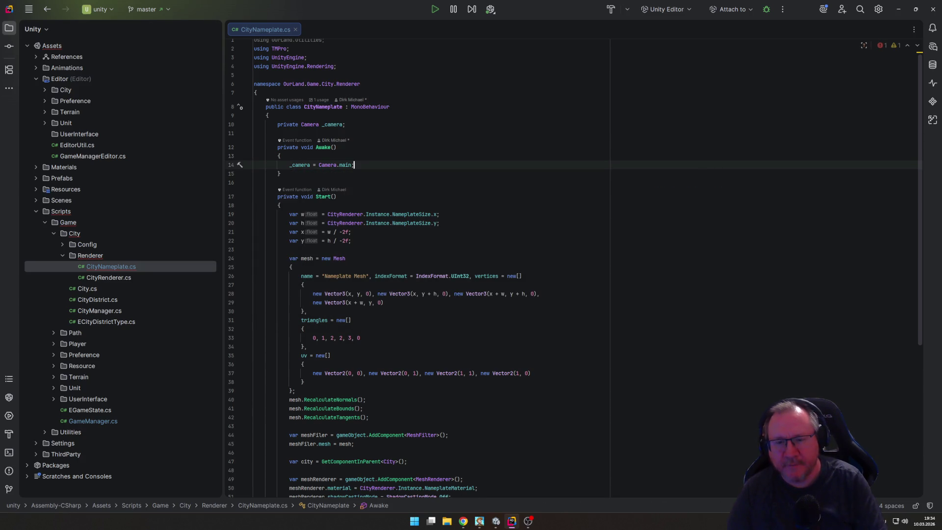
click(101, 278)
double_click(101, 279)
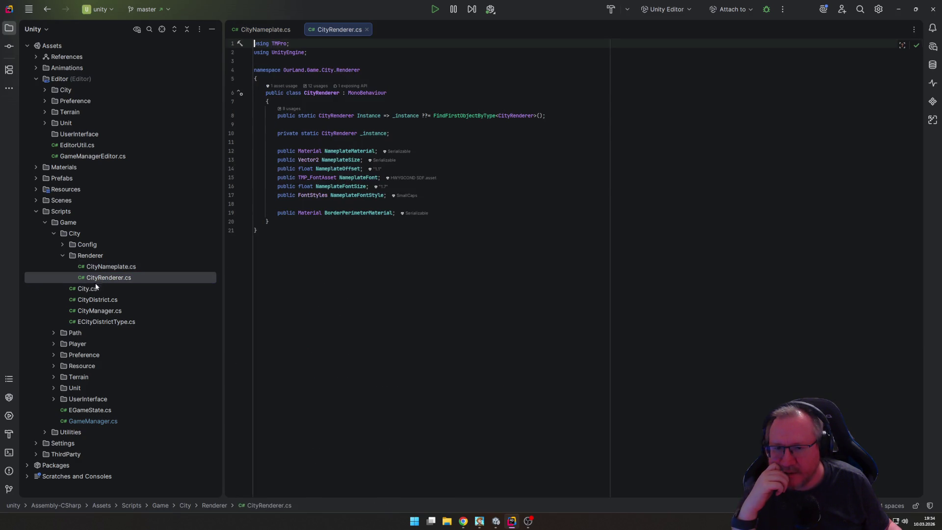
click(88, 289)
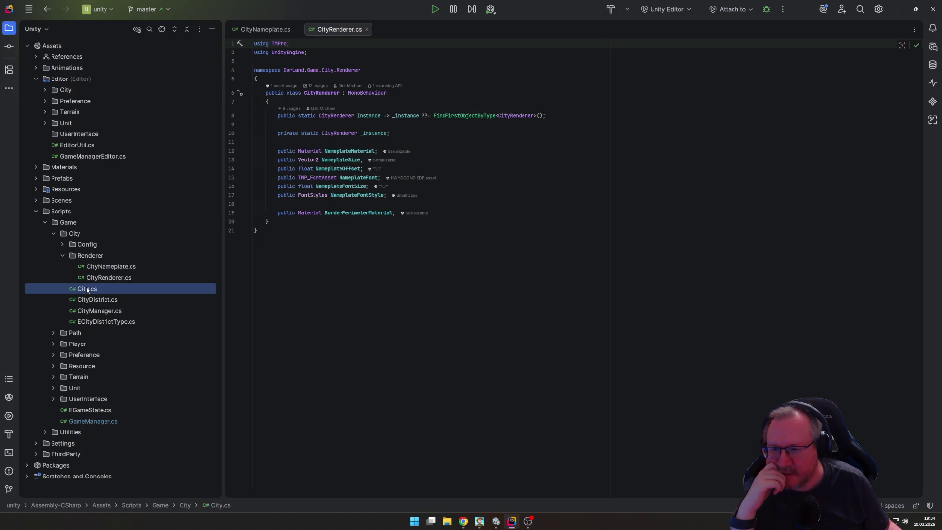
double_click(92, 311)
scroll(405, 297, down, 2)
scroll(406, 296, down, 4)
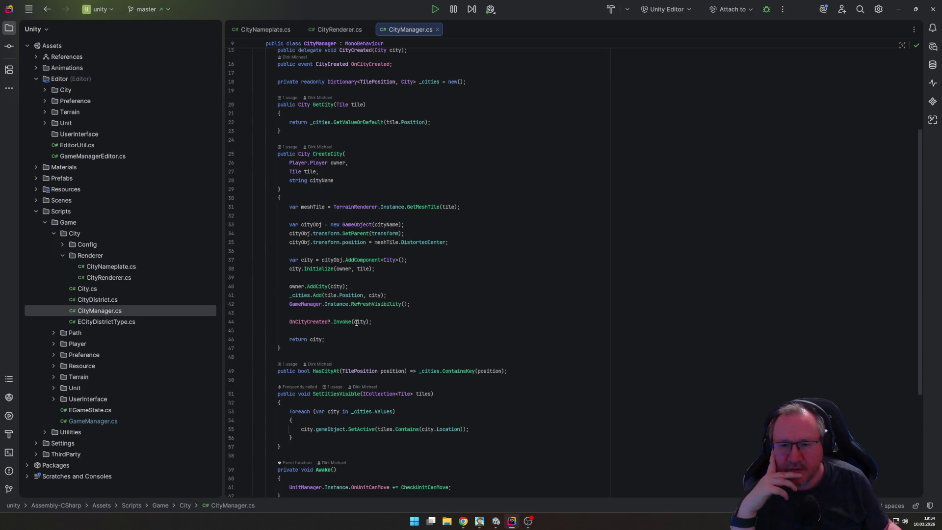
double_click(89, 287)
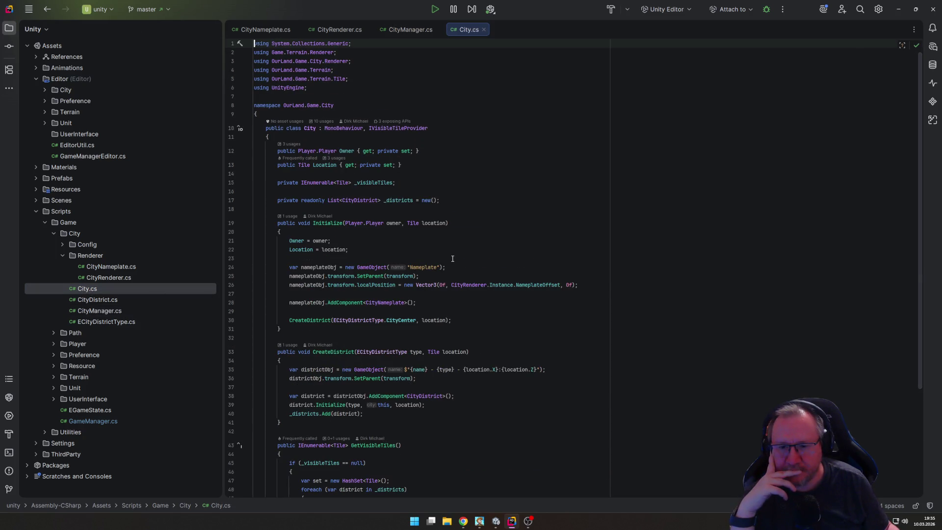
click(476, 267)
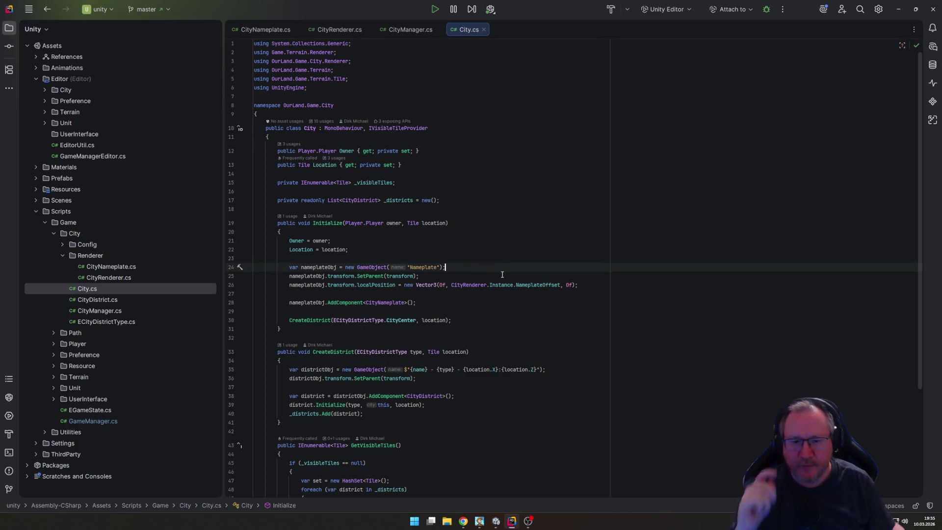
mouse_move(375, 265)
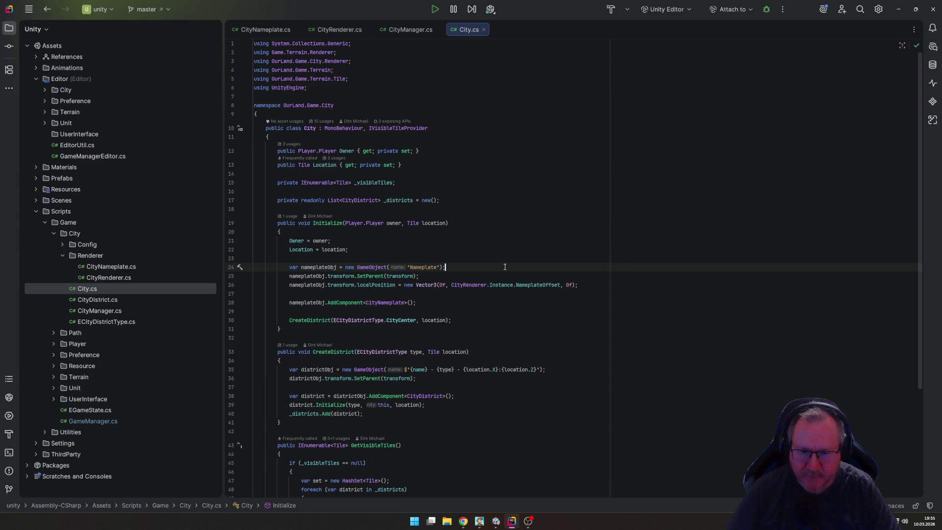
Step: Add nameplateObj.layer = LayerMask.NameToLayer("City"); to City.Initialize, then switch to Unity
key(Down)
key(Down)
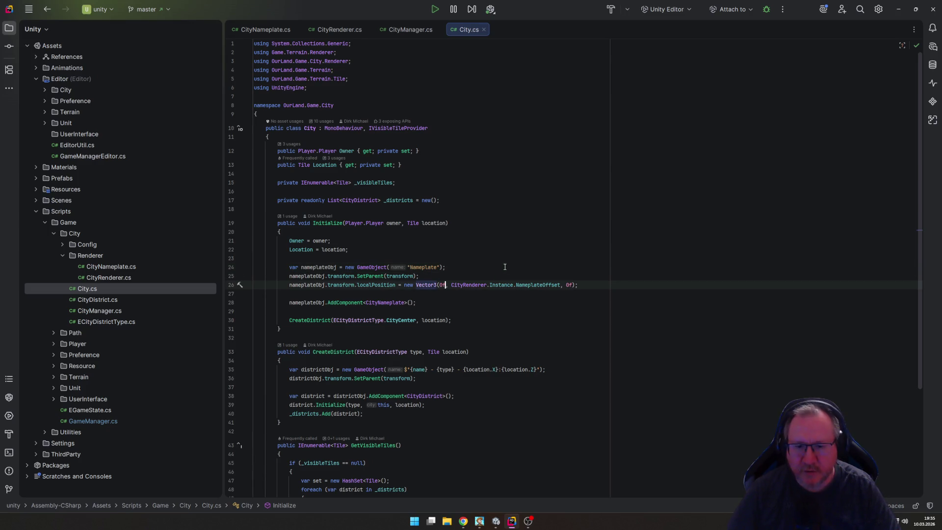
key(Return)
text(na)
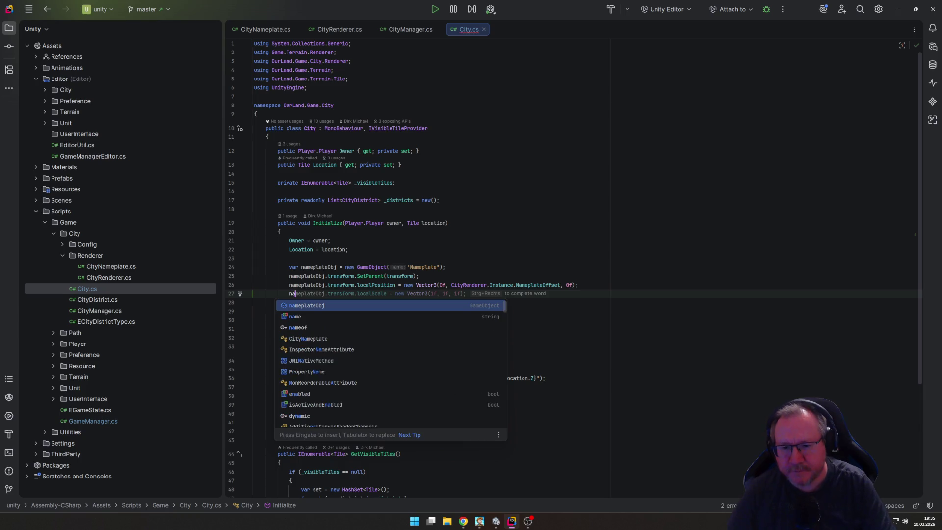
text(meplateObj.)
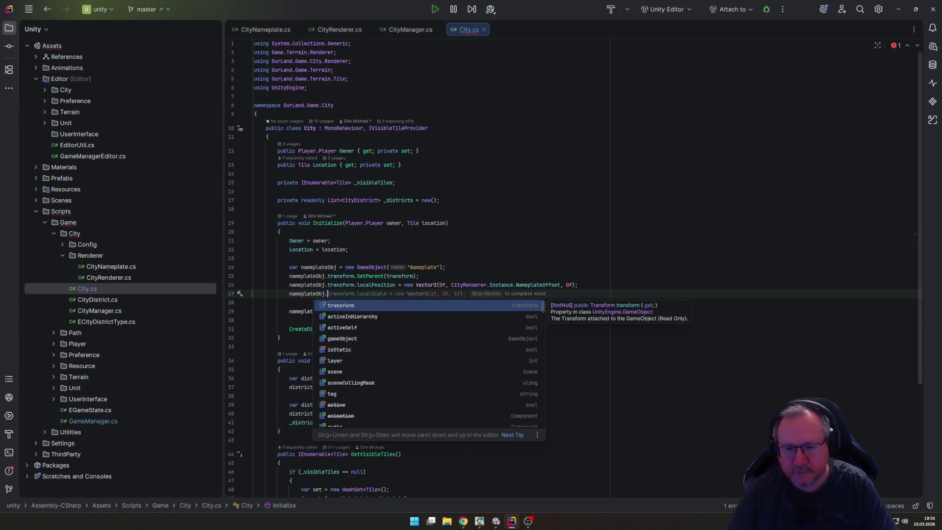
text(na)
key(BackSpace)
key(BackSpace)
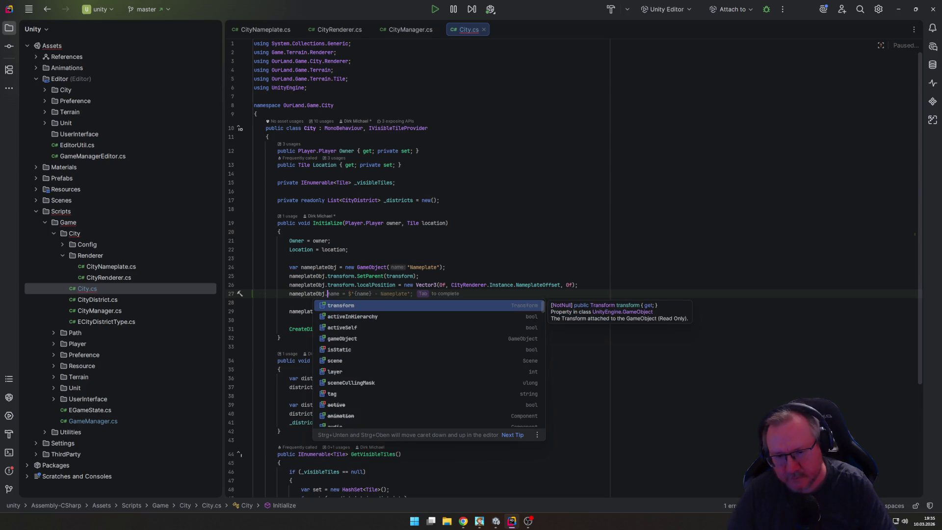
text(l)
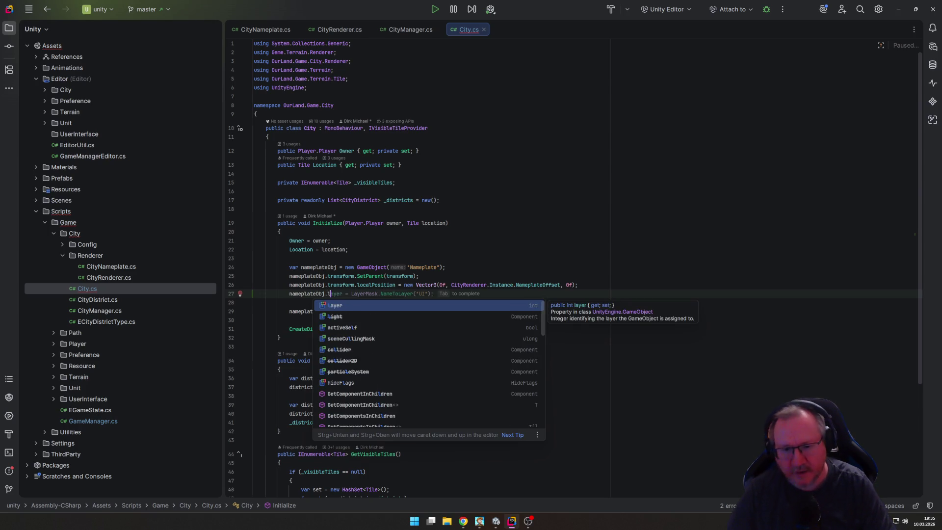
key(Return)
key(Tab)
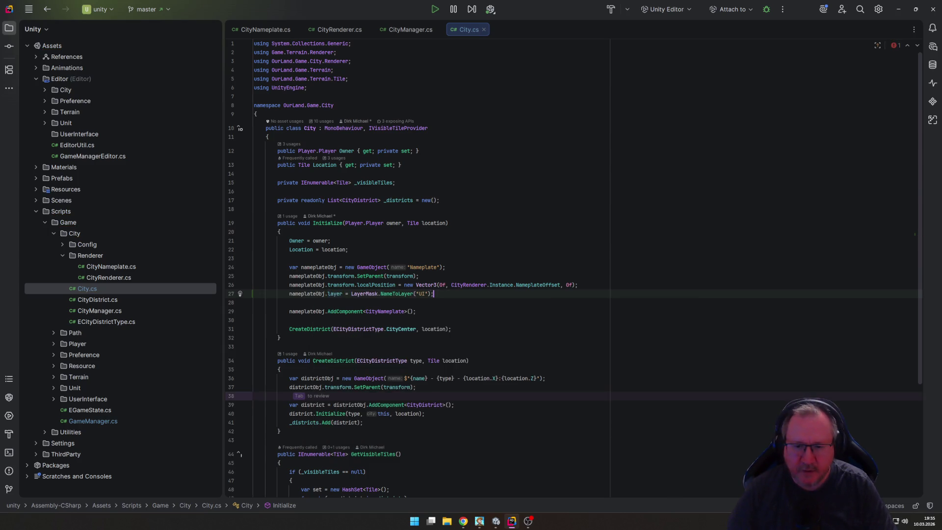
click(425, 293)
text(")
key(Return)
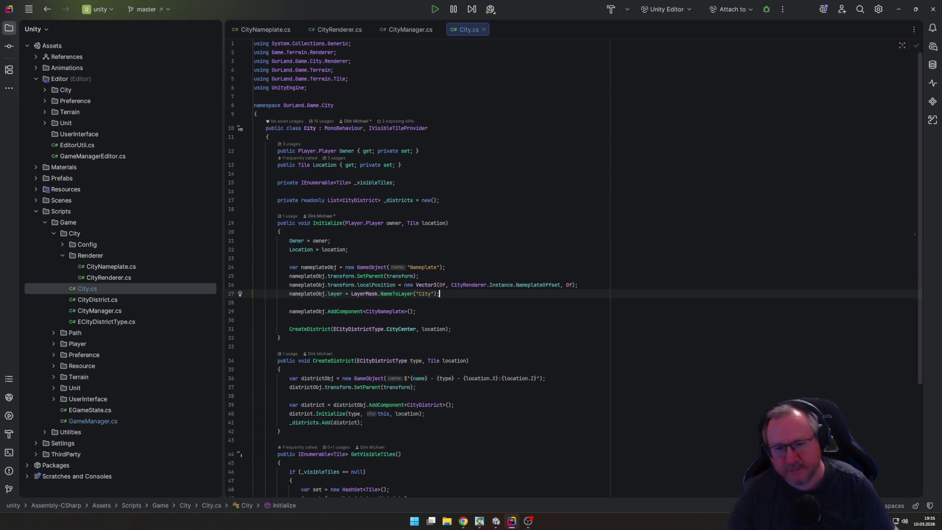
click(316, 261)
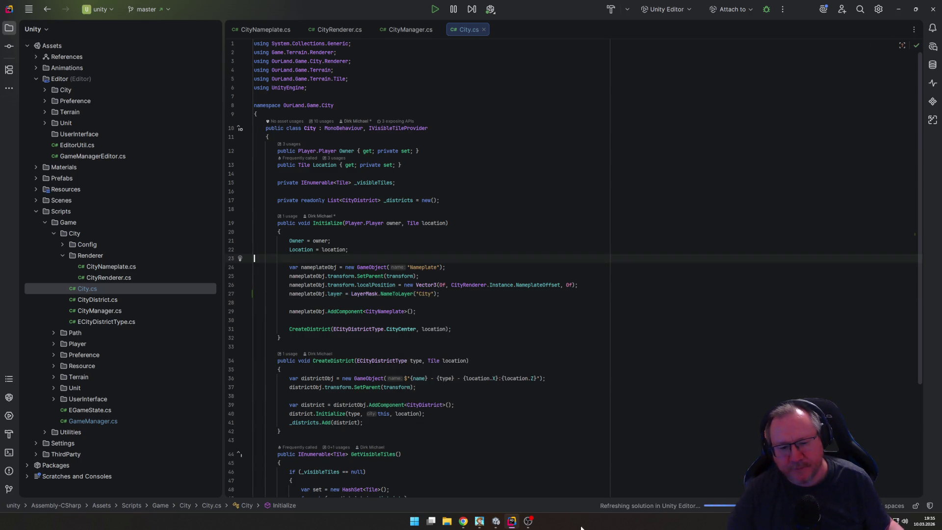
mouse_move(497, 525)
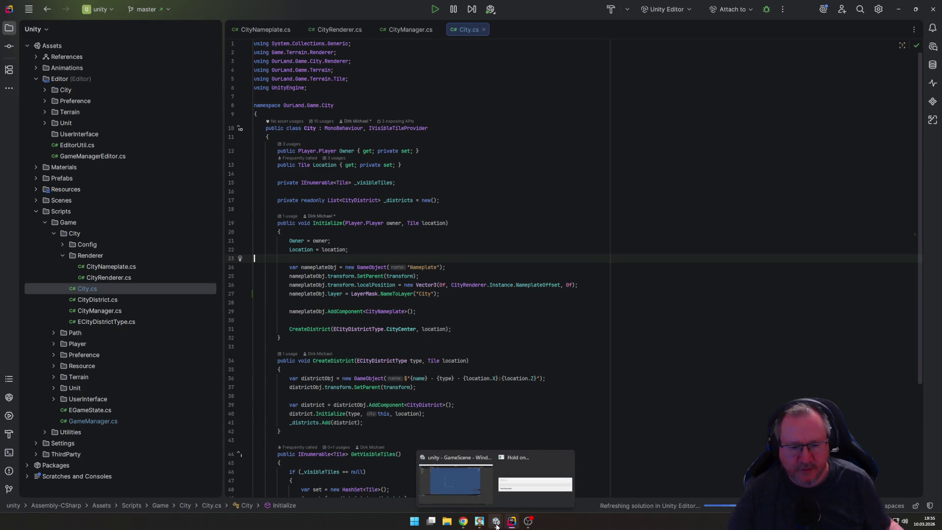
click(456, 483)
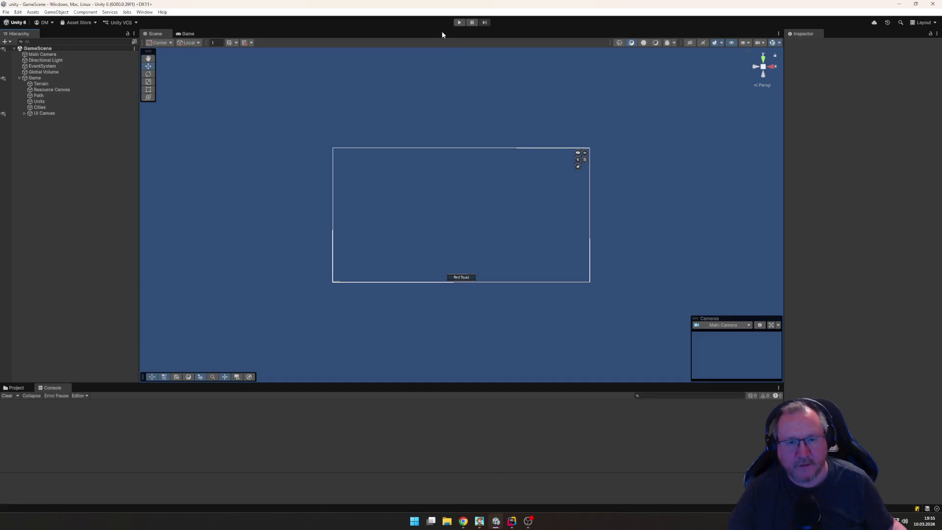
Step: Enter play mode and found a city named 'Berlin' with the settler using B
click(456, 24)
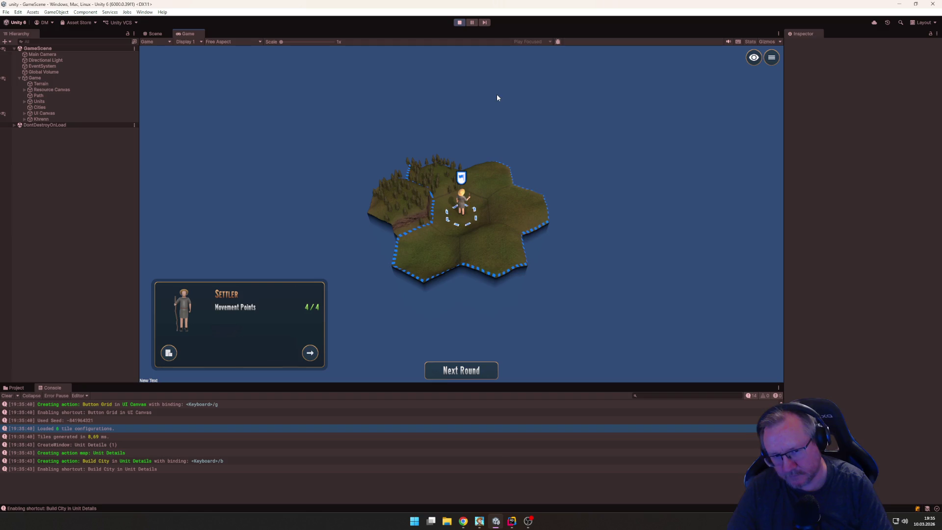
text(bBerlin)
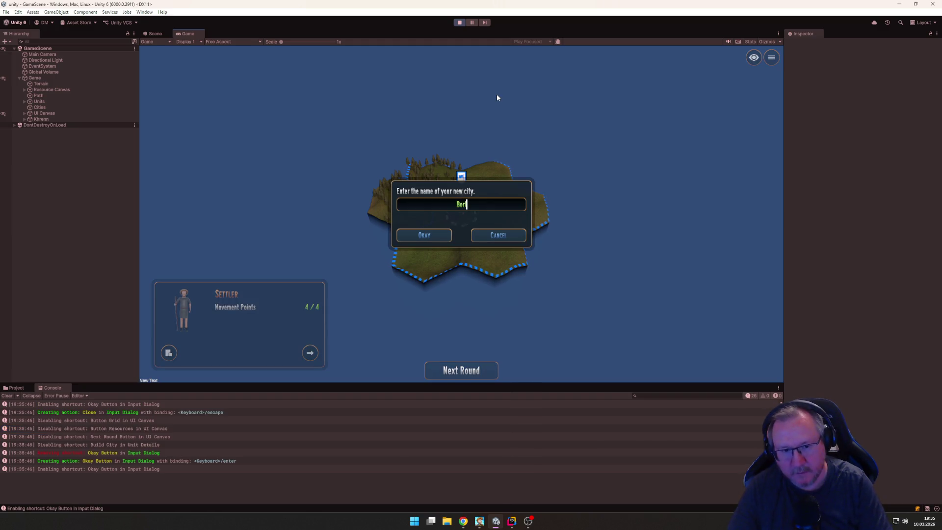
key(Return)
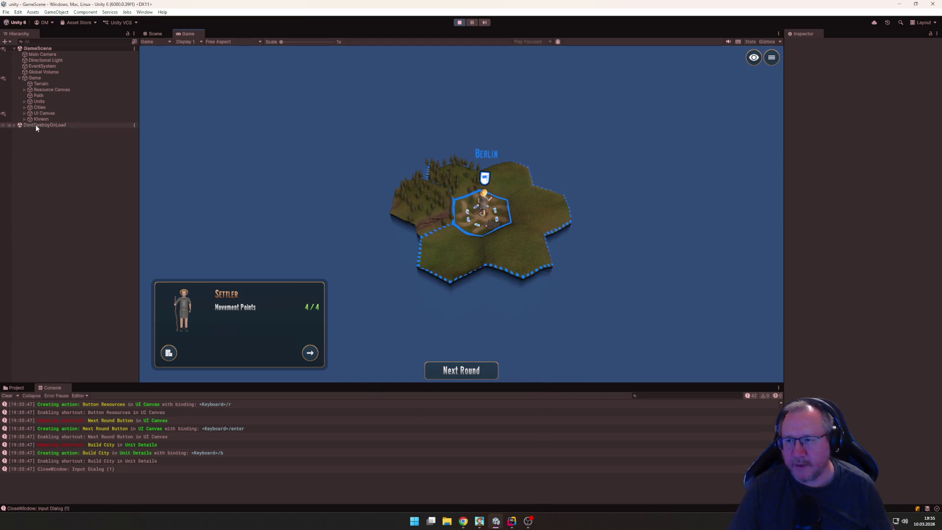
Step: Find Berlin's Nameplate object in the Hierarchy and inspect it and its Label child
click(39, 101)
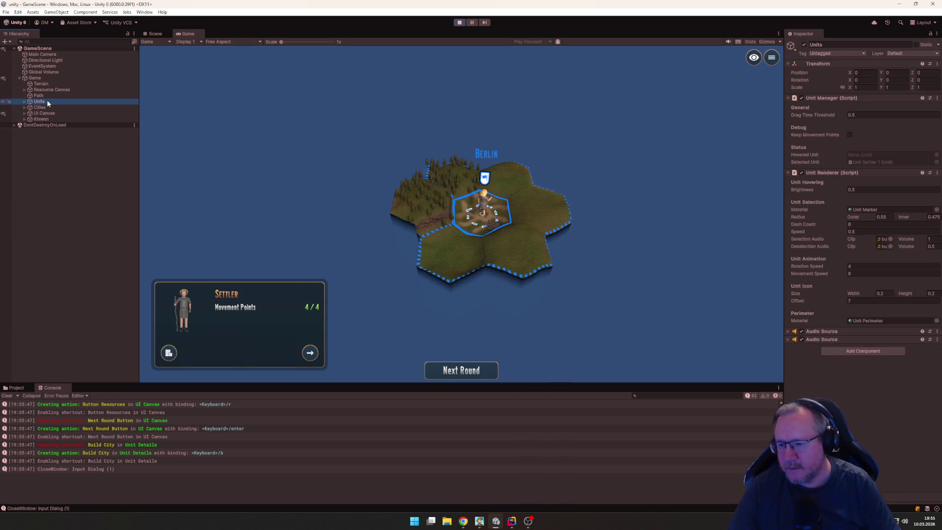
scroll(238, 460, up, 5)
scroll(238, 462, down, 5)
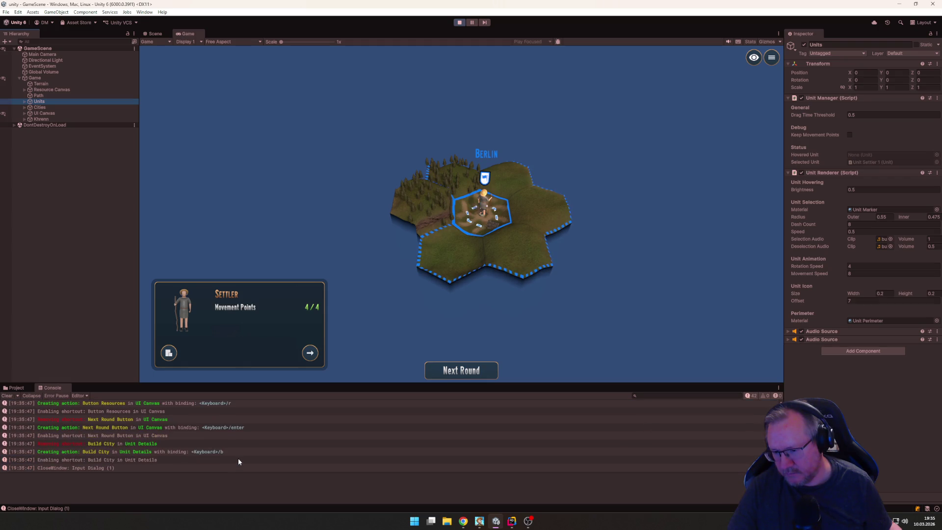
click(37, 96)
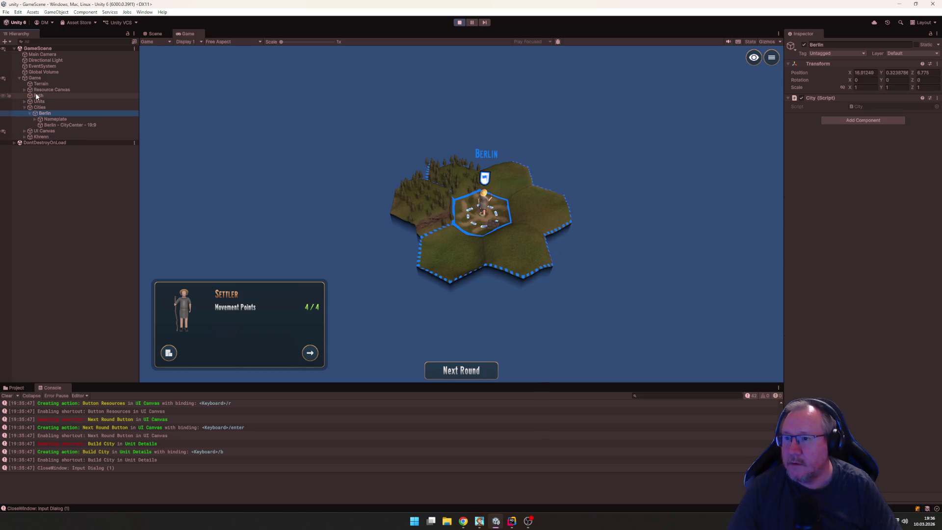
key(Down)
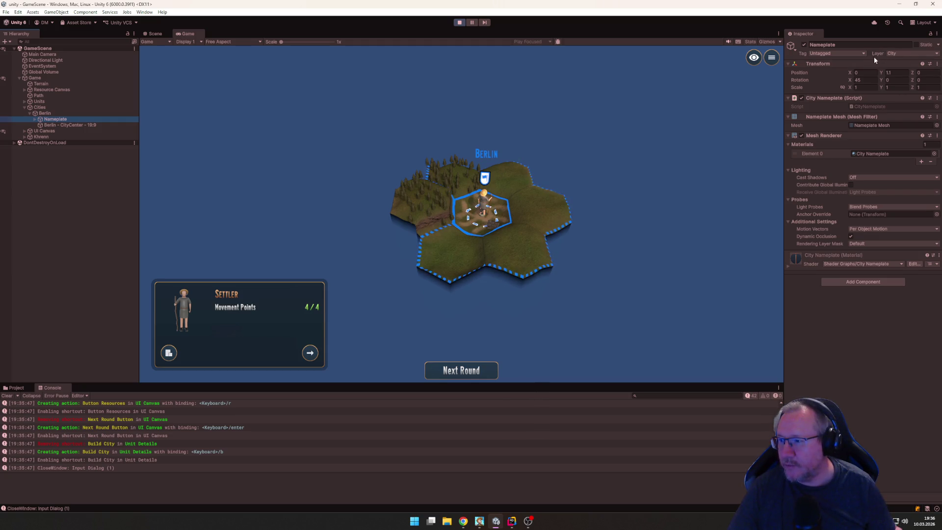
click(35, 119)
click(57, 125)
click(61, 120)
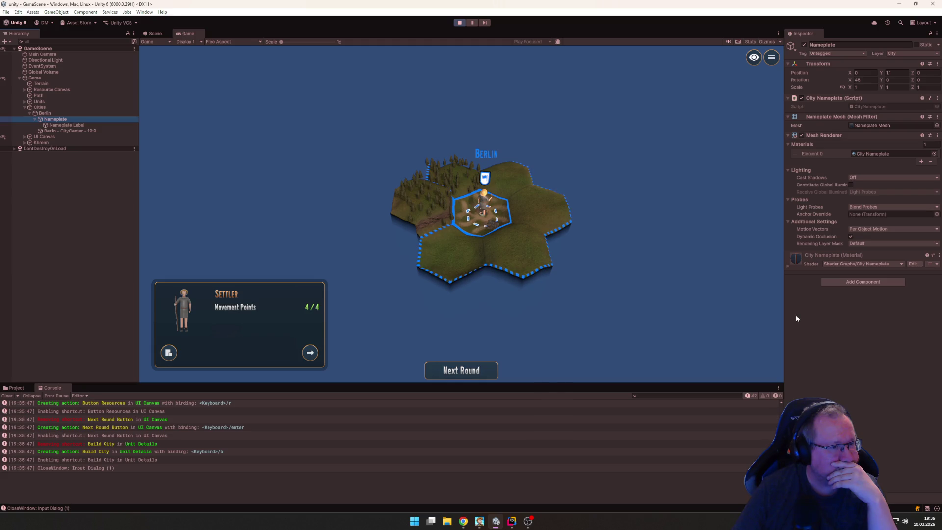
click(788, 135)
click(788, 135)
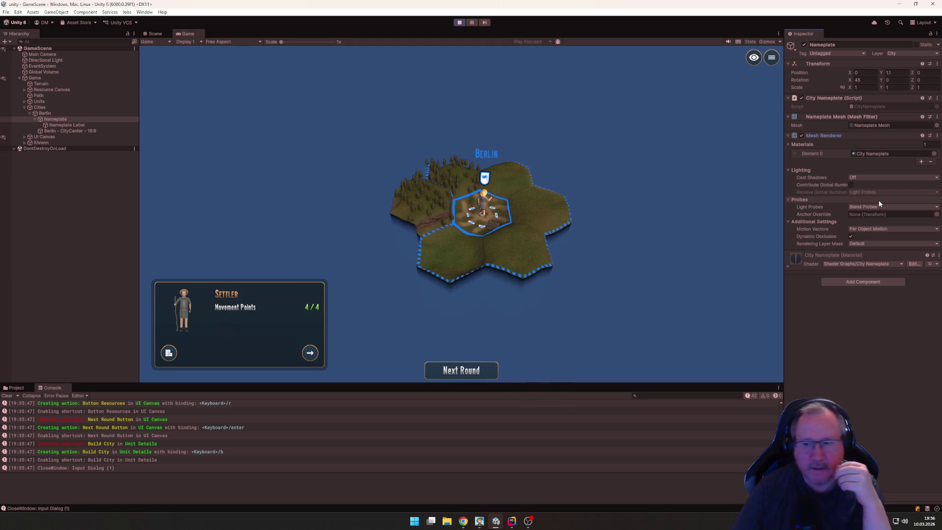
click(65, 120)
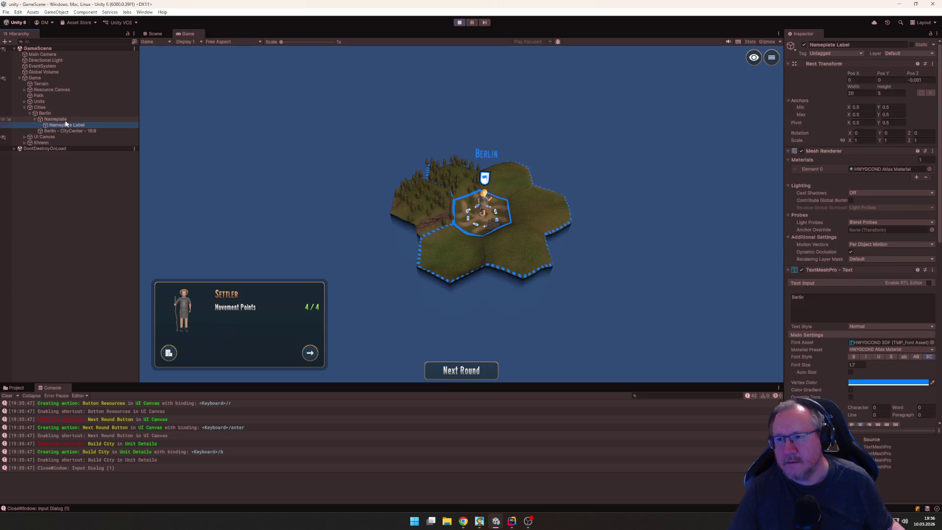
Step: Try the Default, Terrain and Unit layers on the Nameplate, changing this object only
click(891, 54)
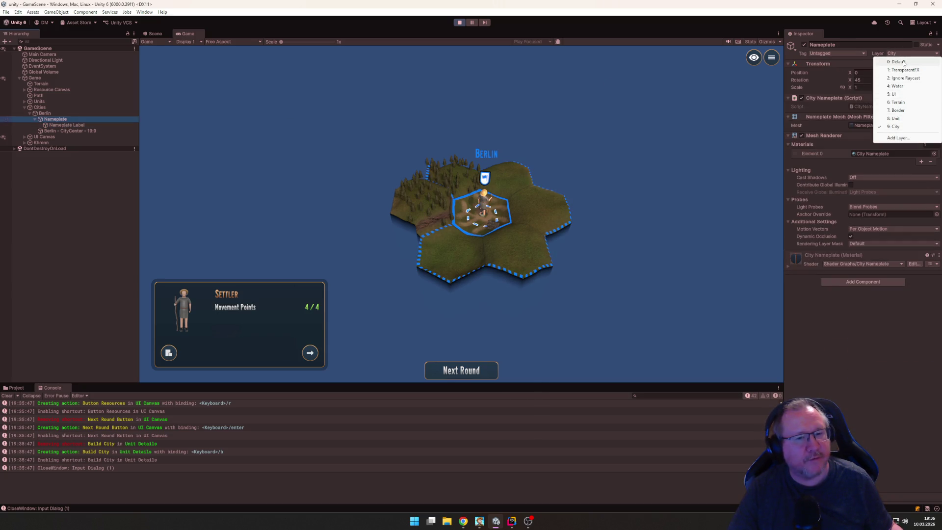
click(898, 62)
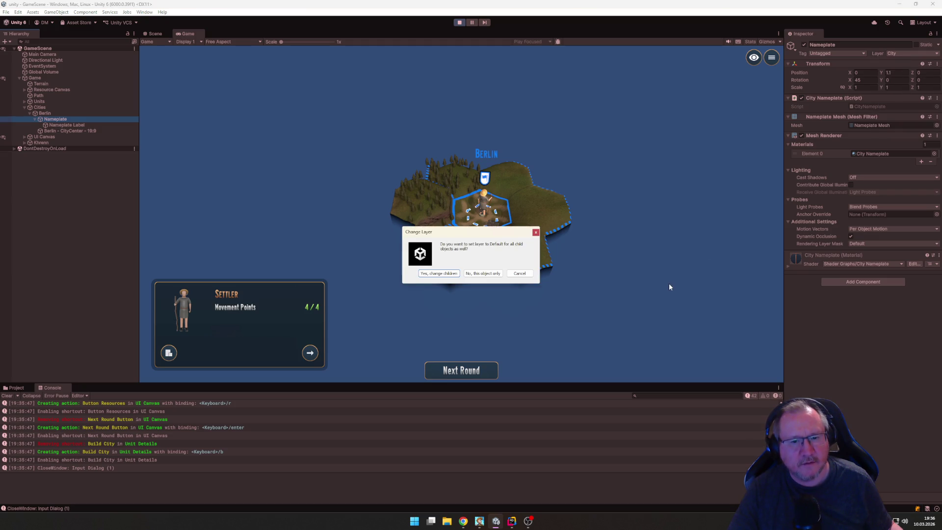
click(483, 273)
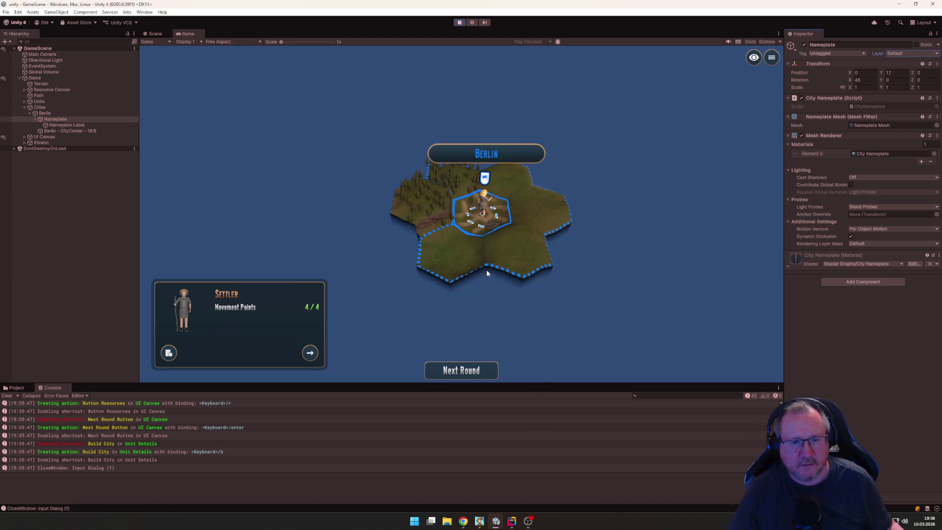
click(915, 53)
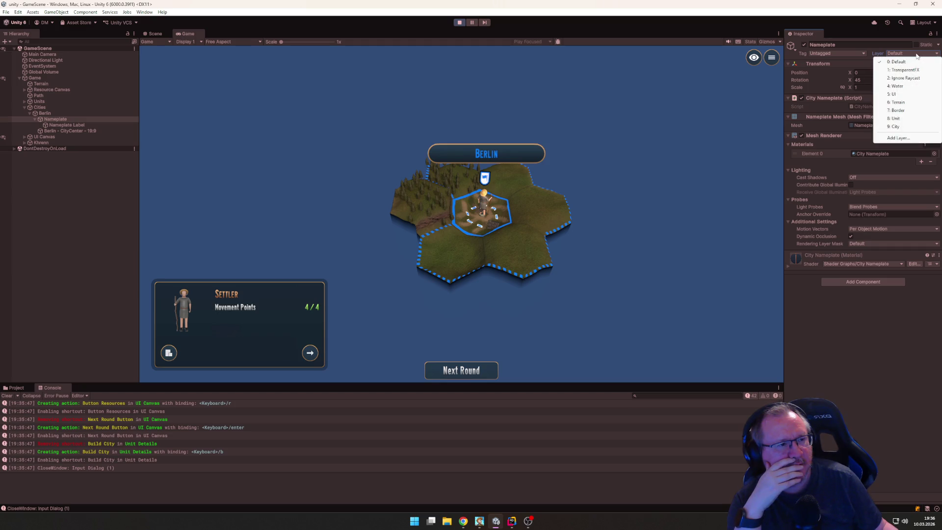
click(885, 408)
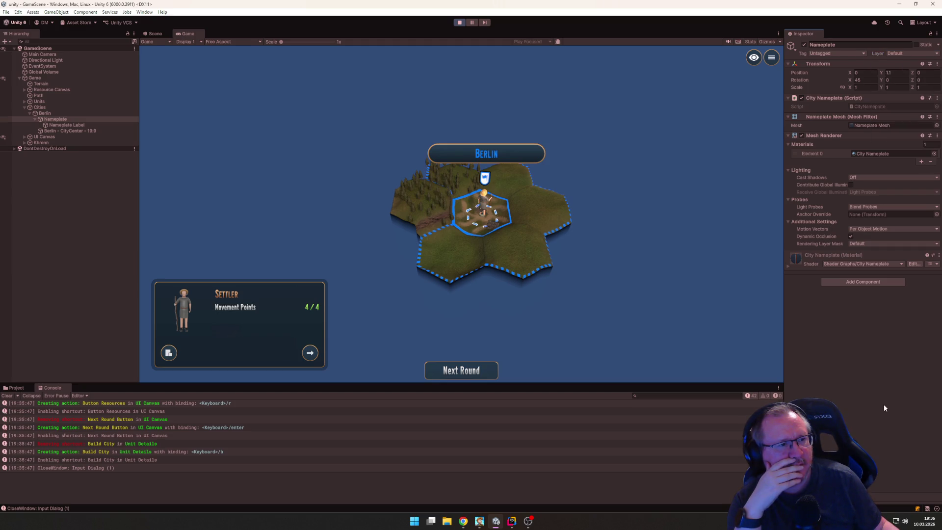
click(900, 54)
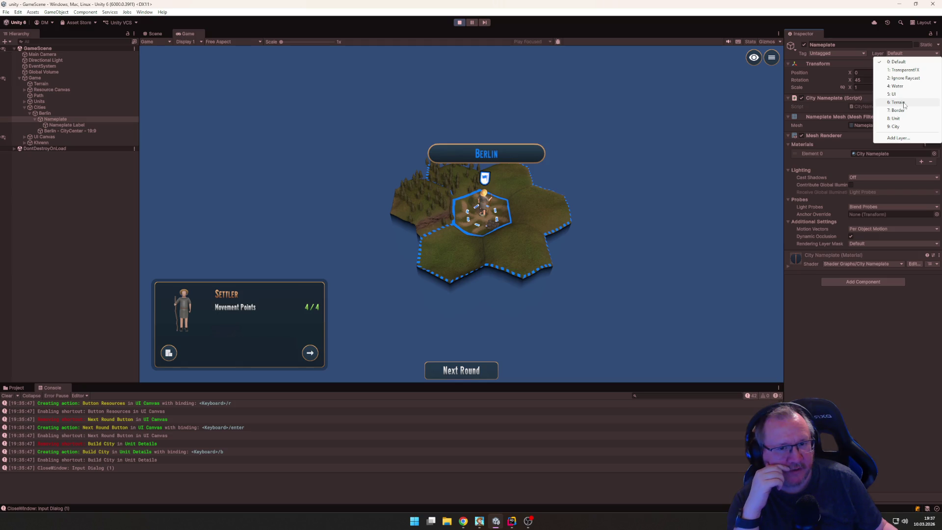
click(904, 103)
click(475, 275)
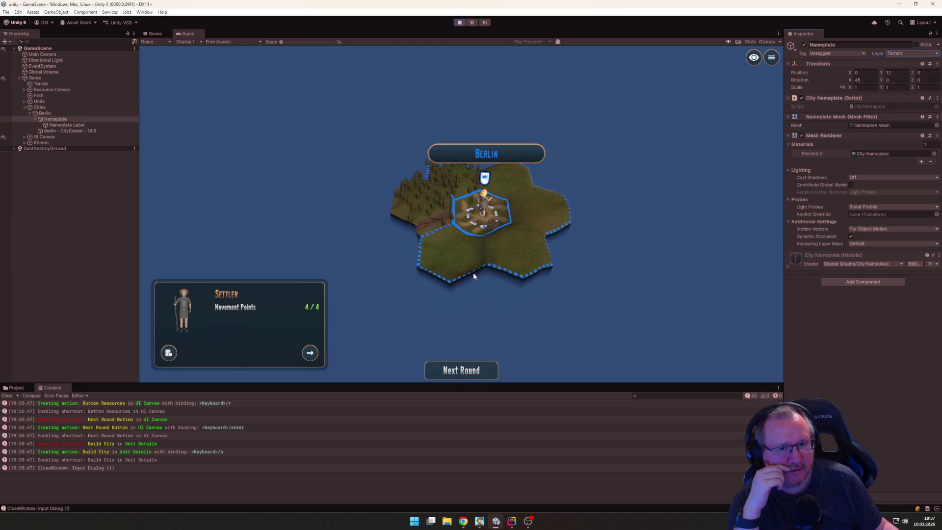
click(912, 53)
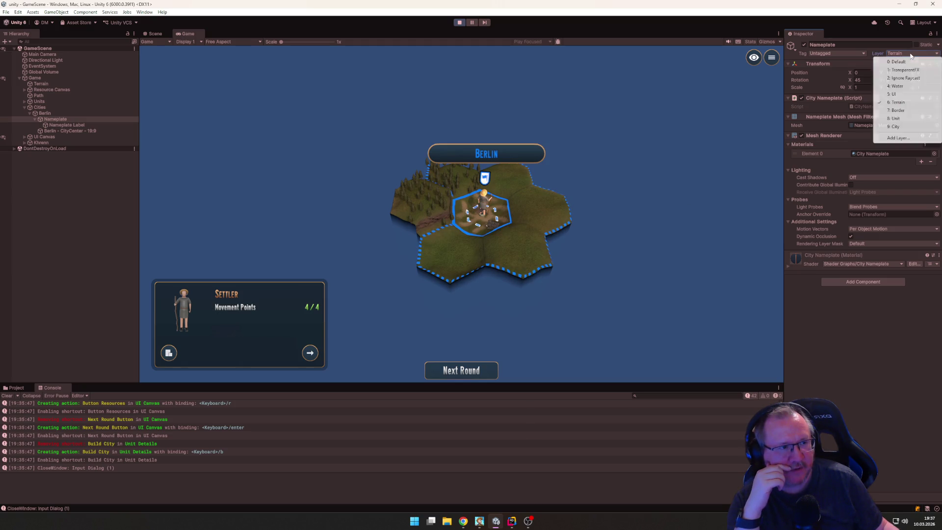
click(901, 118)
click(475, 273)
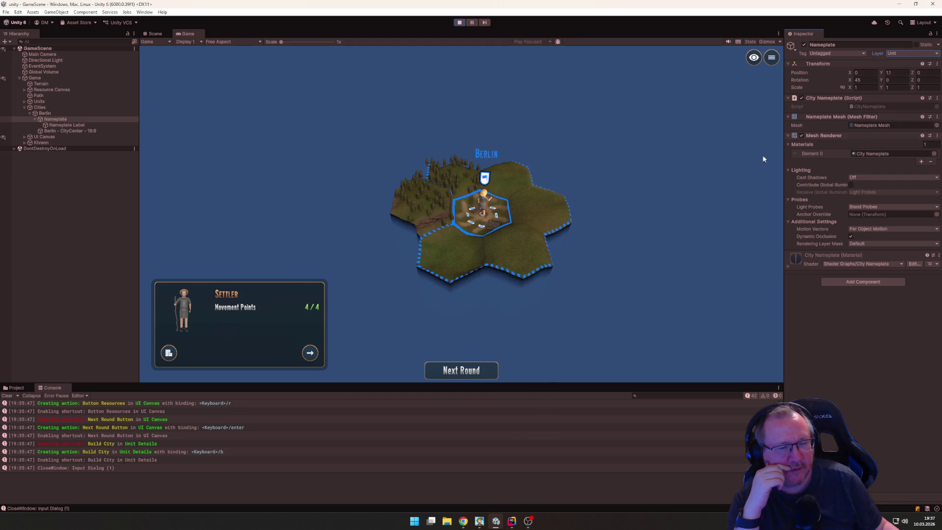
Step: After trying Border, set the Nameplate to layer 9: City, this object only
click(912, 53)
click(902, 111)
key(Return)
click(912, 53)
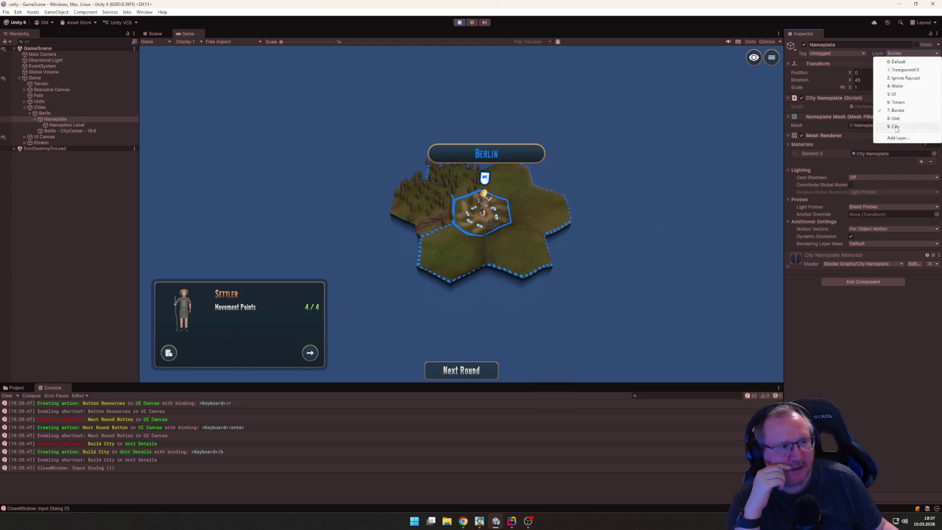
click(896, 127)
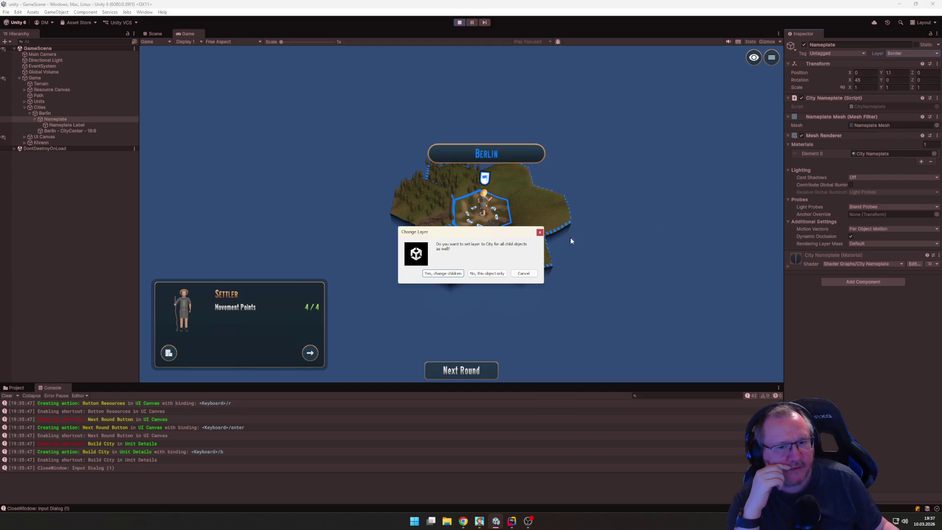
click(493, 274)
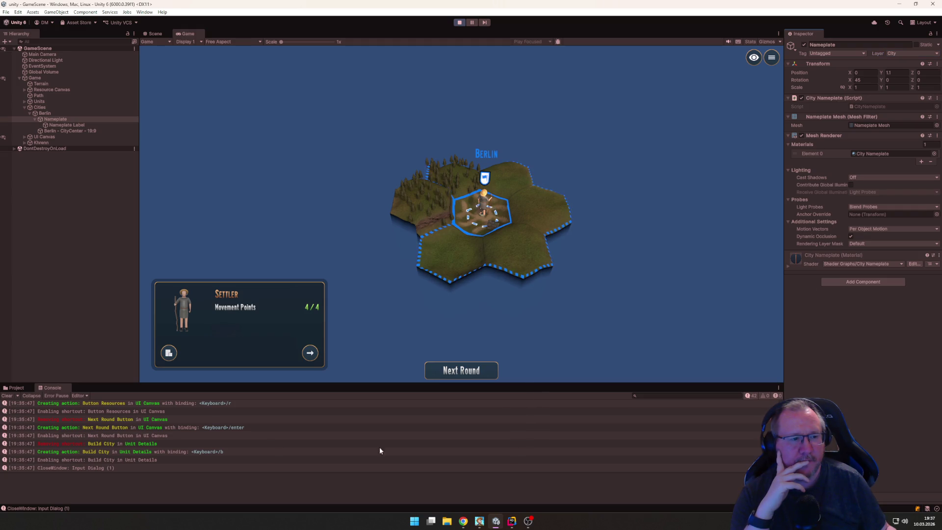
click(15, 388)
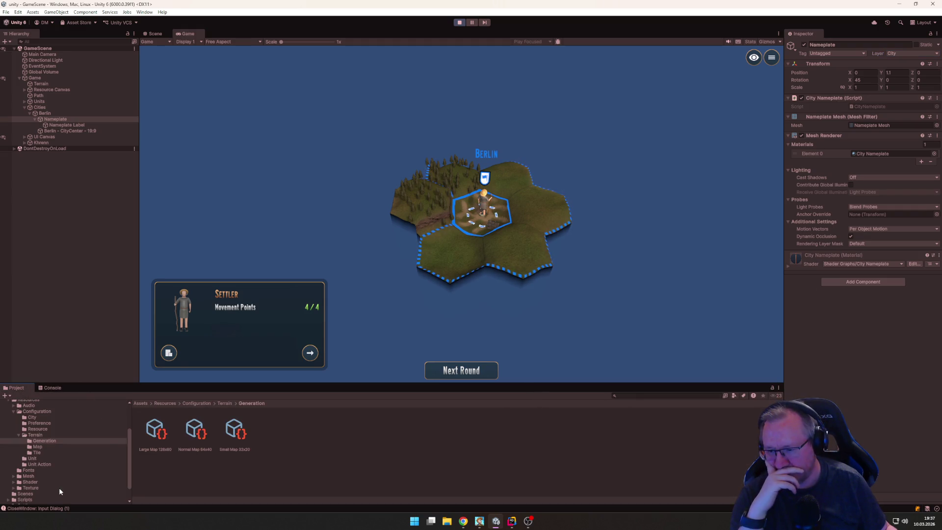
Step: Show the PC_Renderer asset from Assets/Settings/Renderer in the Inspector and inspect its opaque layer mask
scroll(72, 461, down, 1)
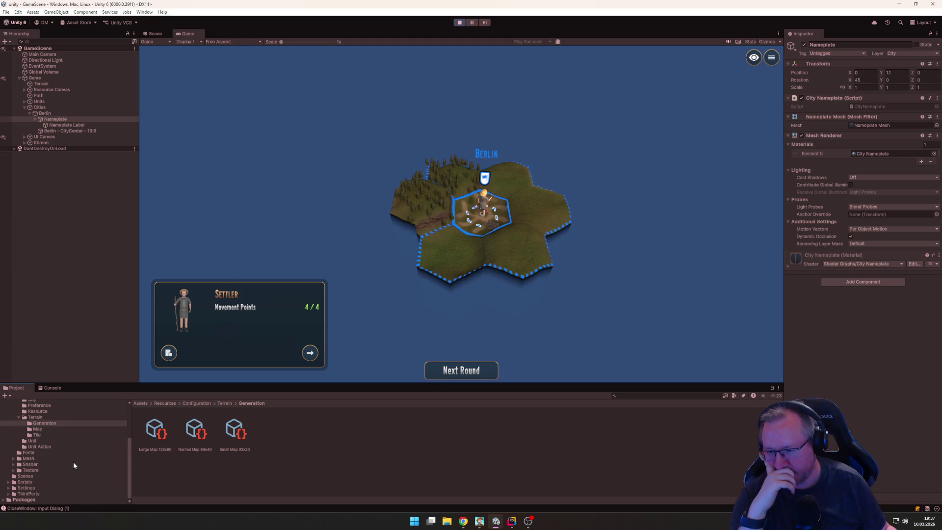
click(26, 488)
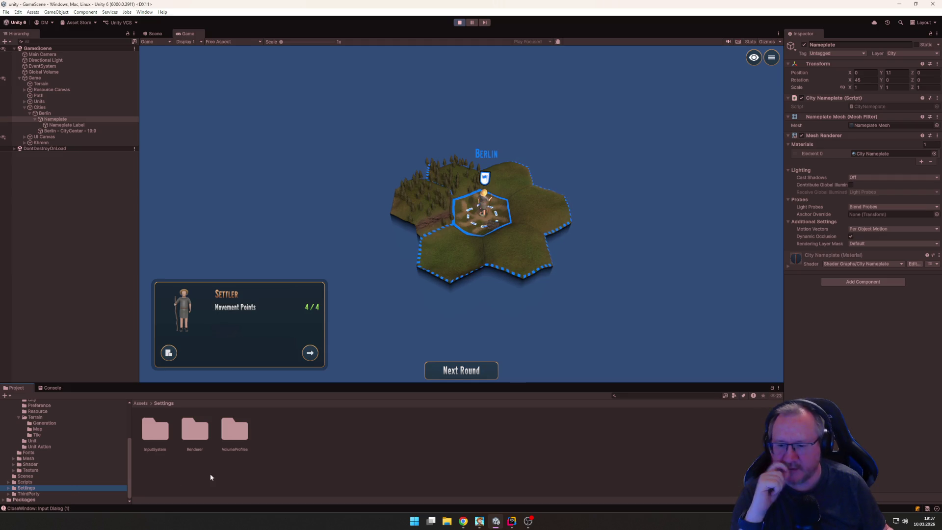
double_click(201, 427)
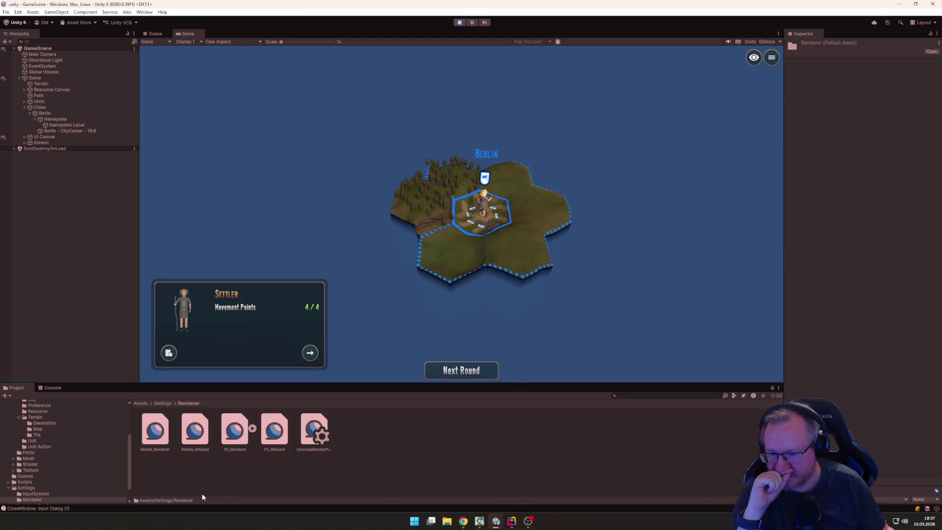
click(235, 431)
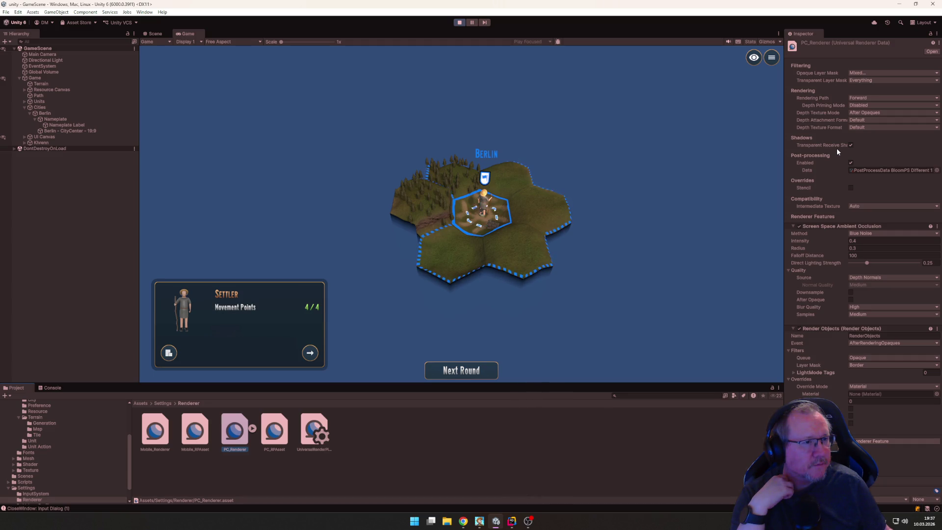
click(864, 73)
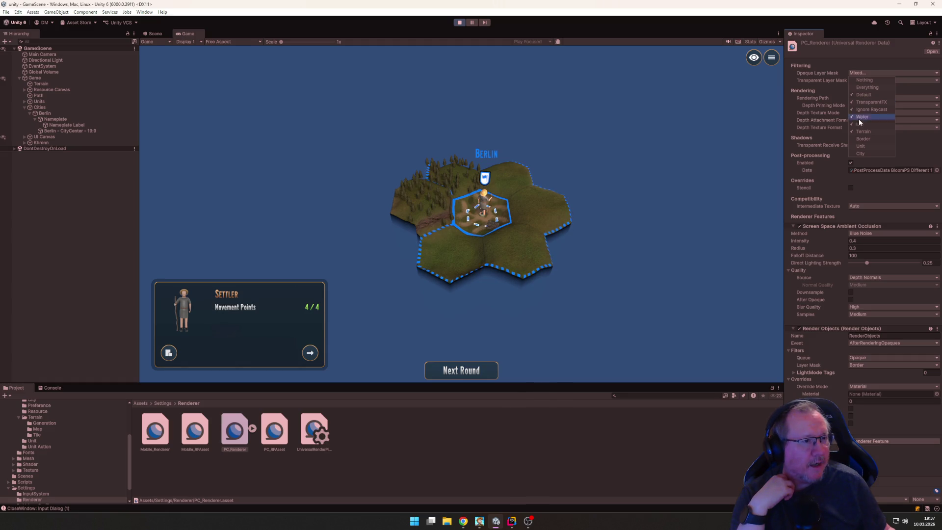
Step: Add the City and Unit layers to PC_Renderer's Opaque Layer Mask
click(862, 154)
click(862, 147)
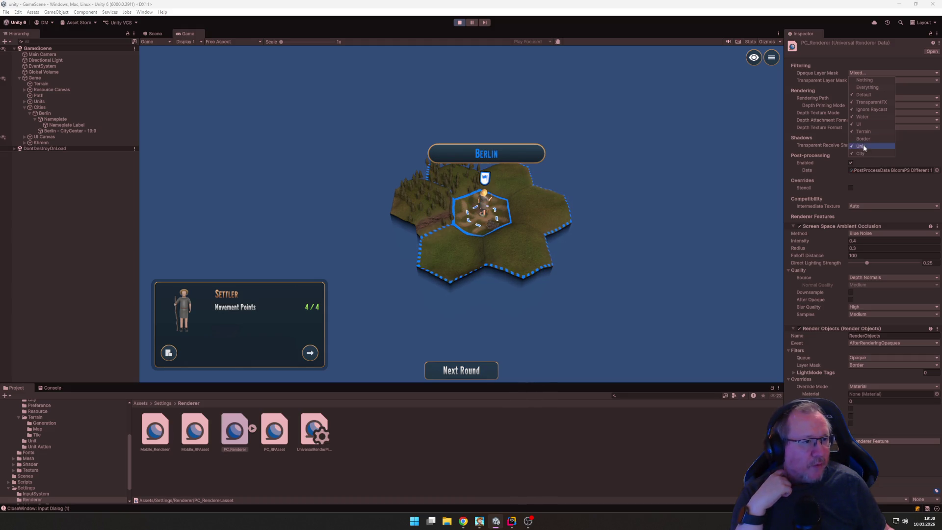
click(583, 178)
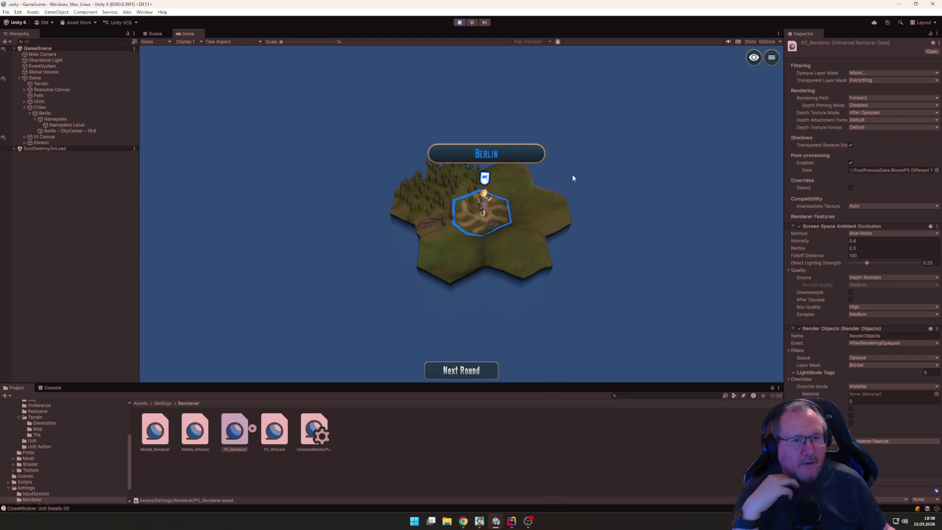
Step: Reselect Berlin's Nameplate in the Hierarchy, then return to Rider at CityManager.cs
click(69, 120)
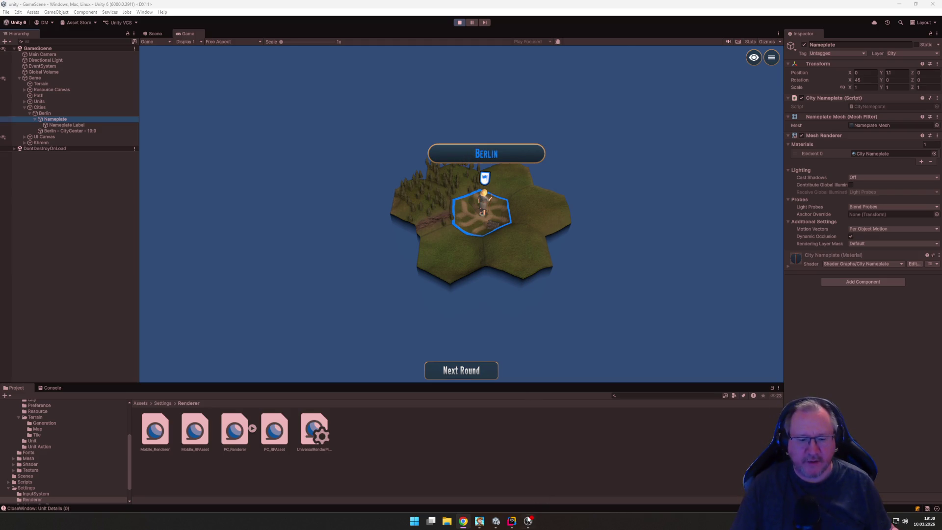
click(512, 521)
click(100, 311)
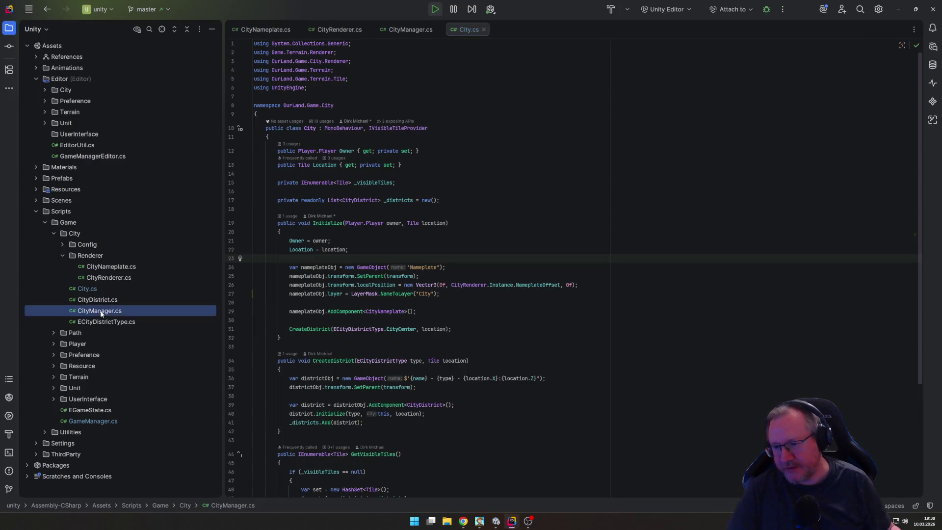
Step: Open CityManager.cs, scroll to its end, and expand the Terrain scripts folder
double_click(101, 311)
scroll(463, 356, down, 5)
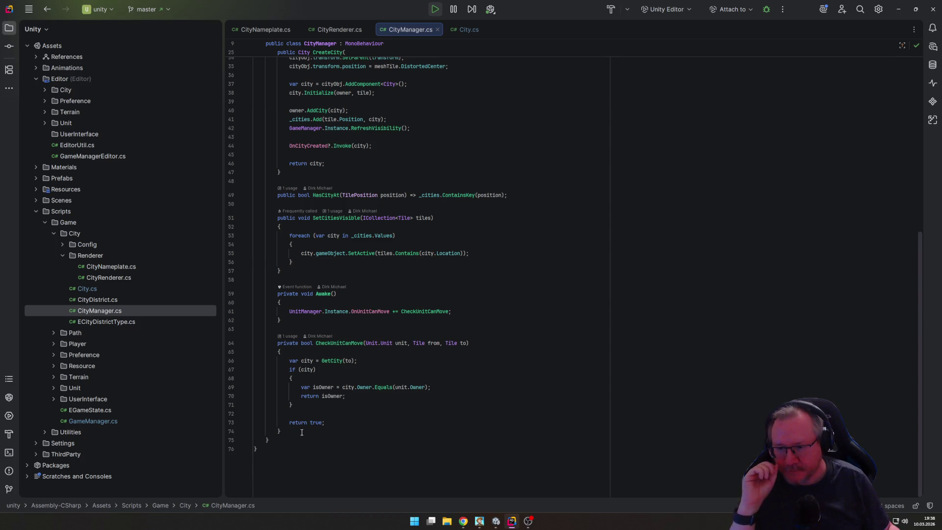
click(54, 377)
key(alt+Tab)
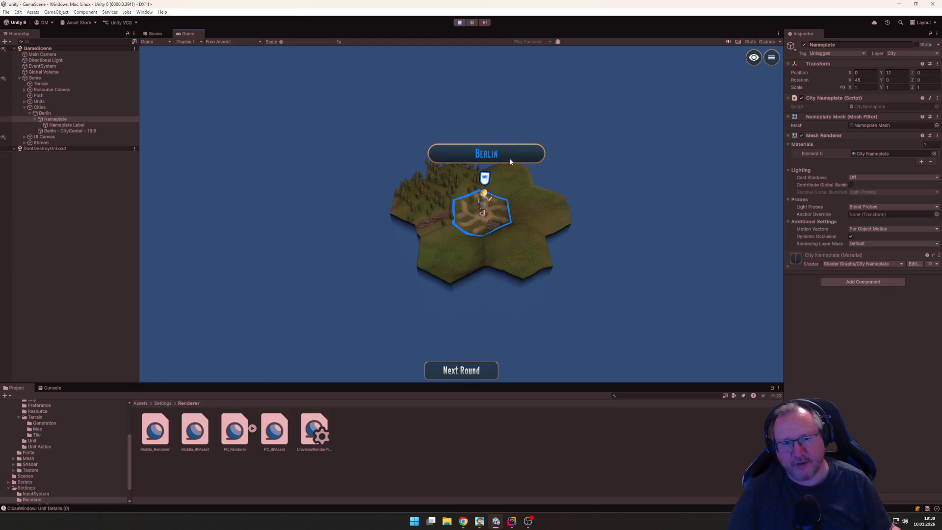
key(alt+Tab)
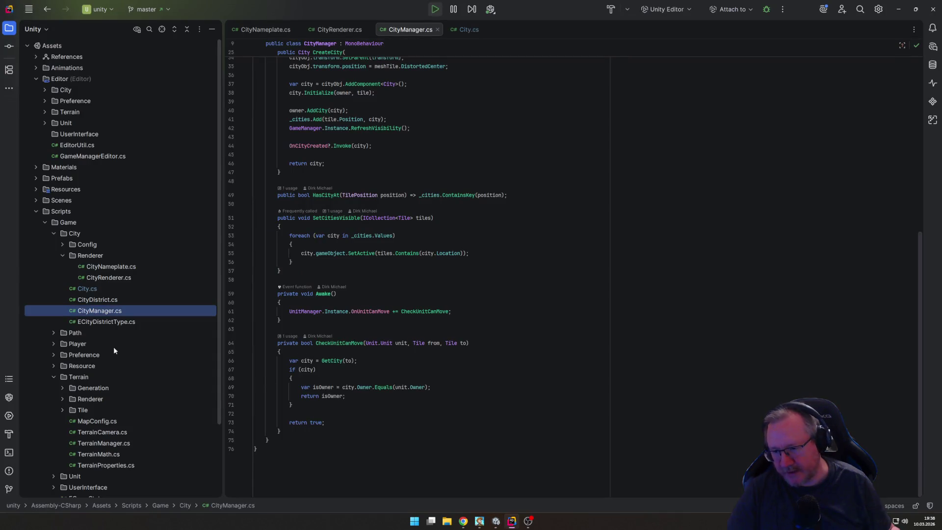
Step: Expand the Unit and Unit/Renderer script folders in the project tree
scroll(147, 353, down, 3)
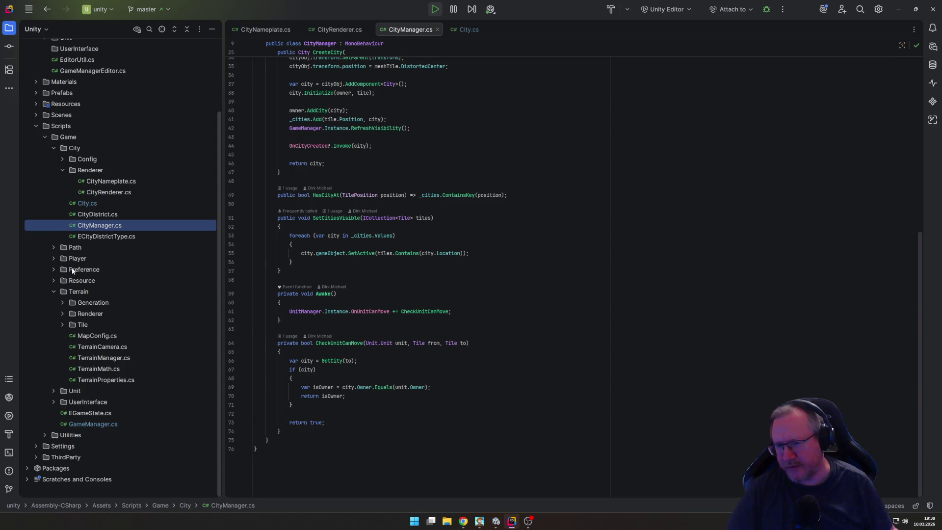
click(54, 390)
scroll(102, 427, down, 1)
click(62, 387)
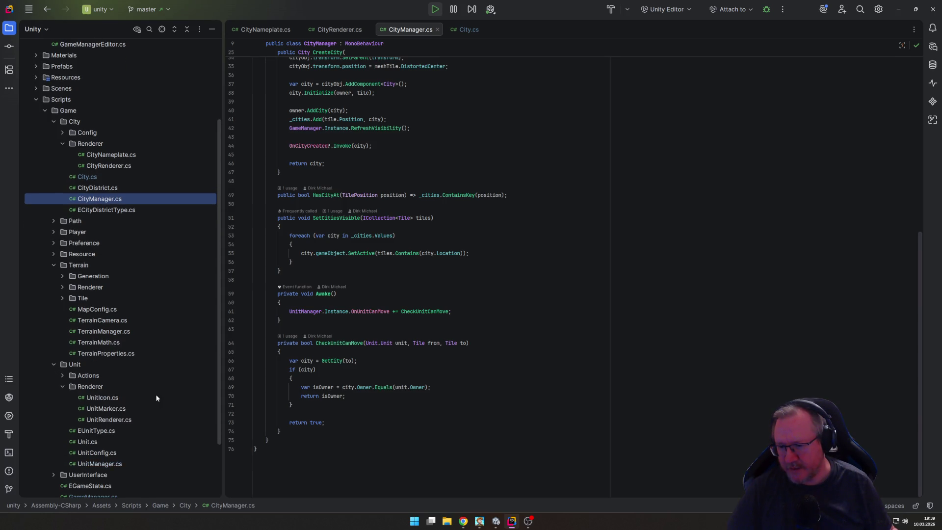
scroll(148, 397, down, 1)
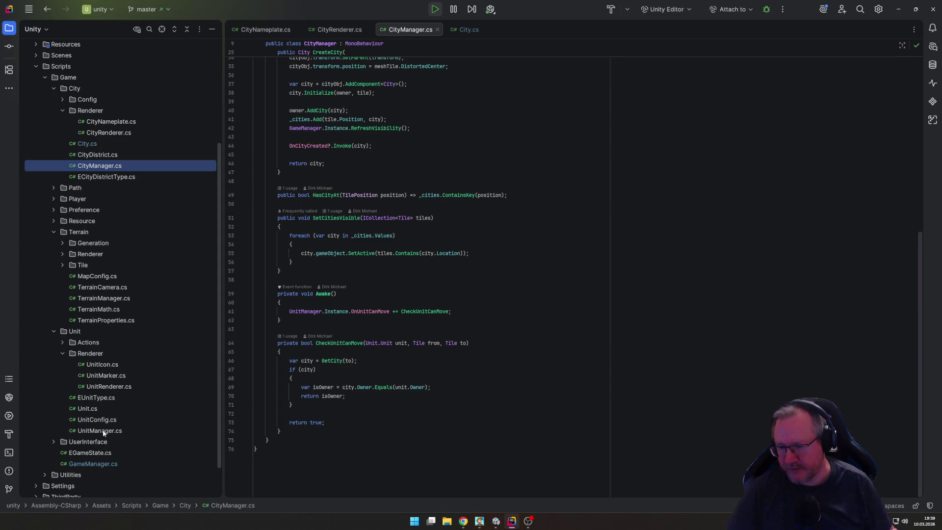
Step: Open UnitManager.cs and scroll to its Update() raycast code
double_click(99, 431)
scroll(911, 320, down, 10)
scroll(911, 321, down, 15)
scroll(922, 296, down, 20)
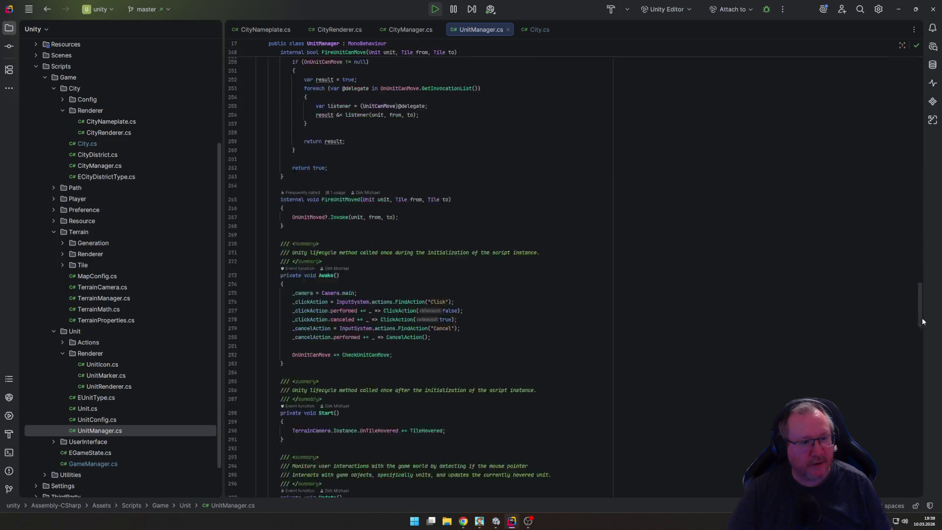
scroll(914, 413, up, 10)
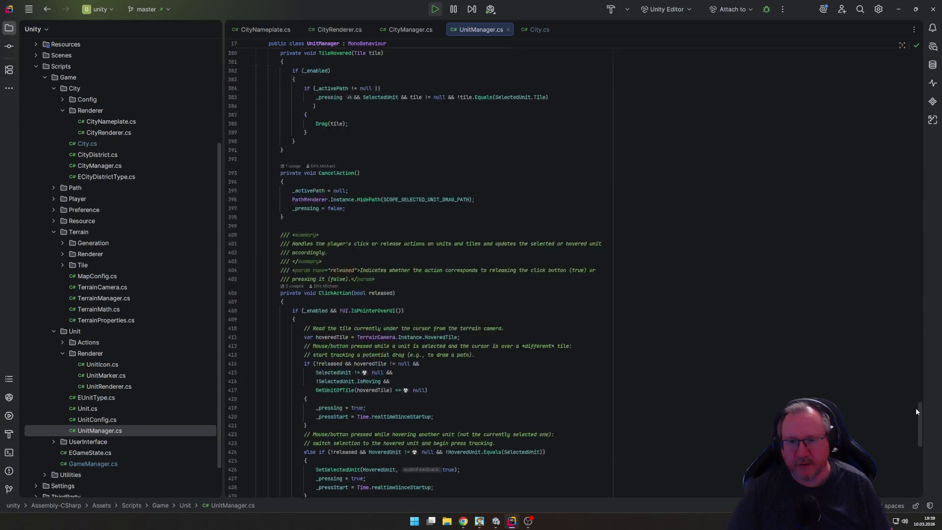
drag(922, 395, 935, 327)
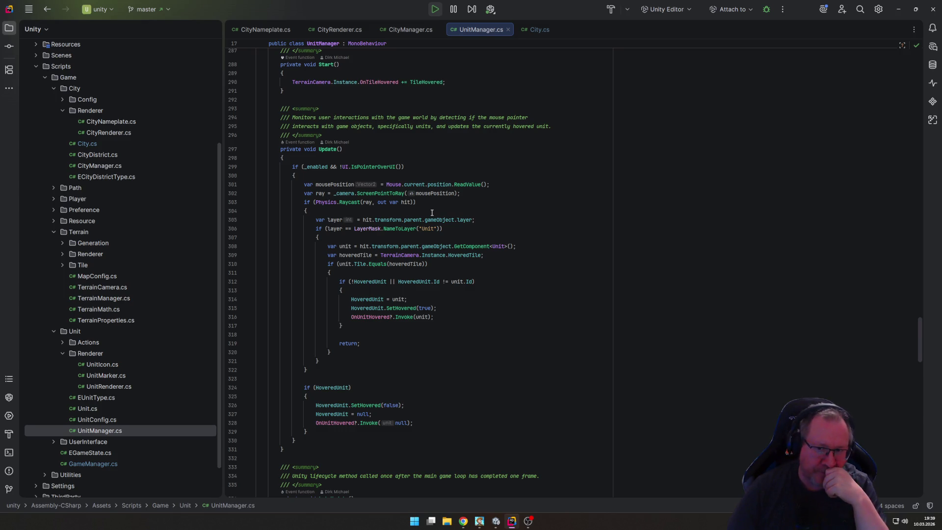
Step: Expand and select the Scripts/Utilities folder to reveal UI.cs
scroll(98, 398, down, 1)
scroll(98, 398, down, 2)
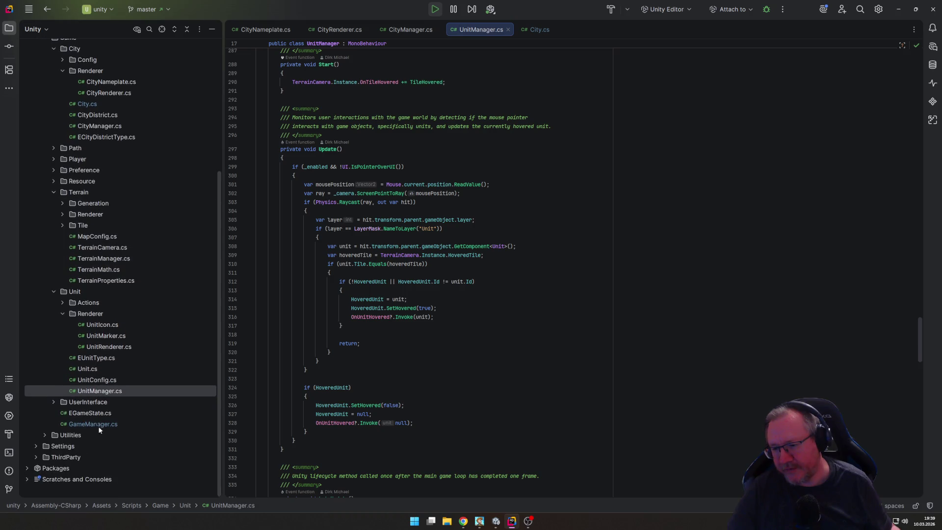
click(46, 435)
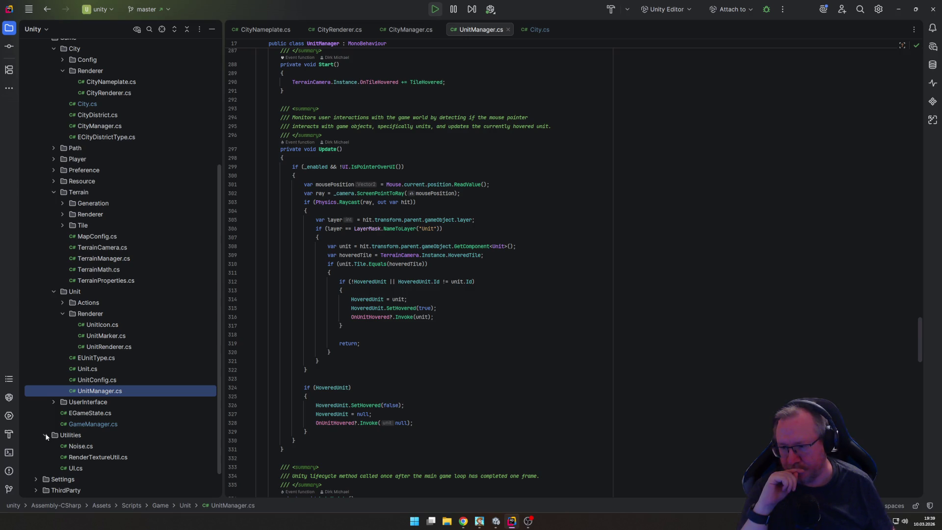
click(73, 436)
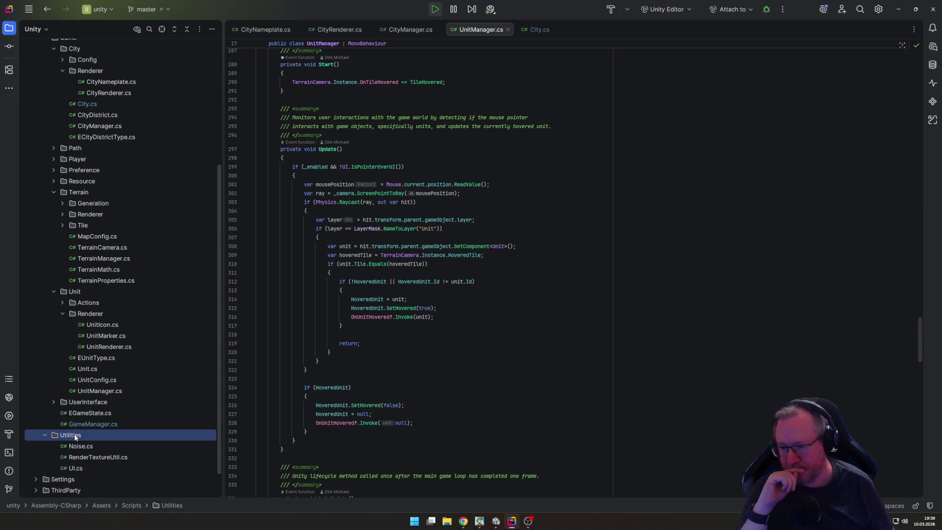
Step: Start a new Class/Interface in the Utilities folder via Add in its context menu
right_click(75, 437)
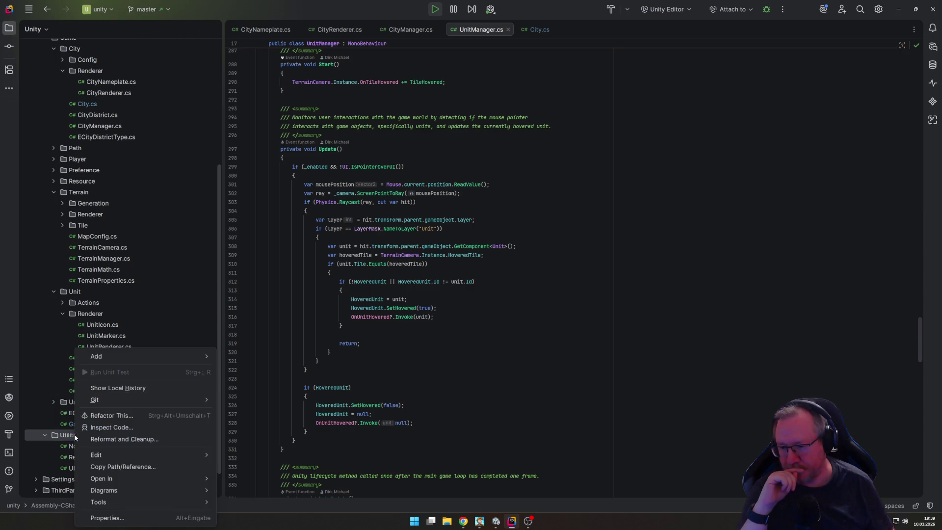
mouse_move(174, 362)
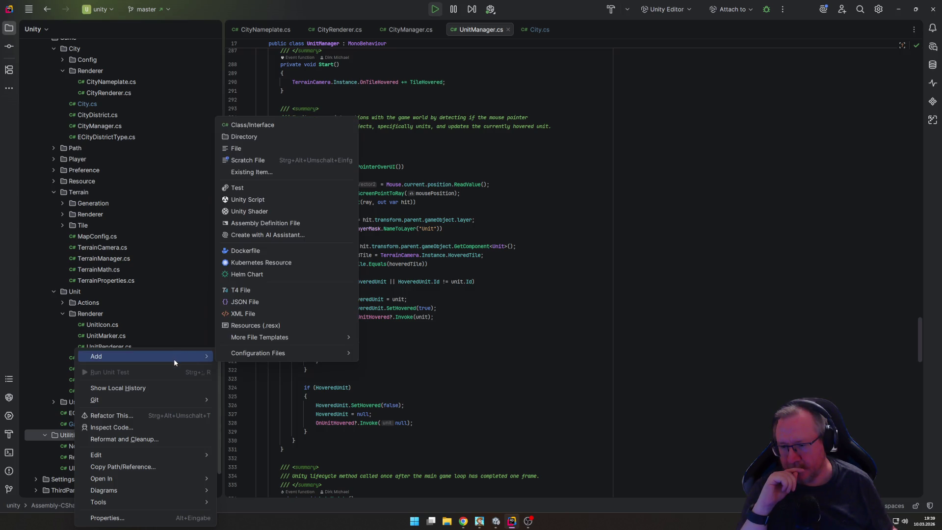
click(68, 446)
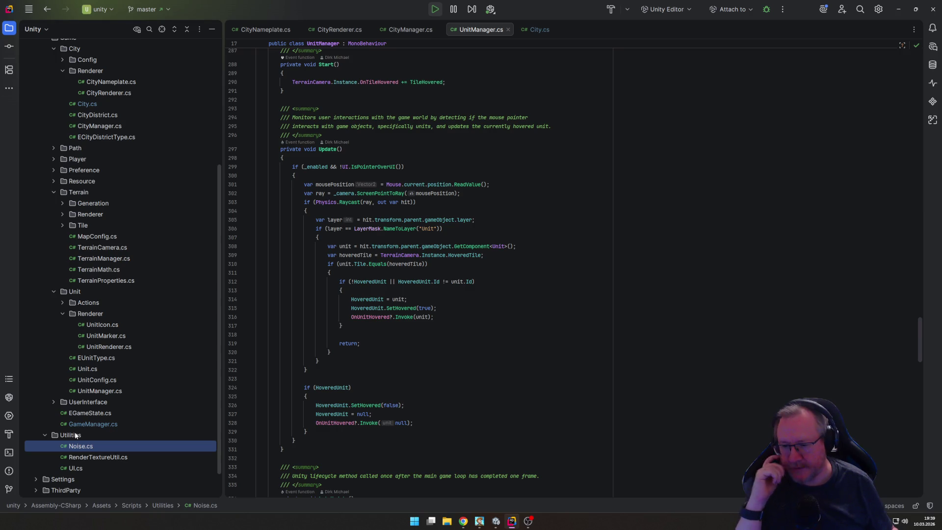
right_click(74, 434)
mouse_move(184, 356)
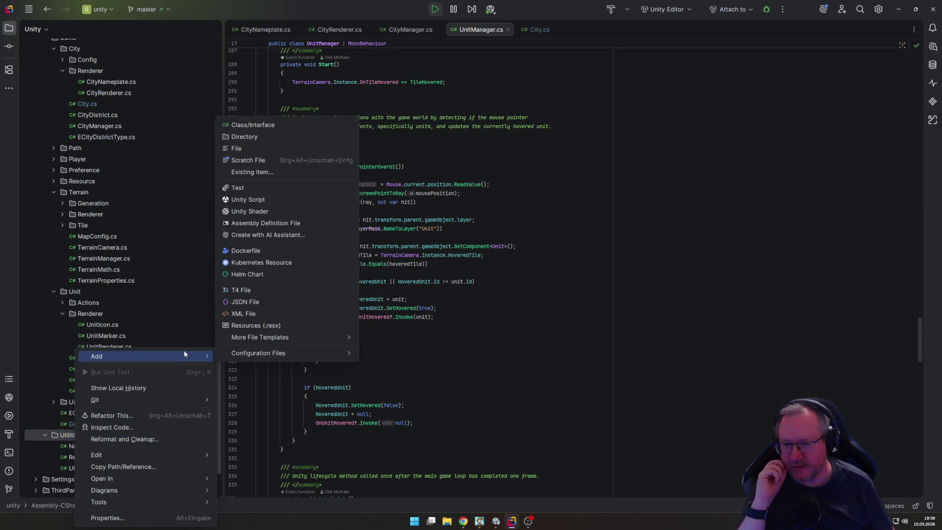
click(269, 126)
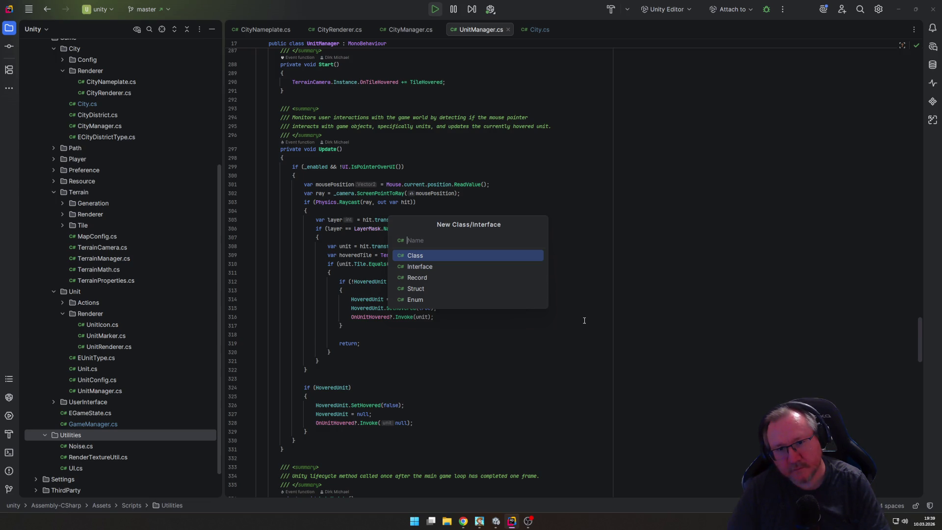
Step: Name the new class CameraUtil and create it
text(Cam)
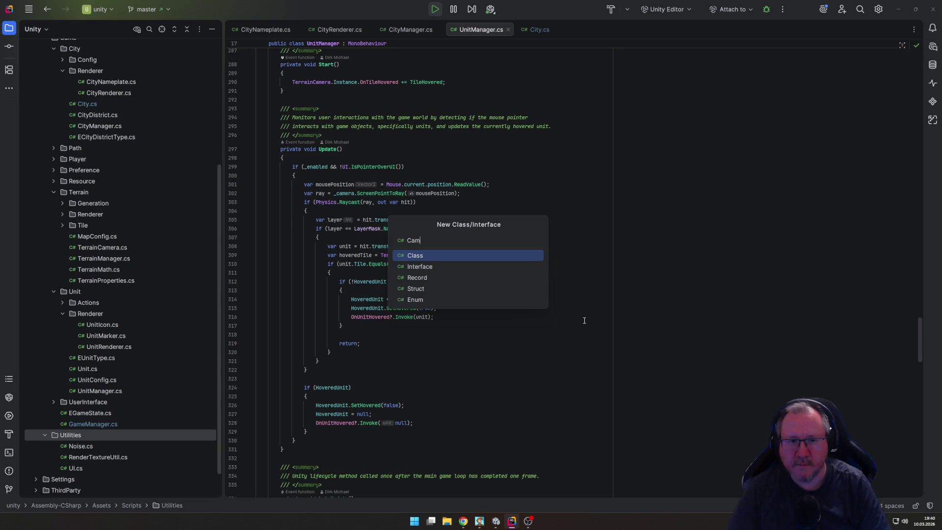
text(er)
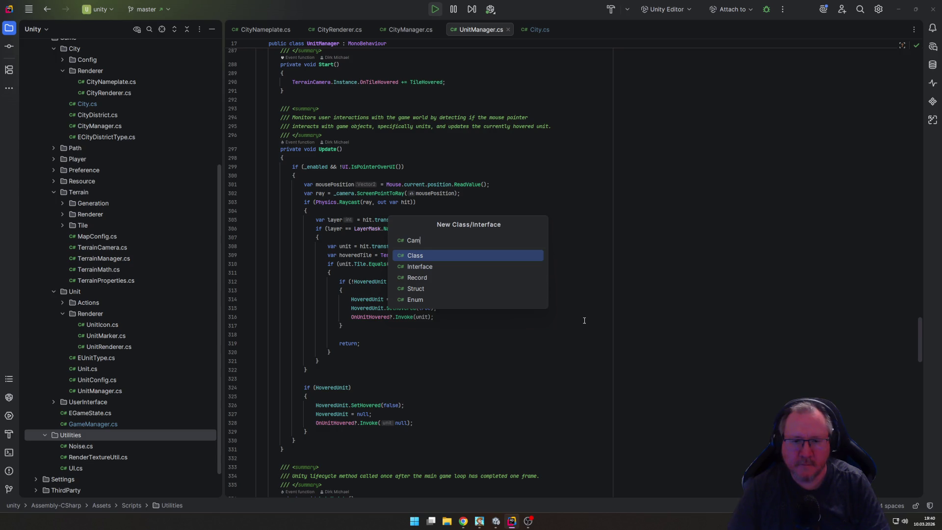
key(BackSpace)
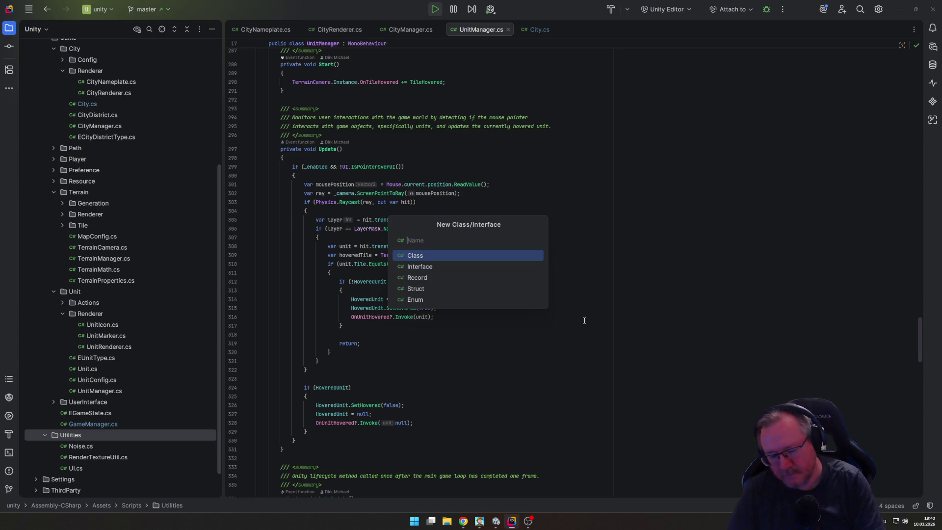
text(Camer)
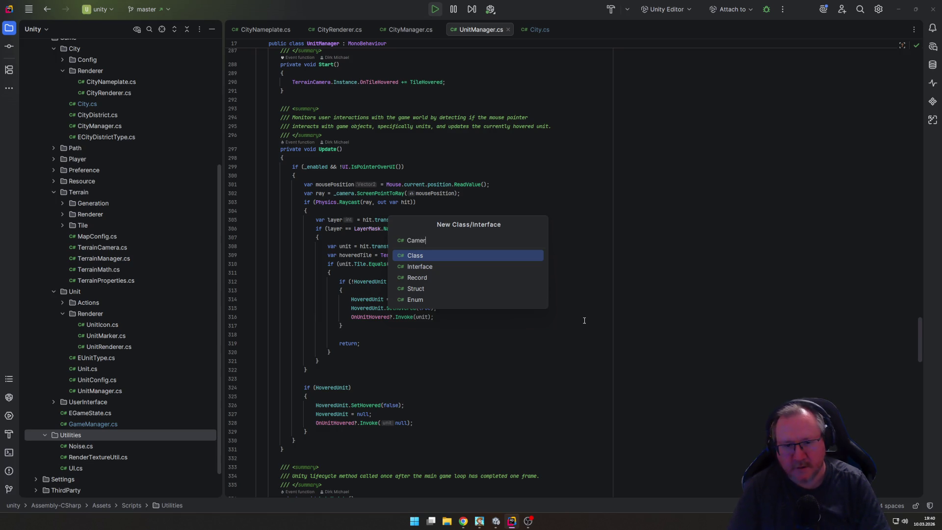
text(a)
text(Util)
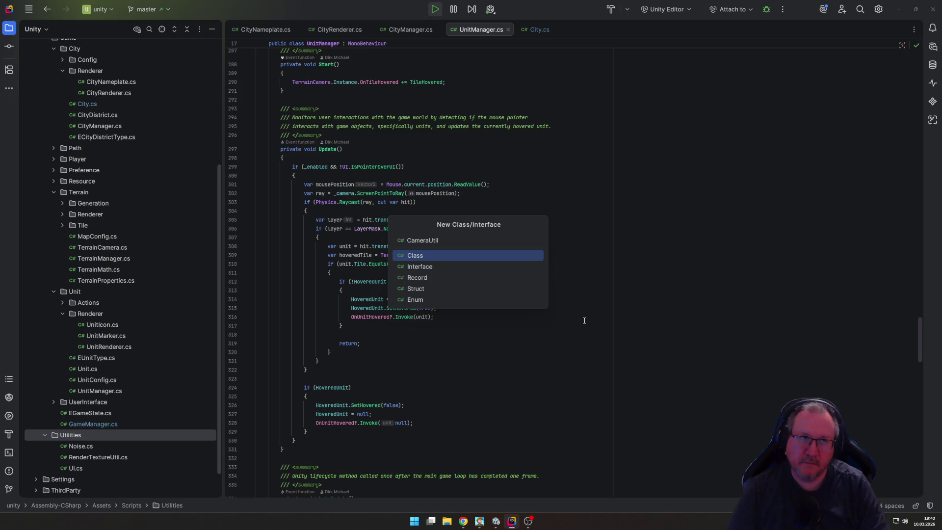
key(ctrl+a)
key(BackSpace)
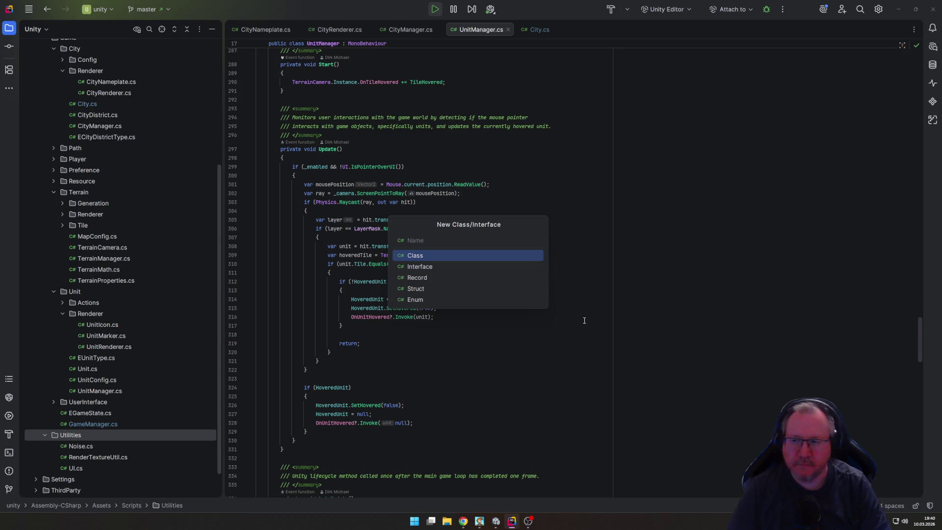
text(GameUt)
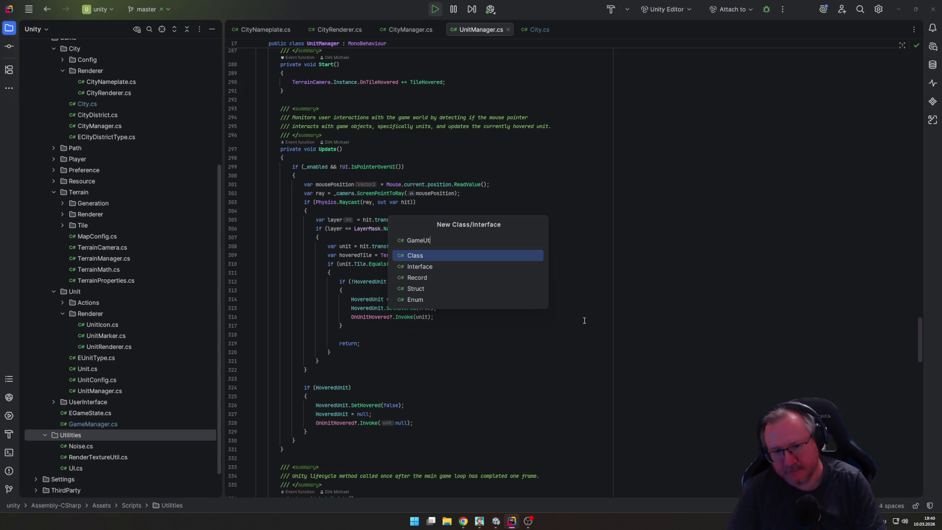
key(BackSpace)
key(BackSpace)
key(BackSpace)
text(C)
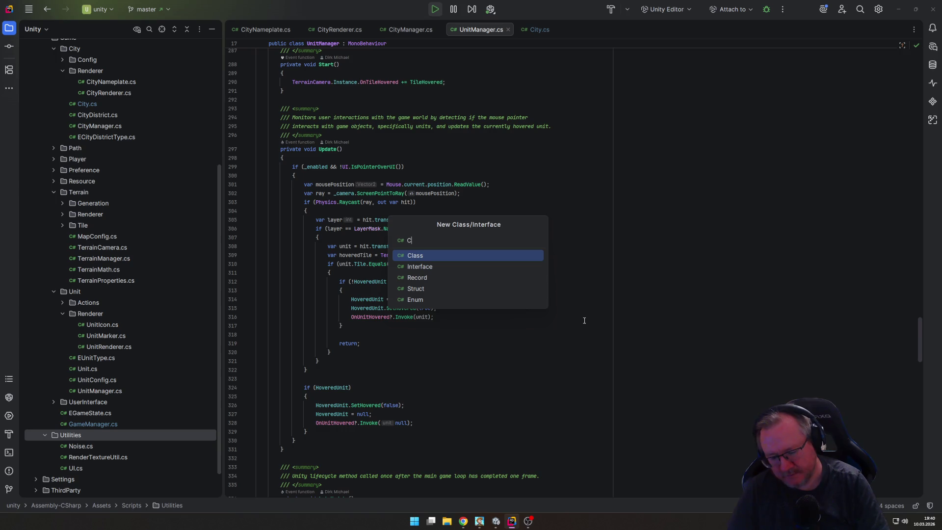
text(ameraUtil)
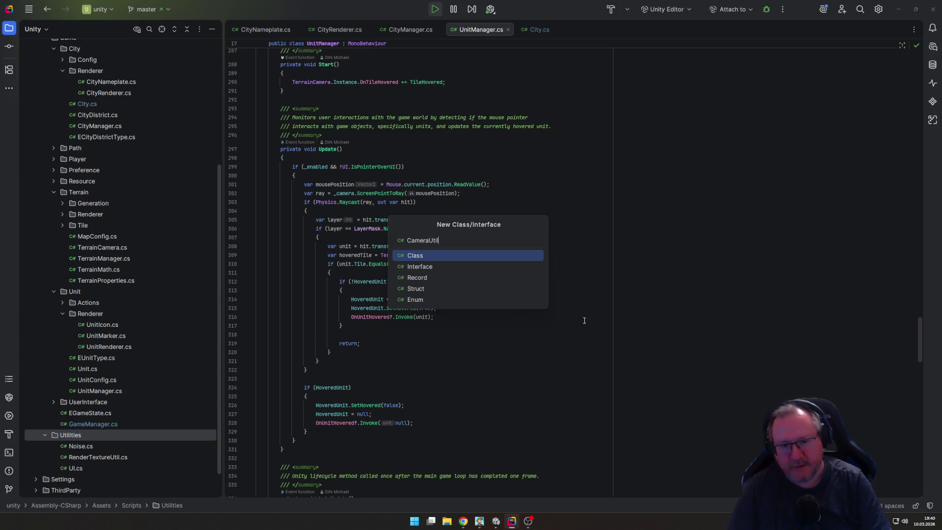
key(Return)
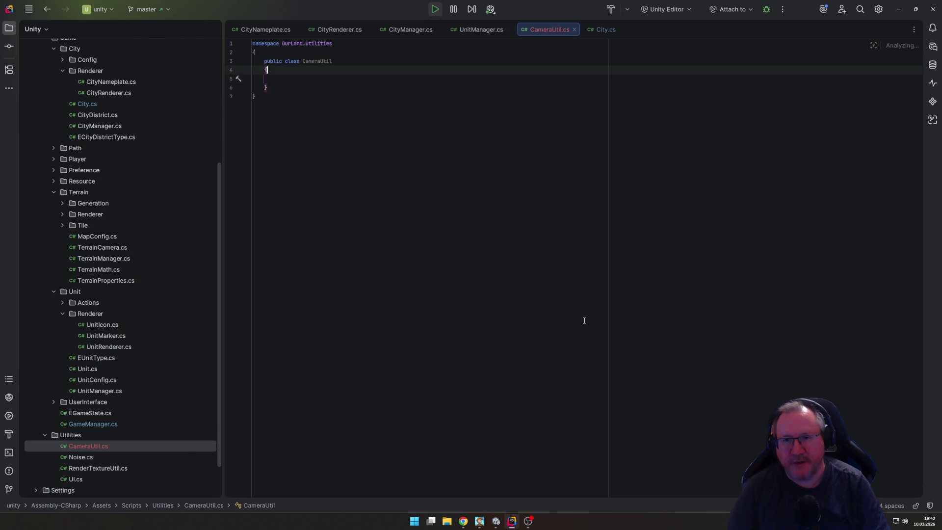
Step: Make CameraUtil a public static class
text(static)
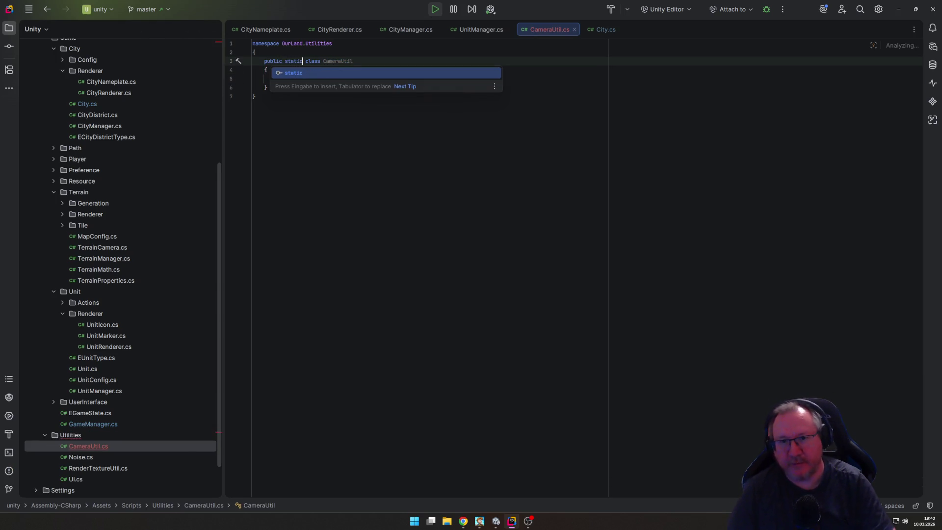
key(End)
key(Down)
key(Down)
Step: In UnitManager.cs, step through Update's mouse-raycast block down to the layer check
key(alt+Tab)
key(alt+Tab)
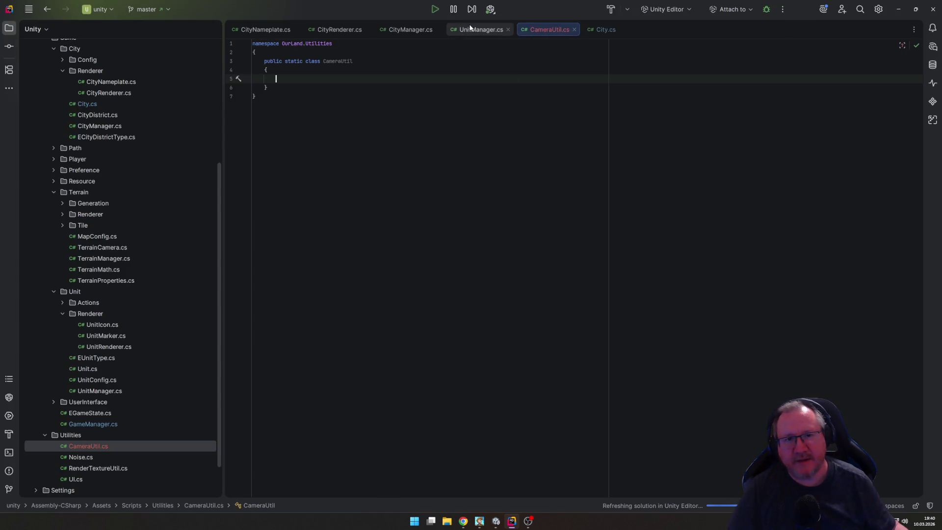
click(481, 29)
click(494, 173)
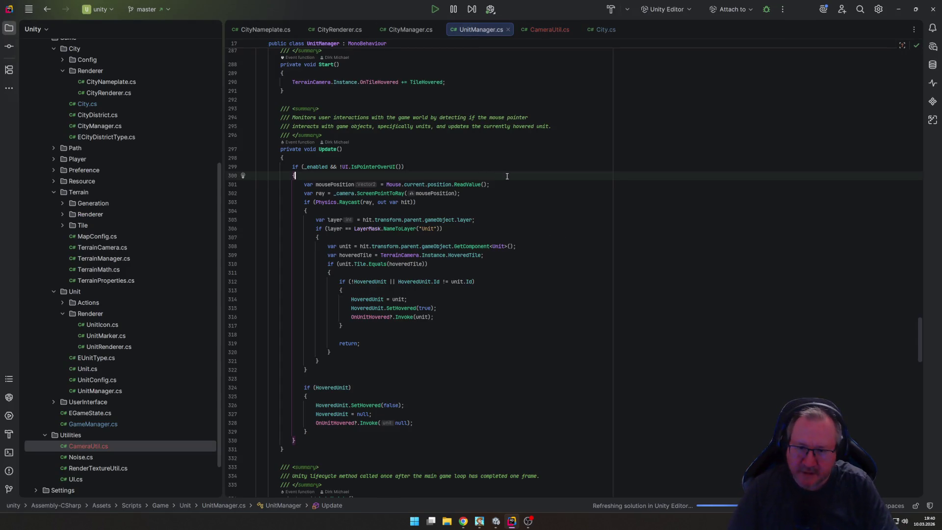
key(Down)
key(Down)
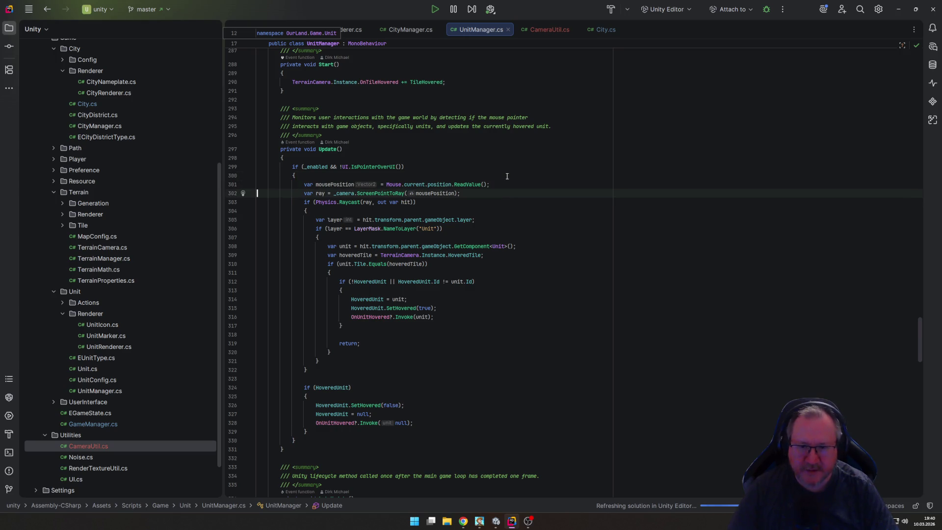
key(Up)
key(Down)
key(Down)
key(Up)
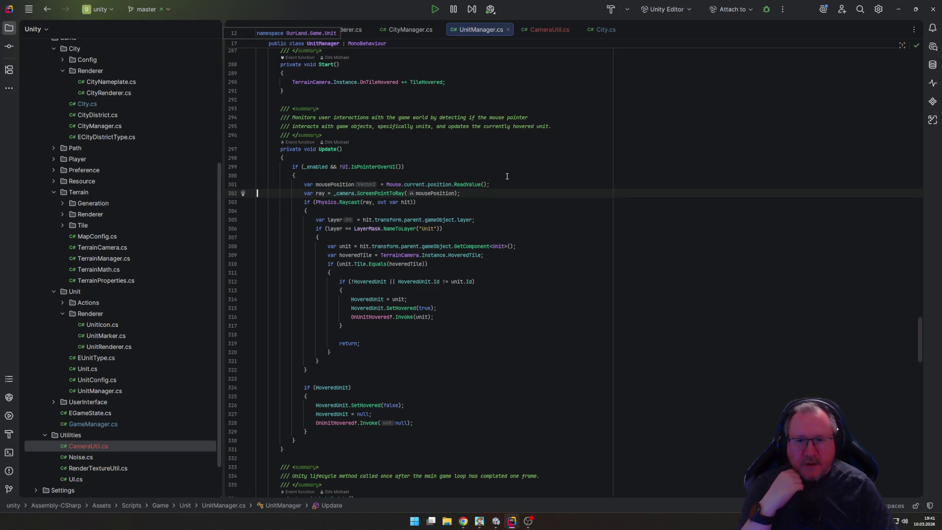
key(Down)
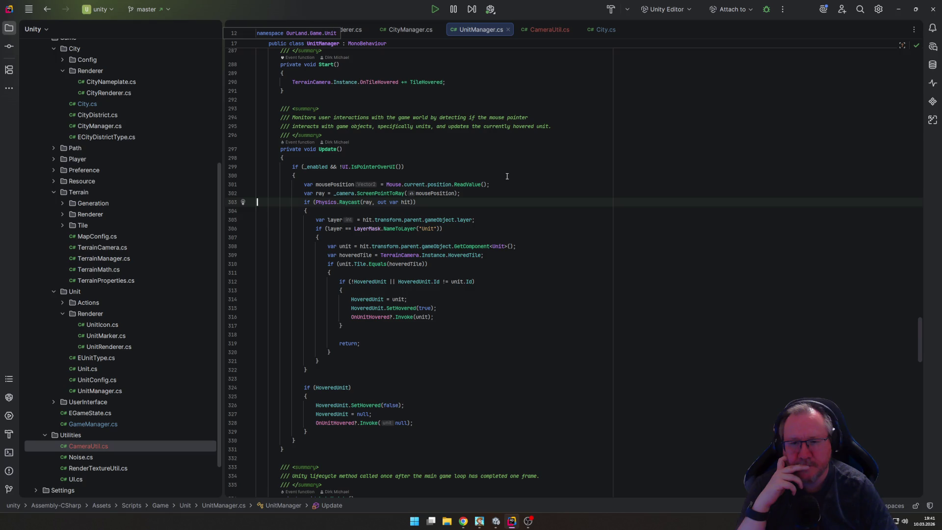
key(Down)
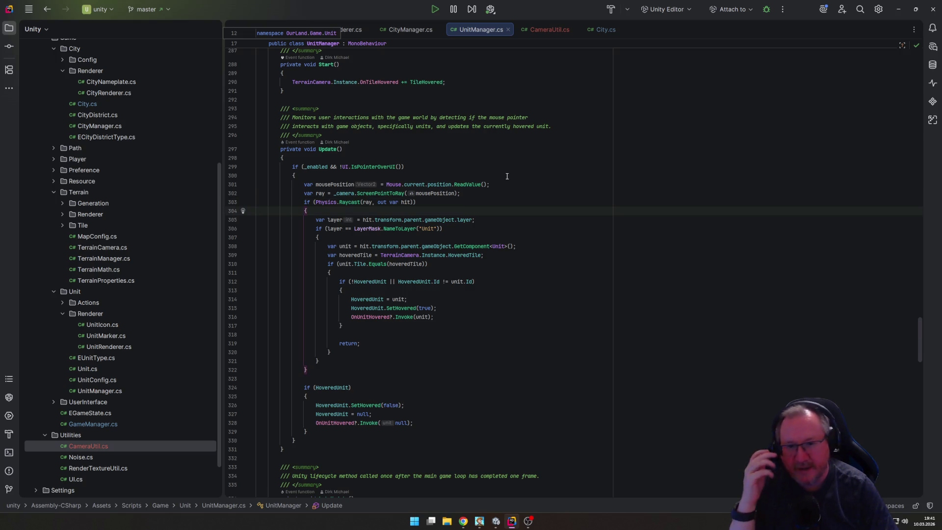
key(Down)
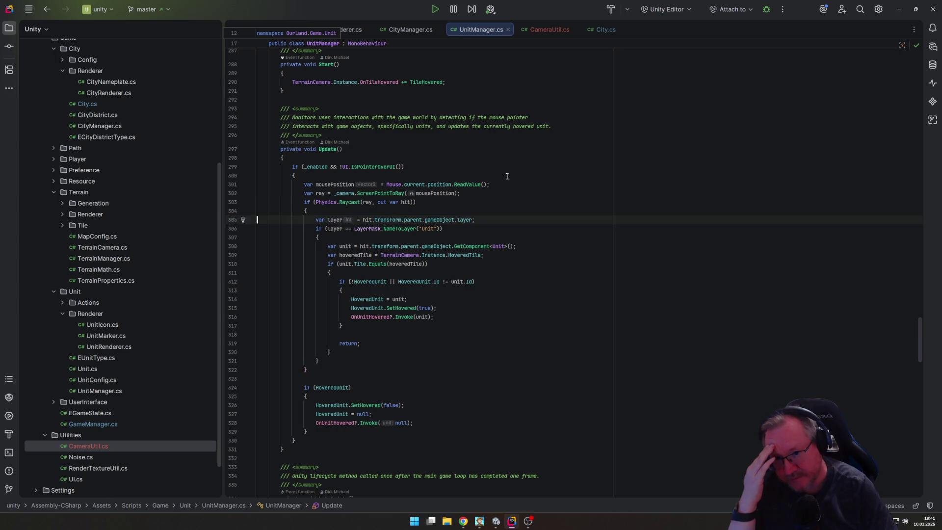
key(Down)
key(Down)
key(Down)
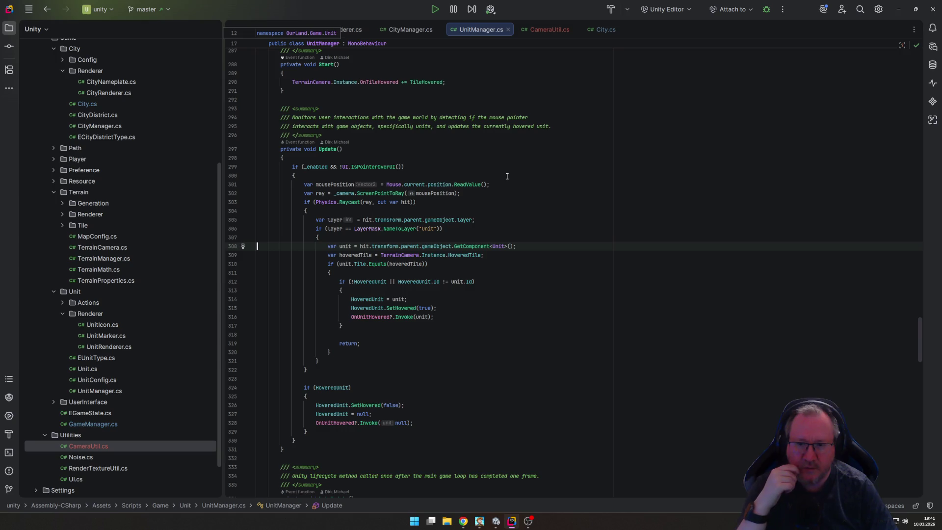
Step: Select the mouse position, raycast and Unit layer check lines (299–307) for CameraUtil
key(Up)
key(Up)
key(Up)
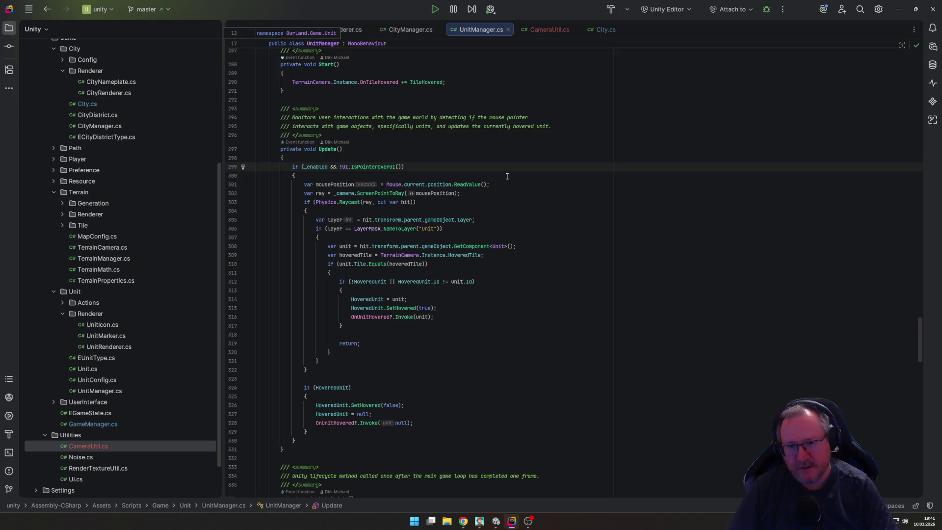
key(Down)
key(Down)
key(Up)
key(Up)
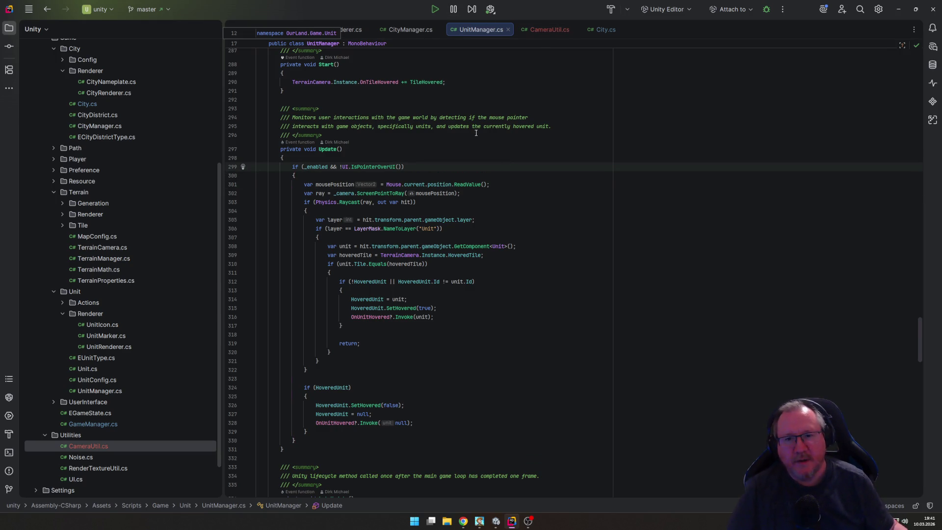
key(shift+Down)
key(shift+Down)
key(shift+Down)
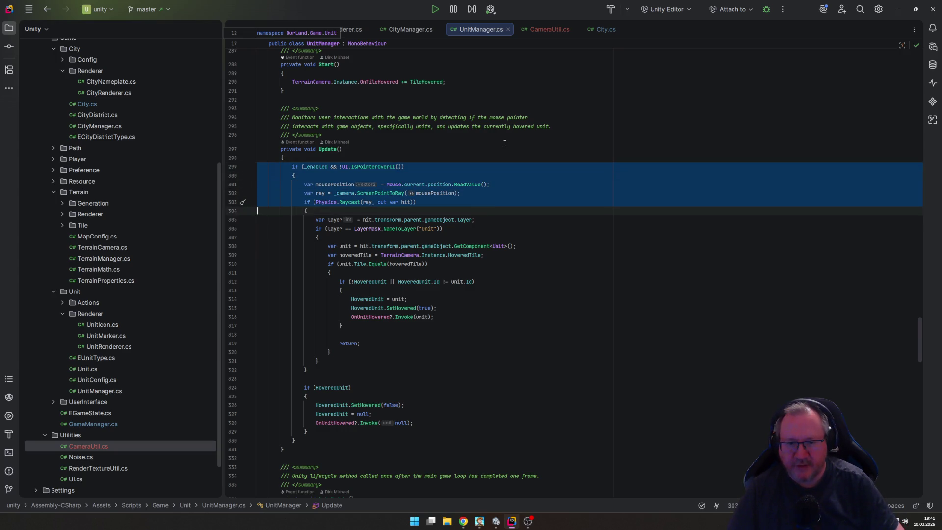
key(shift+Down)
key(shift+Down)
key(shift+Down)
key(ctrl+c)
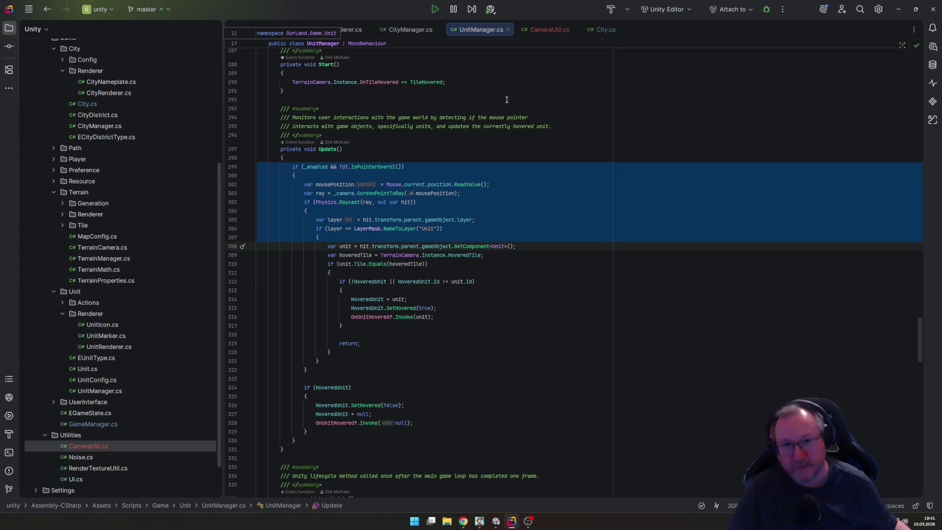
click(565, 30)
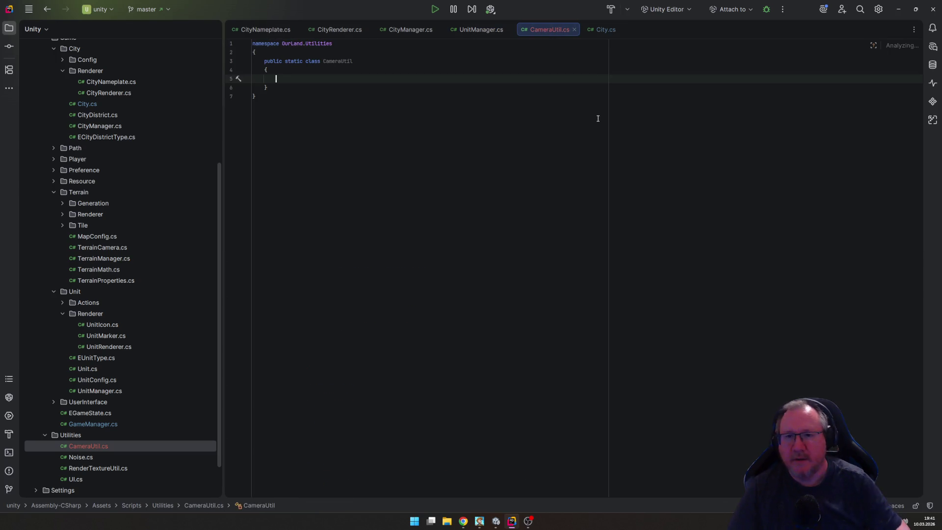
Step: Paste the raycast block into CameraUtil and add closing braces after it
key(ctrl+v)
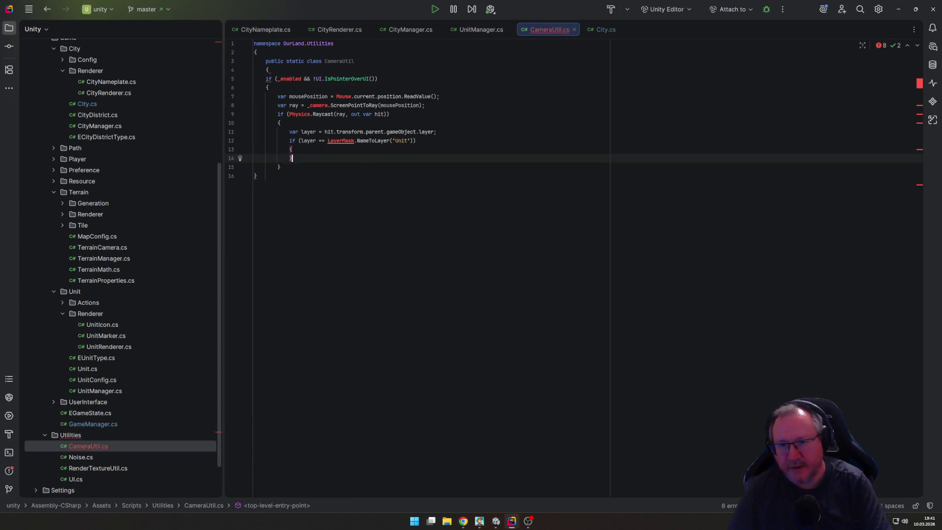
key(Down)
key(Return)
text(})
key(Return)
text(})
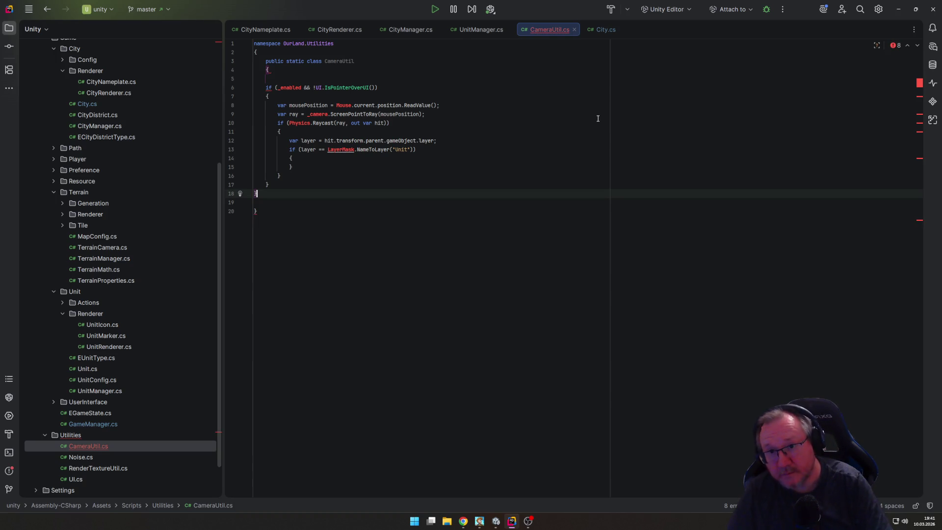
key(Up)
key(Up)
key(Up)
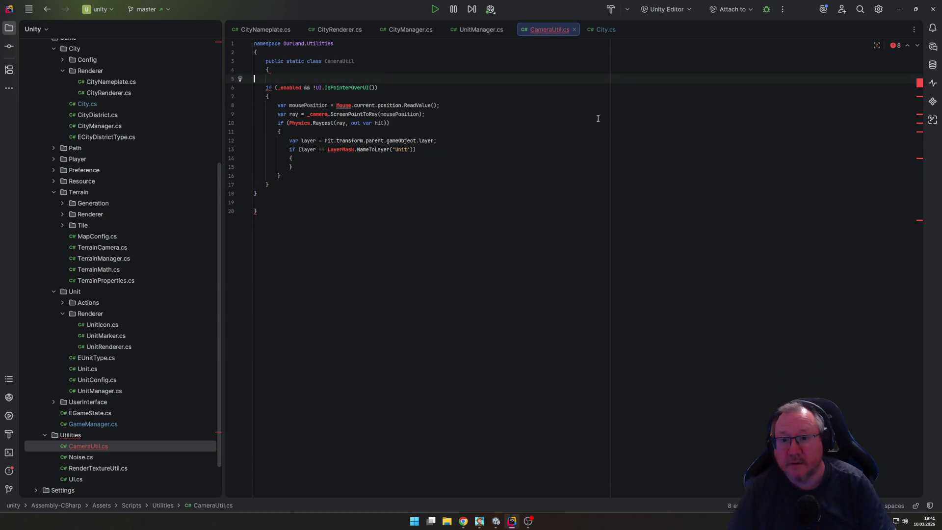
key(Home)
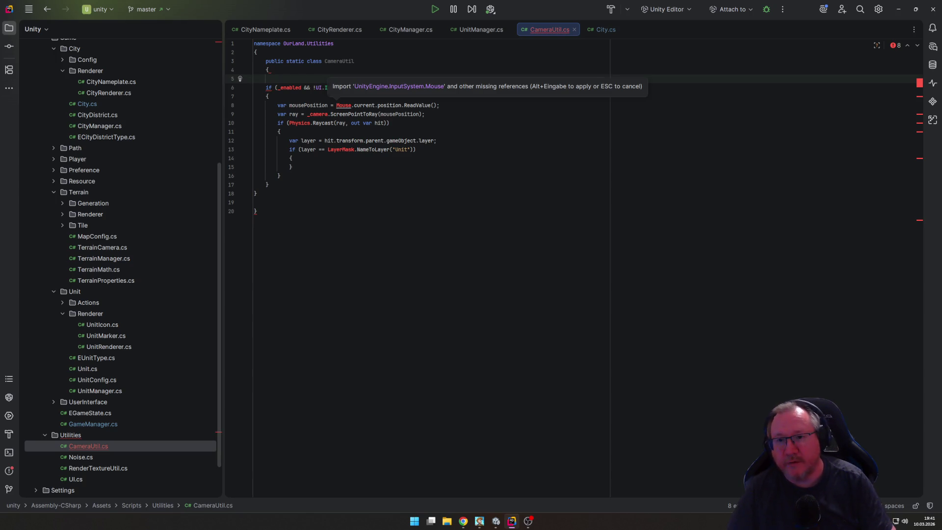
Step: Wrap the pasted code in a public static void Raycast() method
key(Escape)
text(public)
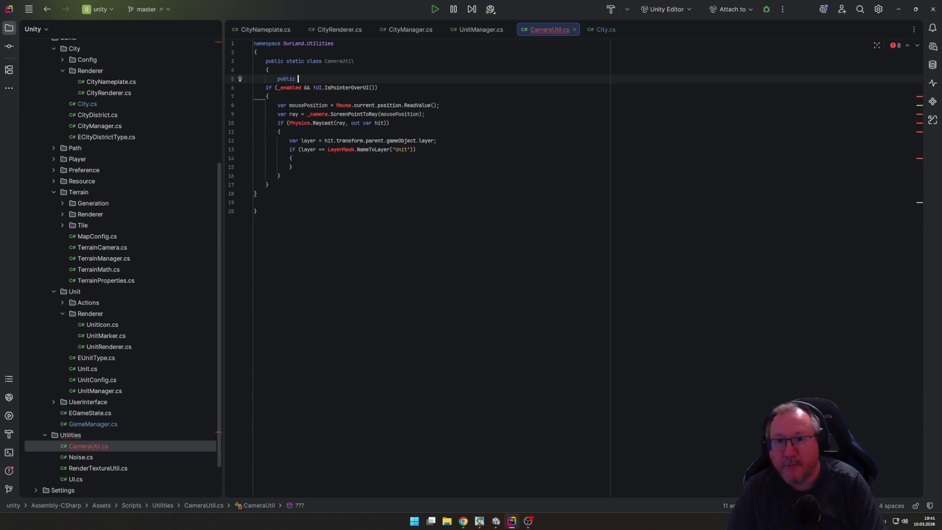
text( static )
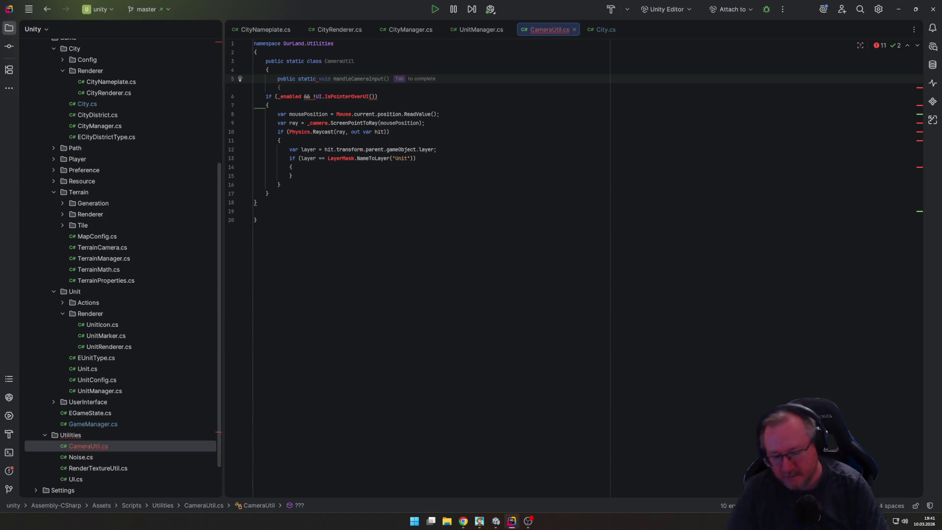
text(void)
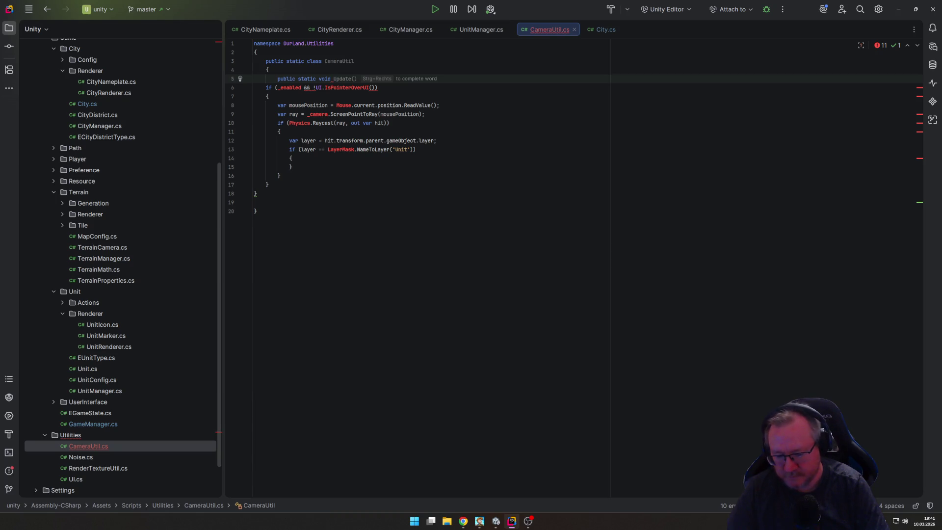
text(Ra)
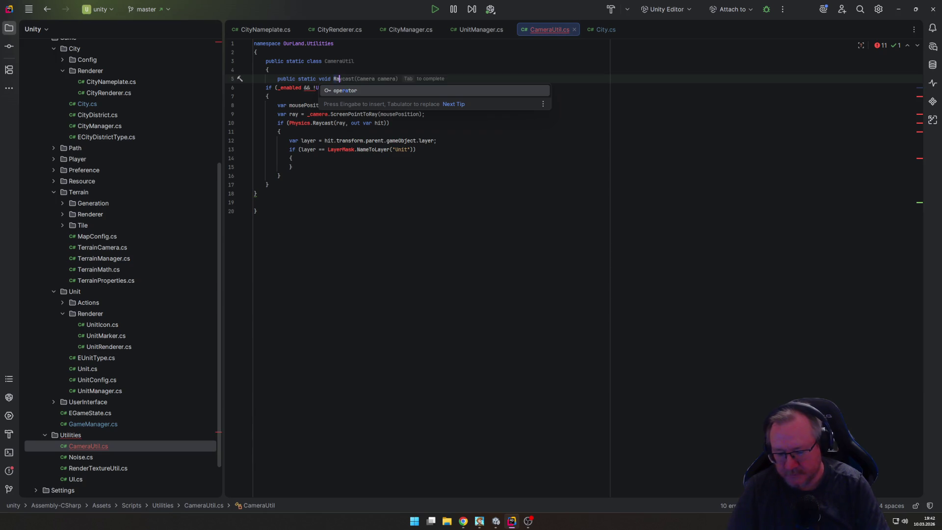
text(ycast)
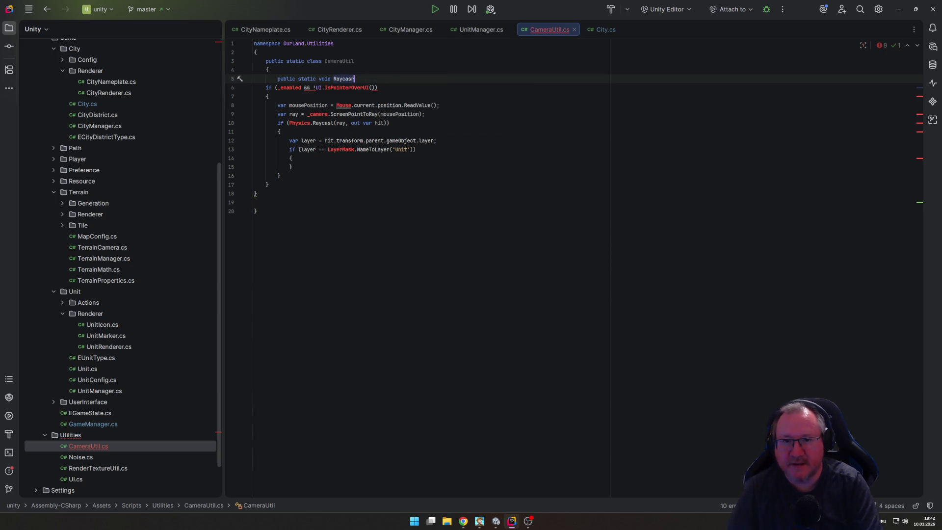
text(()
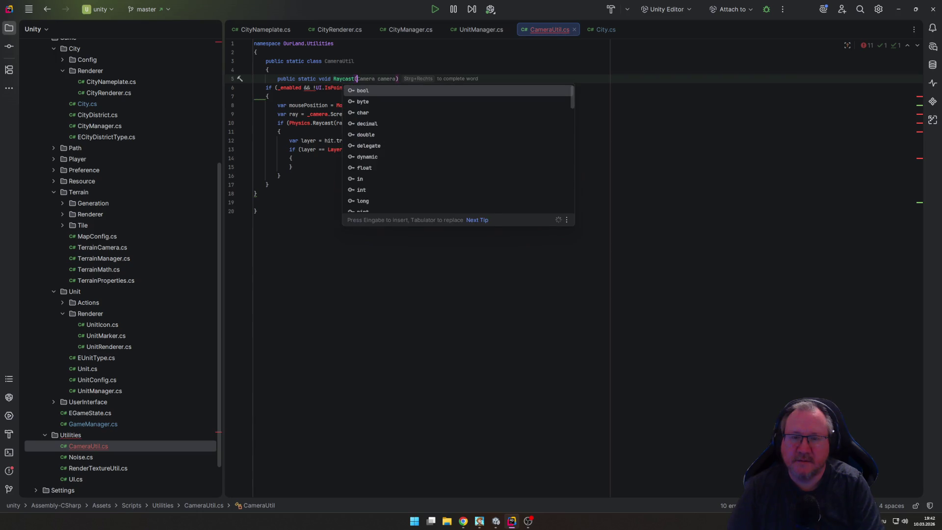
key(Escape)
text() {)
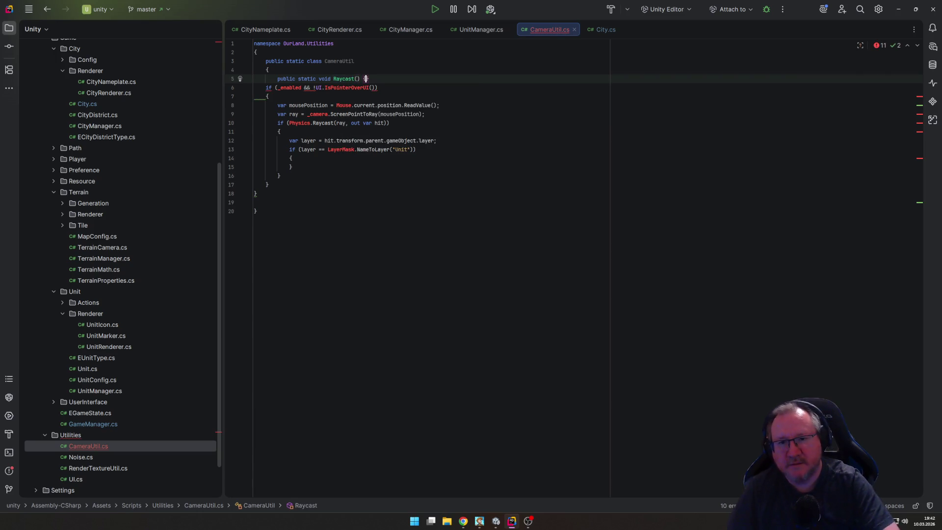
key(Down)
key(Down)
key(Down)
key(Down)
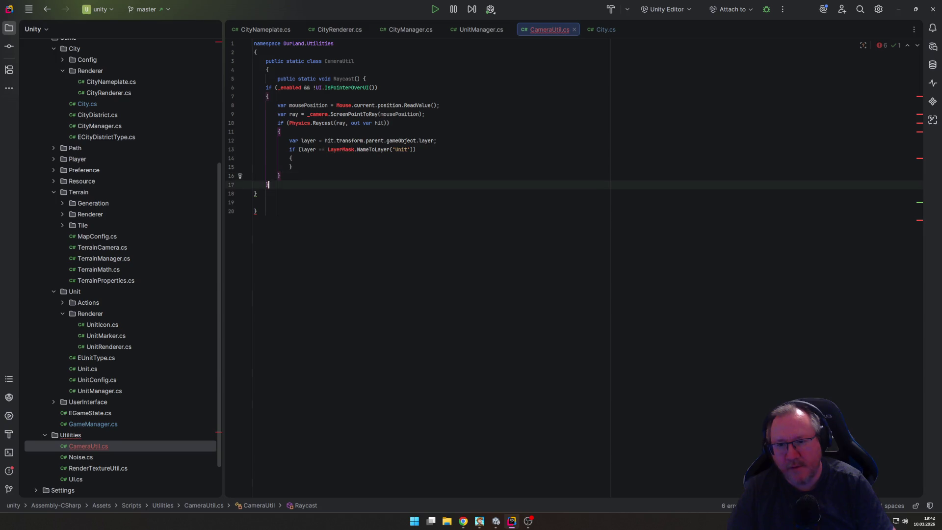
key(Up)
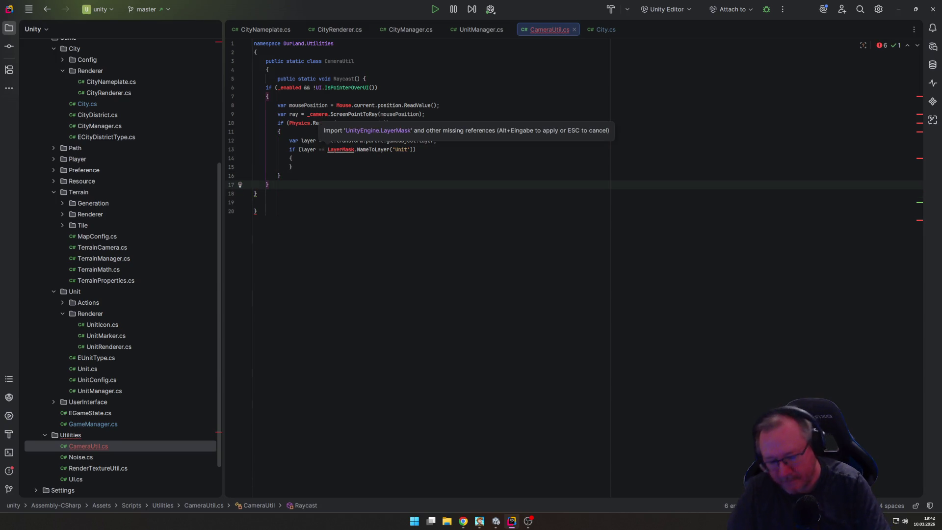
key(Return)
text(})
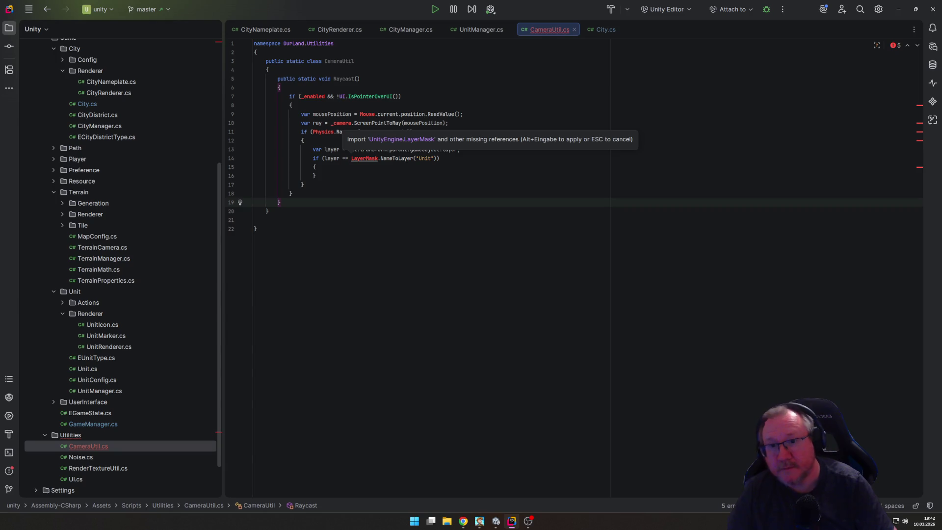
Step: Remove the '_enabled && ' check from the if condition
key(Up)
key(Up)
key(Up)
key(Right)
key(Right)
key(Right)
key(Right)
key(Right)
key(Right)
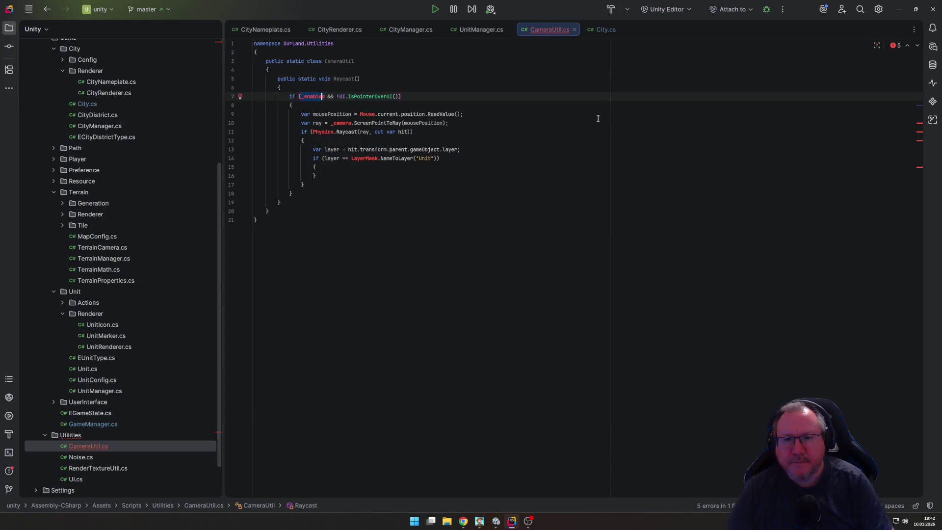
key(ctrl+BackSpace)
key(ctrl+Delete)
key(ctrl+Delete)
key(End)
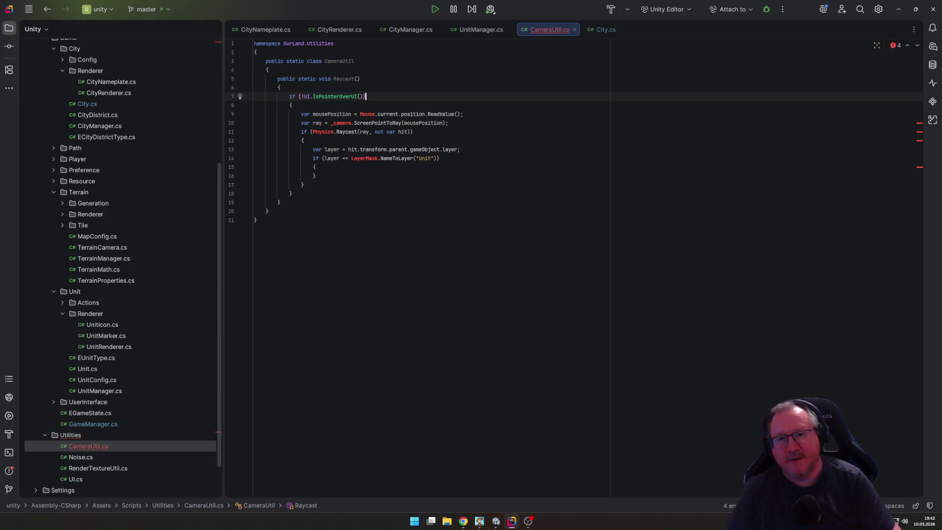
Step: Select the whole Raycast method and cut it out of CameraUtil
key(Up)
key(Up)
key(Home)
key(Home)
key(shift+Down)
key(shift+Down)
key(shift+Down)
key(shift+Down)
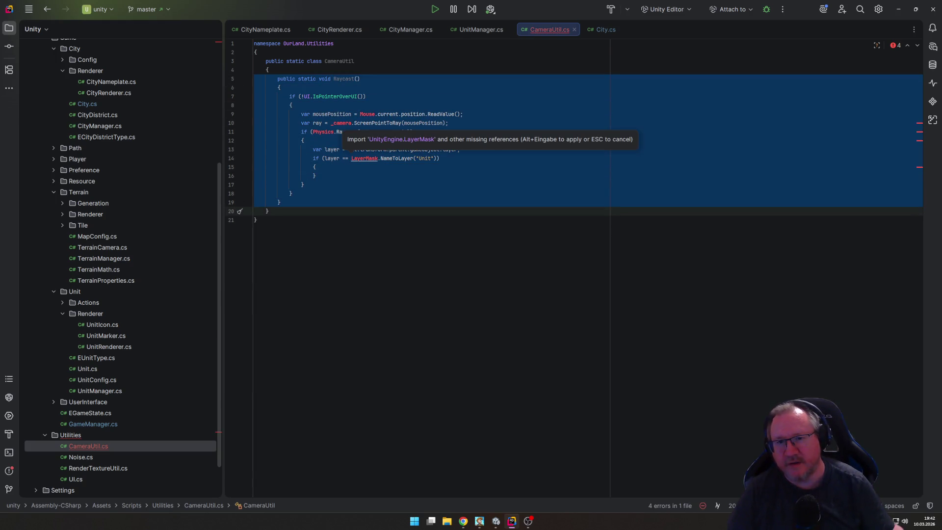
key(ctrl+x)
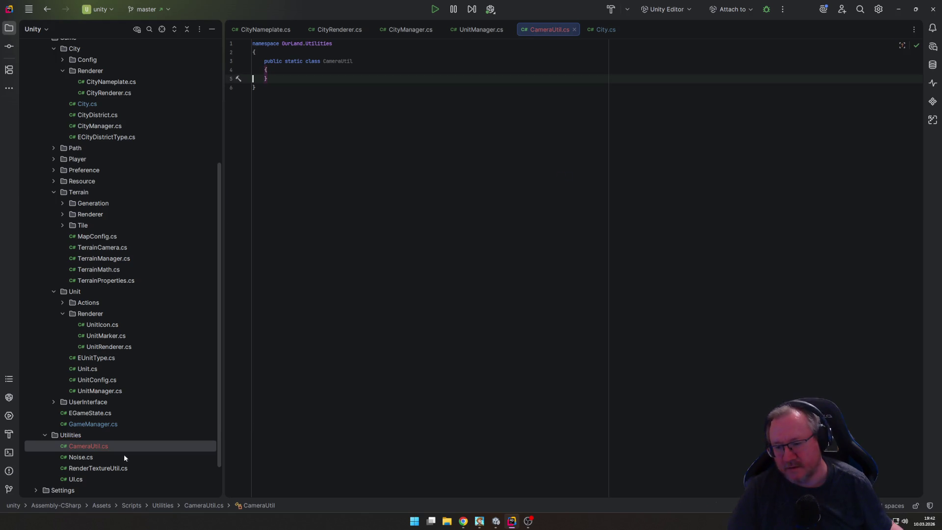
Step: Paste the Raycast method into UI.cs below IsPointerOverUI
double_click(75, 479)
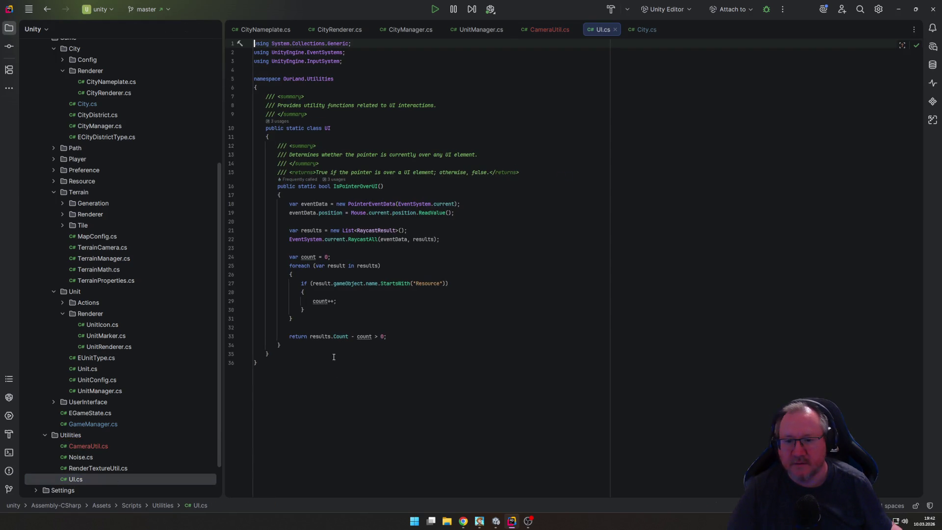
click(293, 347)
key(Return)
key(Return)
key(ctrl+v)
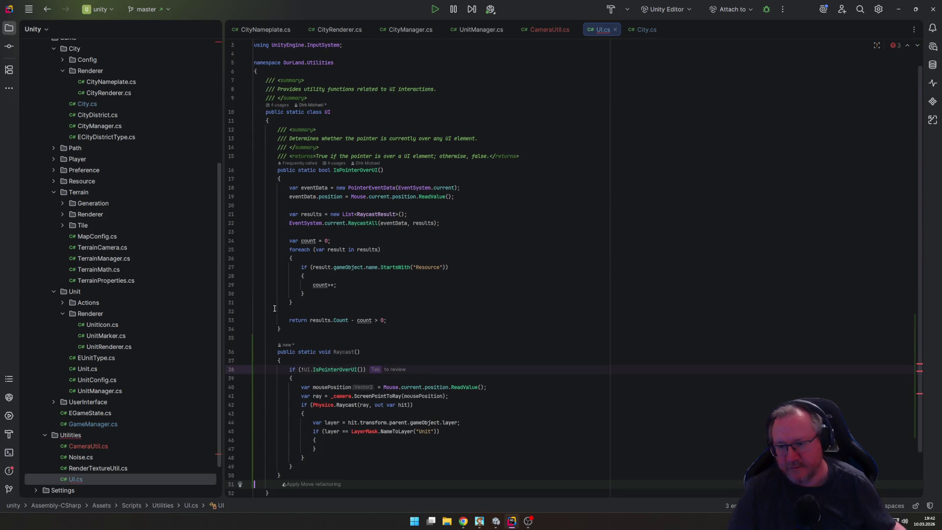
Step: Delete the now-empty CameraUtil.cs file from Utilities
click(95, 447)
right_click(101, 448)
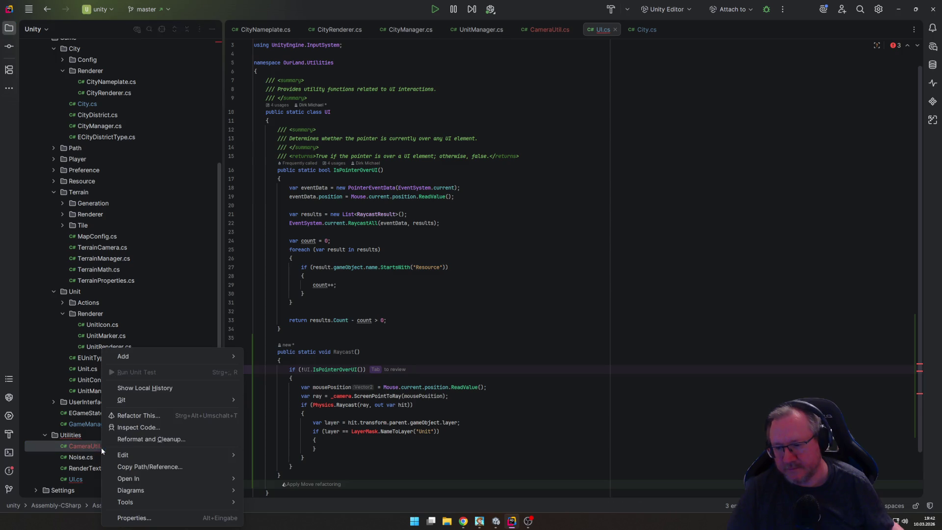
mouse_move(123, 455)
click(323, 416)
key(Return)
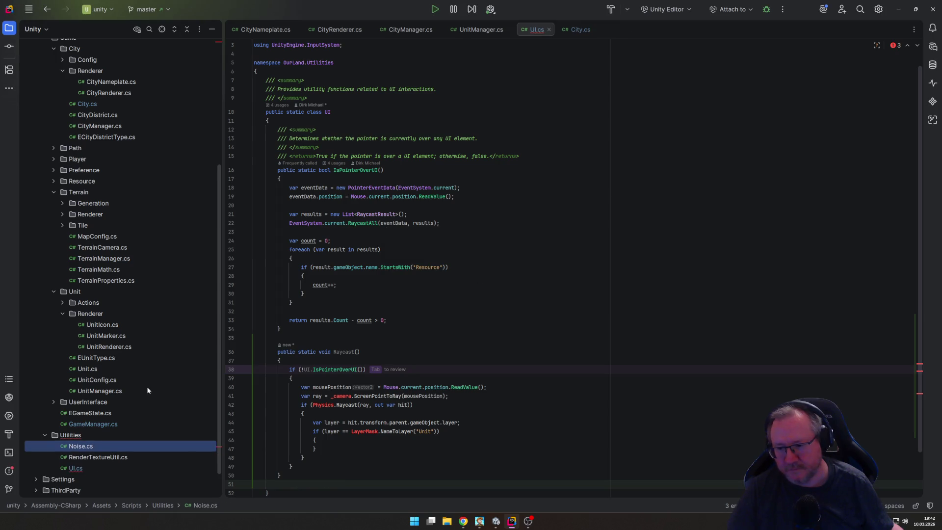
scroll(115, 450, down, 2)
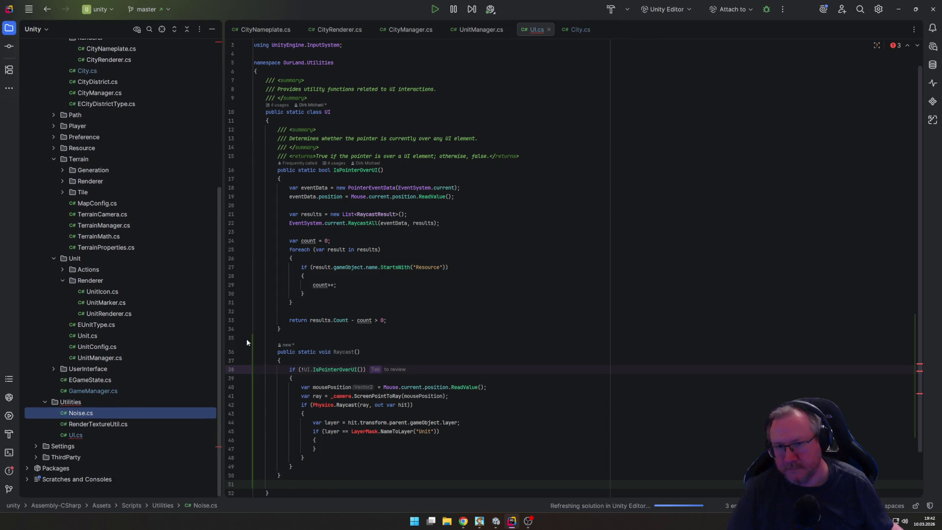
Step: Remove the 'UI.' prefix before IsPointerOverUI on line 38
scroll(423, 346, down, 2)
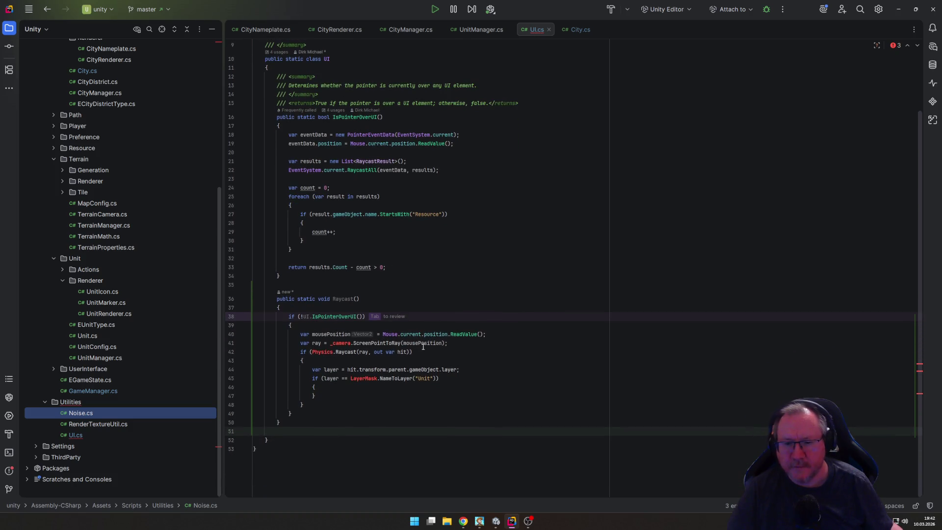
click(313, 316)
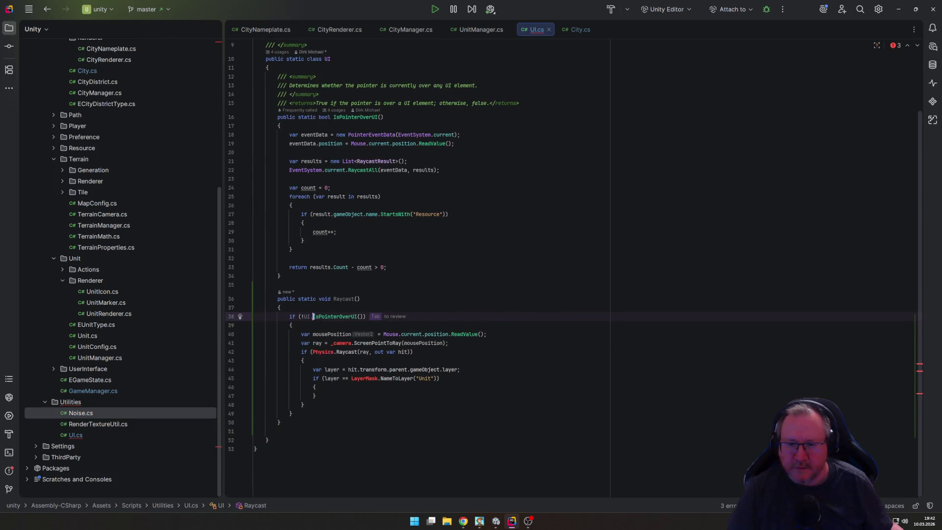
key(BackSpace)
key(BackSpace)
key(BackSpace)
key(Home)
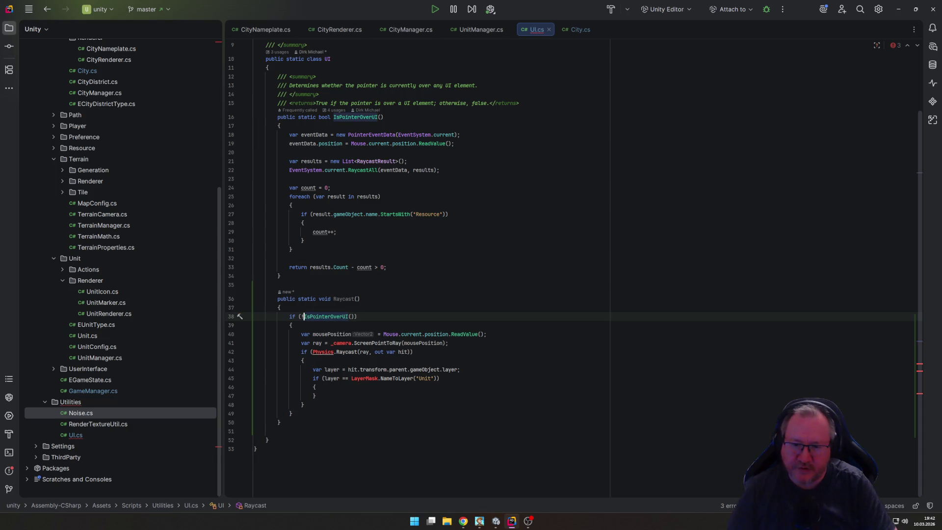
Step: Replace _camera with Camera.main in the ray line using code completion
key(Home)
key(Down)
key(Down)
key(Down)
key(ctrl+Right)
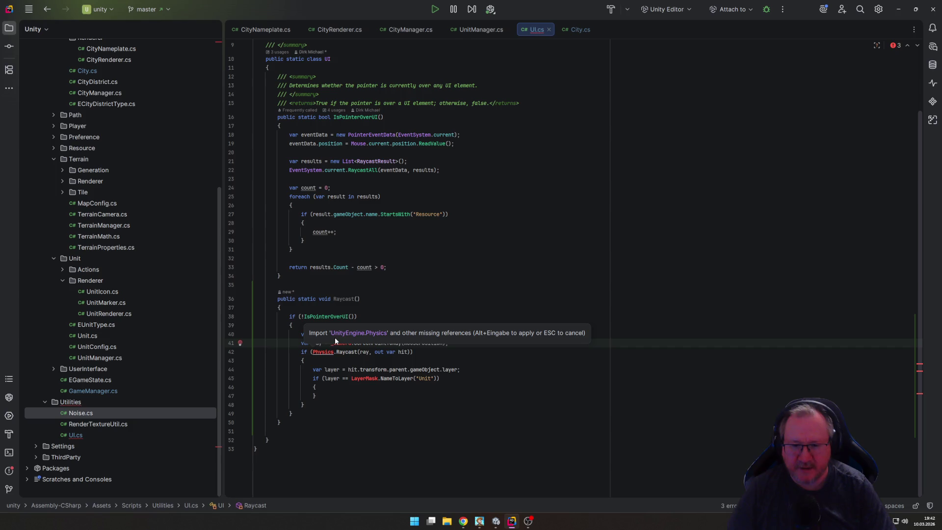
key(Escape)
key(ctrl+shift+Right)
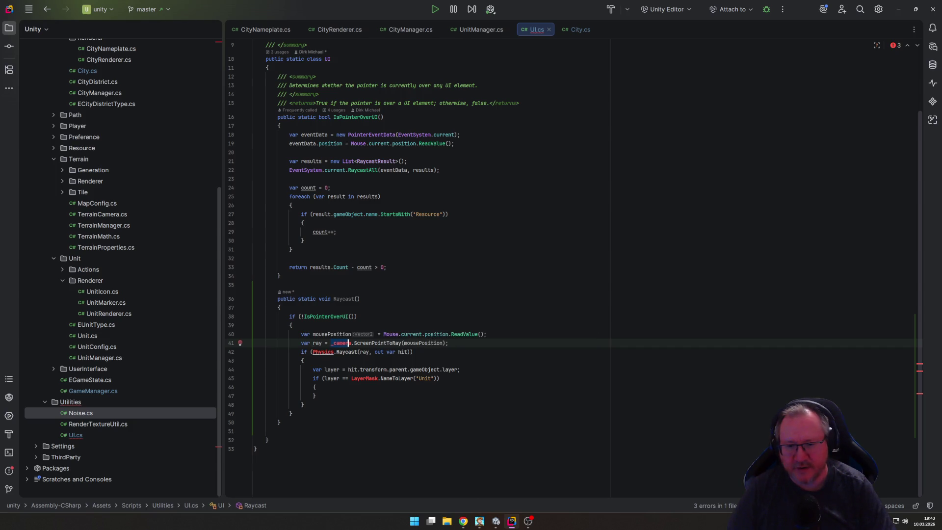
text(Ca)
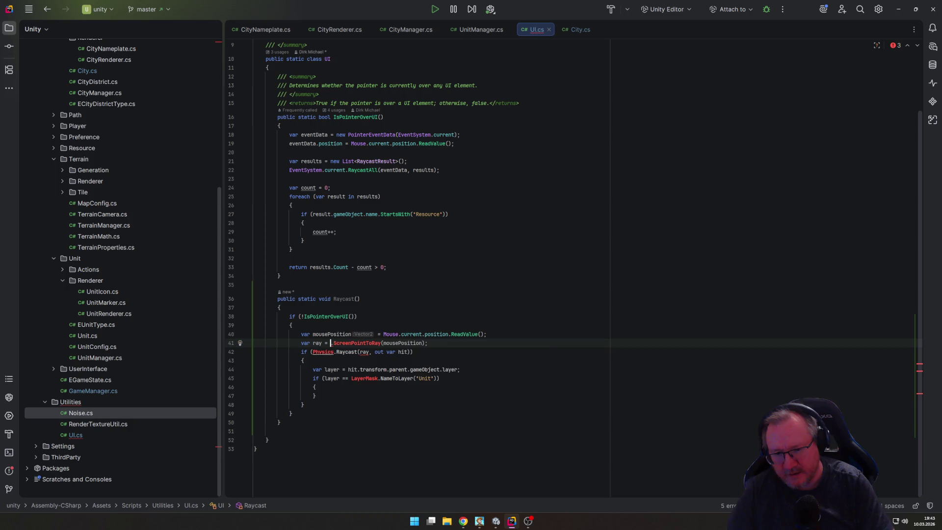
text(m)
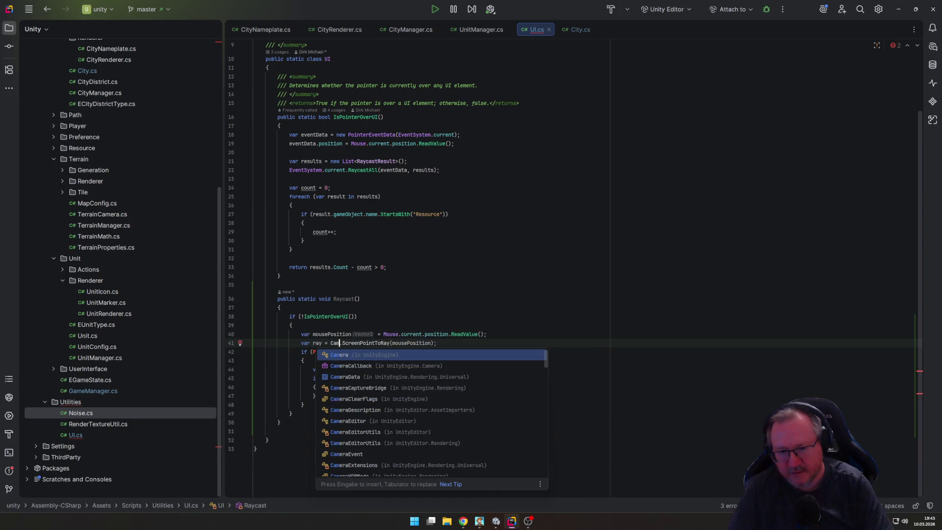
key(Return)
text(.ma)
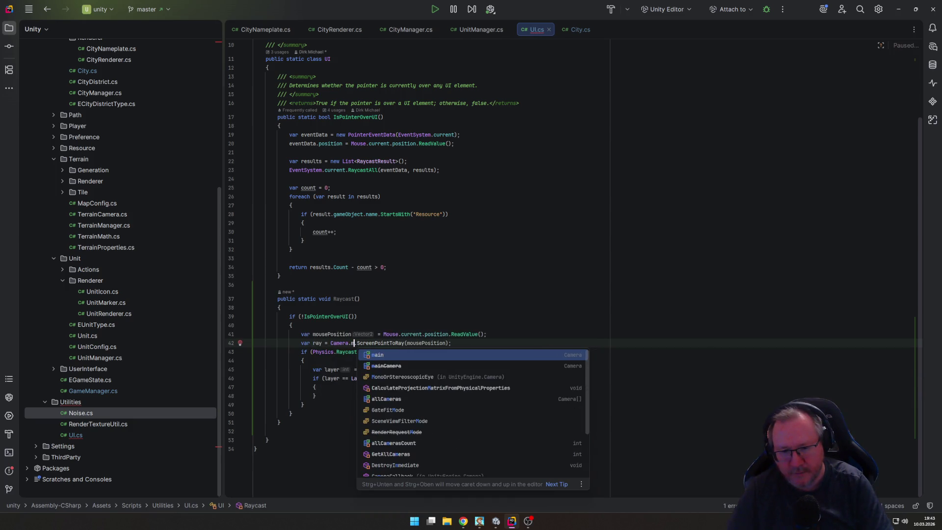
key(Return)
Step: Review the ray line and the if block's braces in Raycast
click(469, 343)
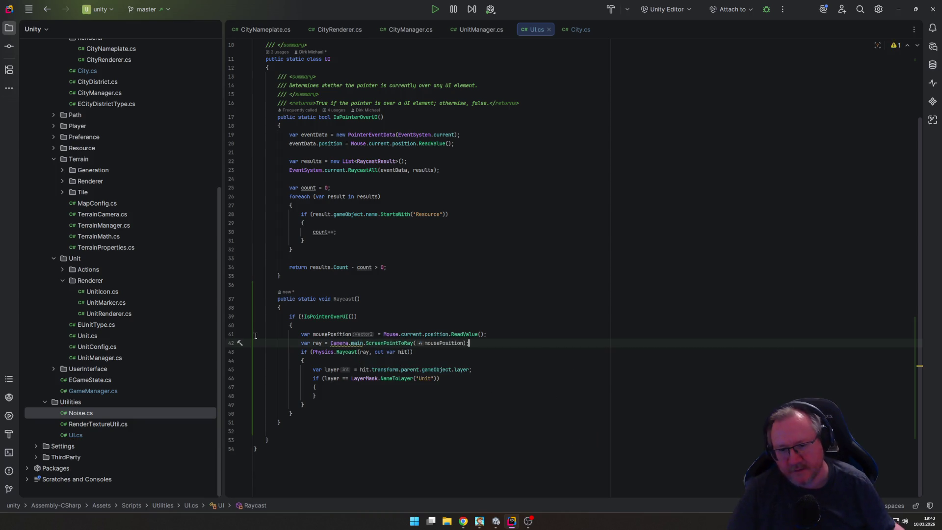
mouse_move(358, 343)
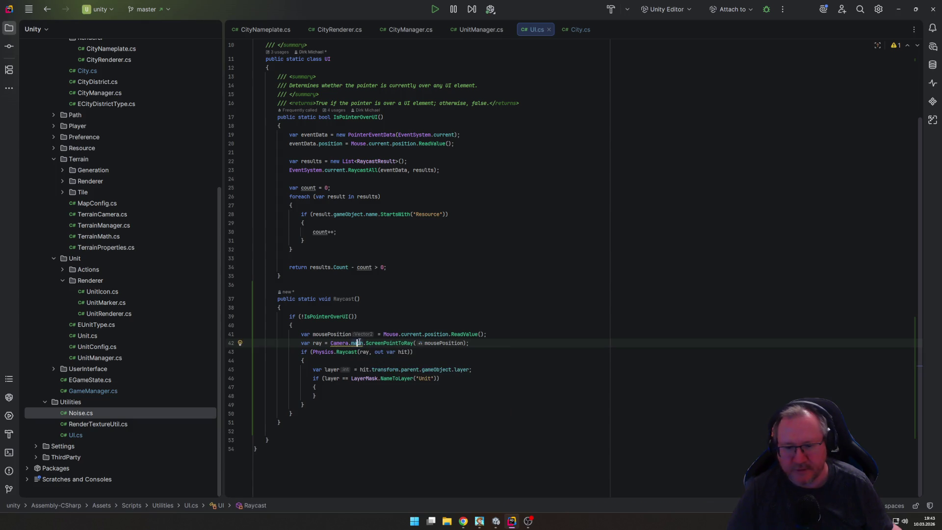
click(365, 325)
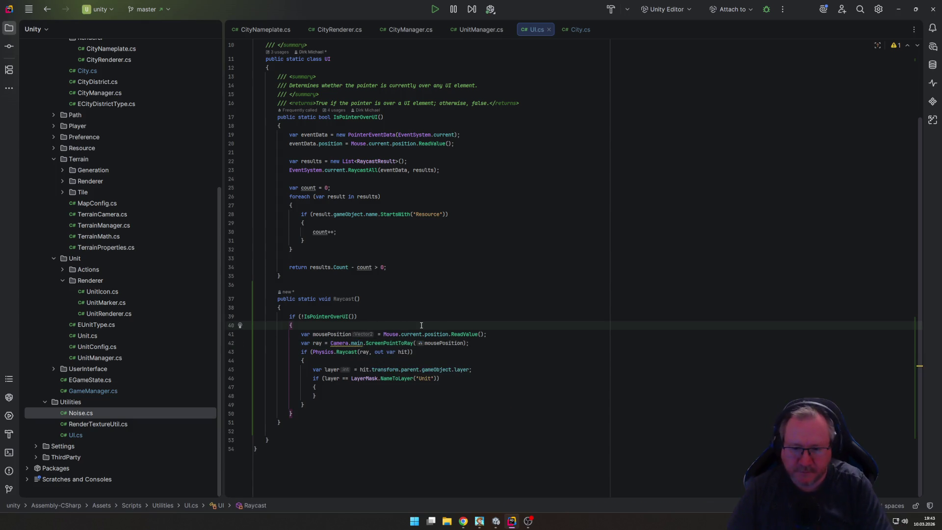
key(Down)
key(Down)
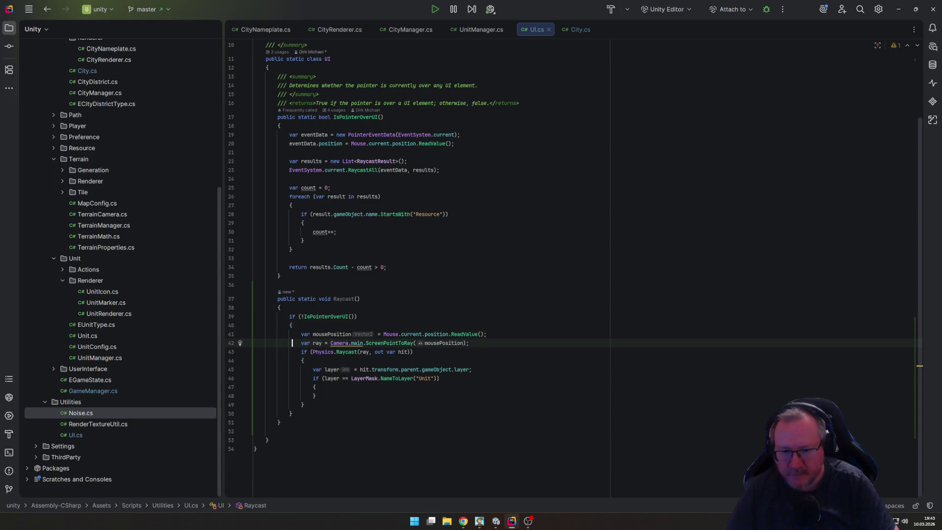
Step: Add 'var camera = Camera.main;' in Raycast and build the ray from camera instead of Camera.main
drag(327, 343, 363, 343)
key(Up)
key(Up)
key(Return)
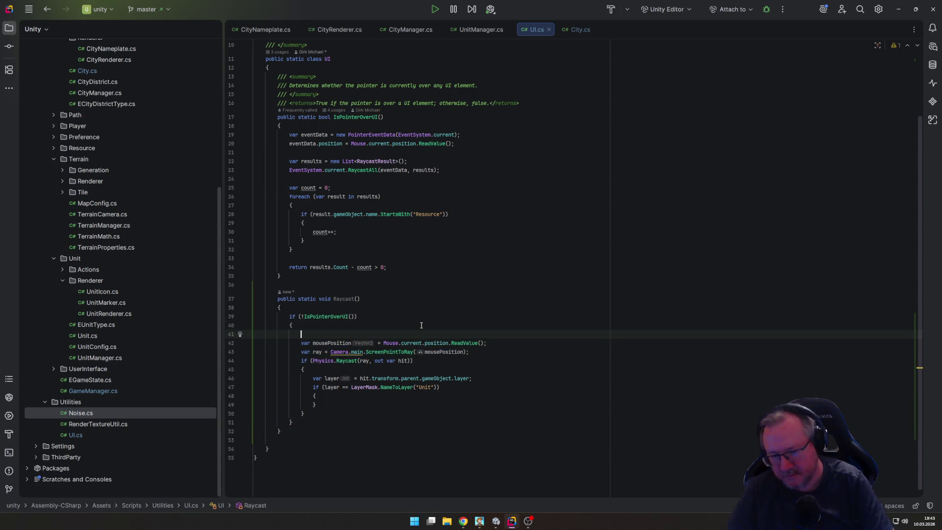
text(var camera )
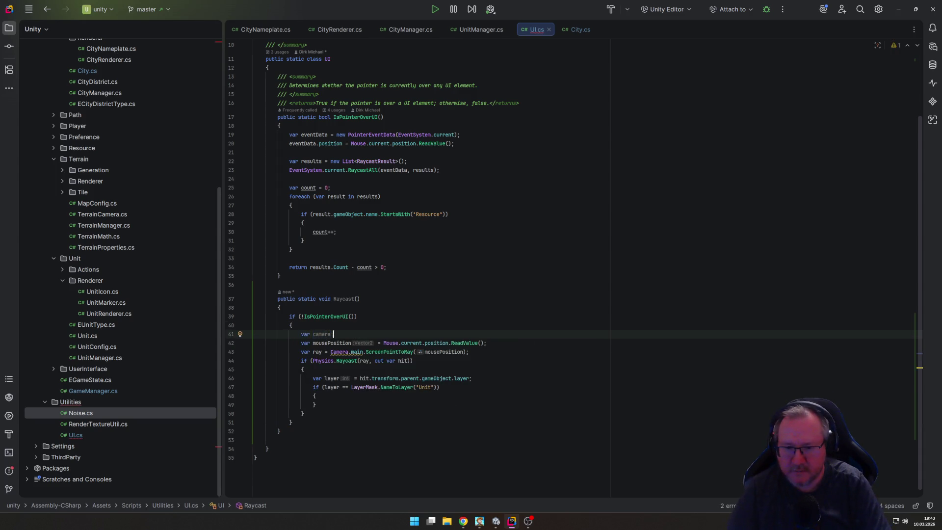
text(= Camera.main;)
key(Down)
key(Down)
key(Left)
key(Left)
key(Left)
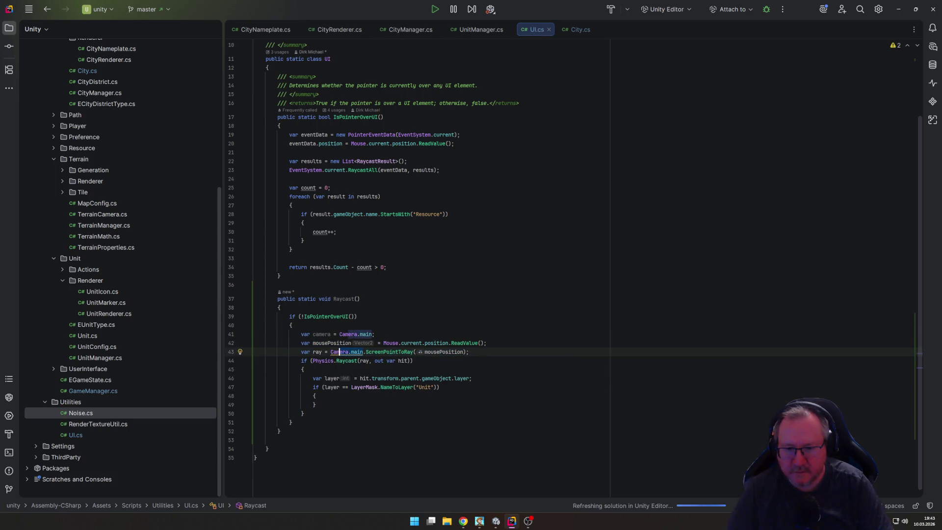
text(camera)
key(End)
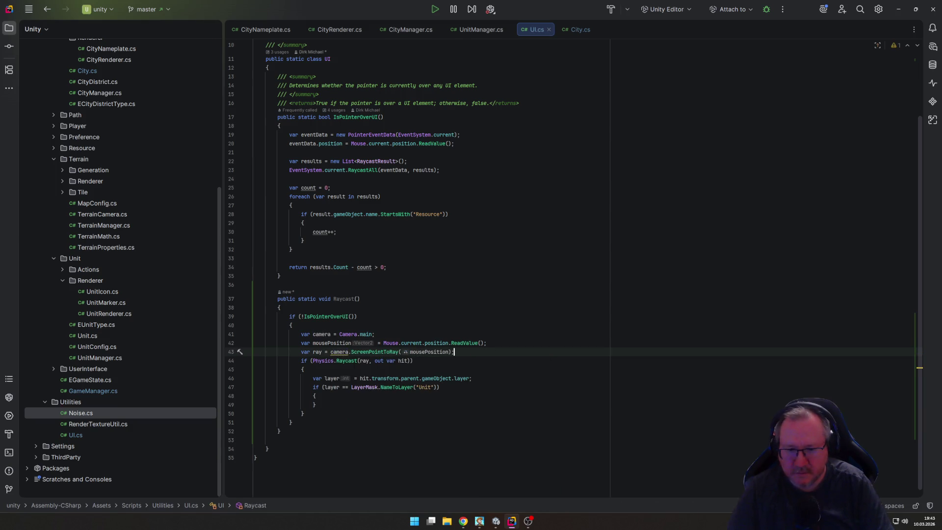
Step: Wrap the ray and physics raycast code in an if (camera) { } block
key(Up)
key(Up)
key(End)
key(Return)
text(if (ca)
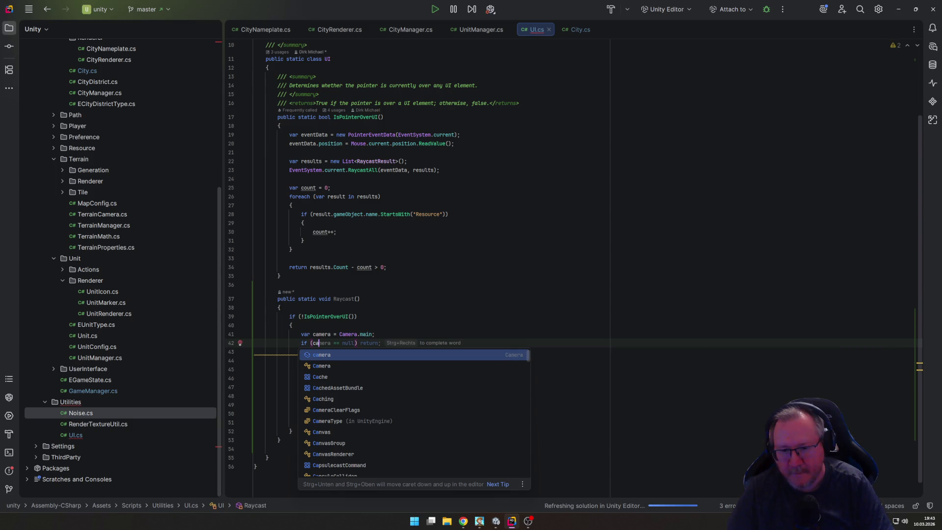
key(Escape)
text(m)
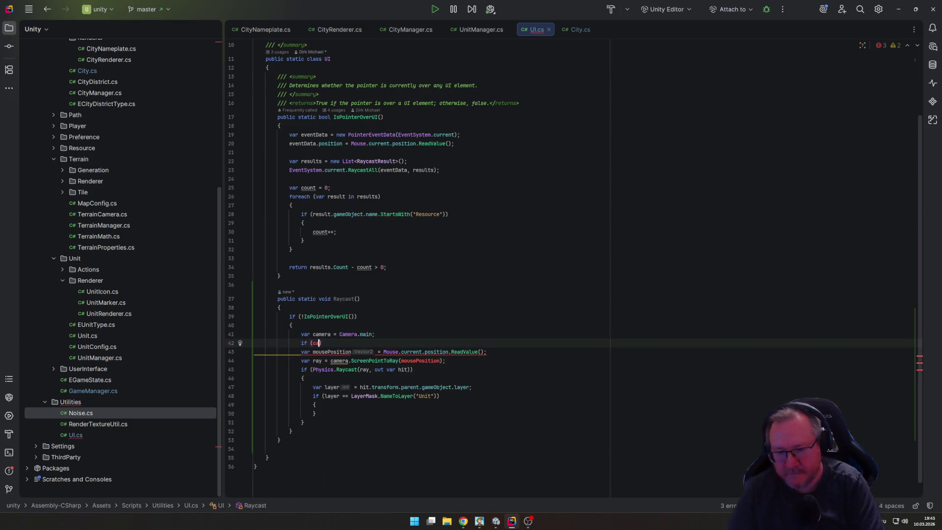
key(Escape)
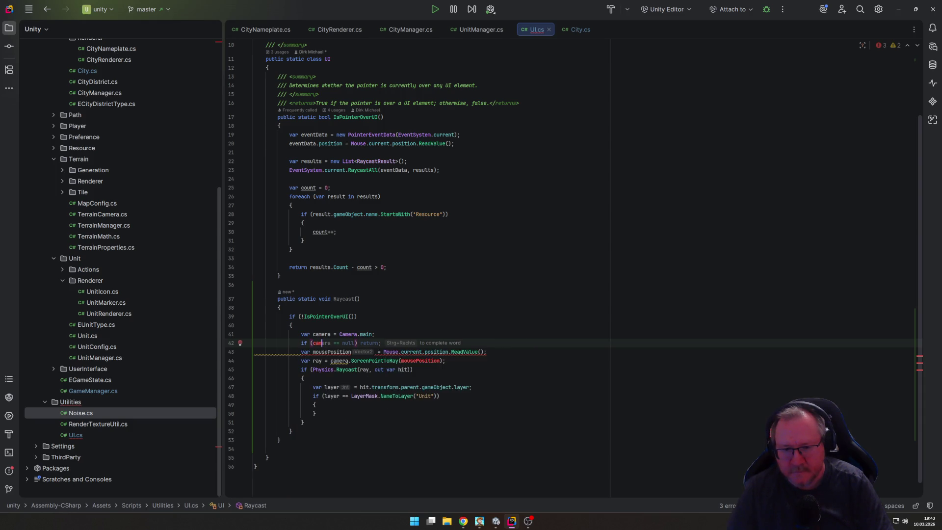
key(Tab)
key(BackSpace)
key(BackSpace)
key(BackSpace)
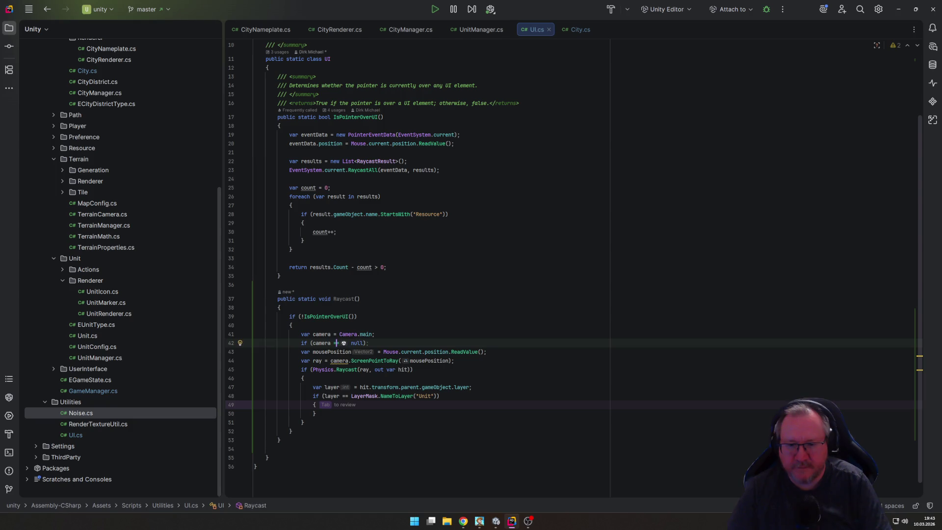
key(BackSpace)
key(BackSpace)
key(BackSpace)
key(Delete)
key(Delete)
key(Delete)
key(BackSpace)
key(BackSpace)
text({)
key(Down)
key(Down)
key(Down)
key(Down)
key(Return)
text(})
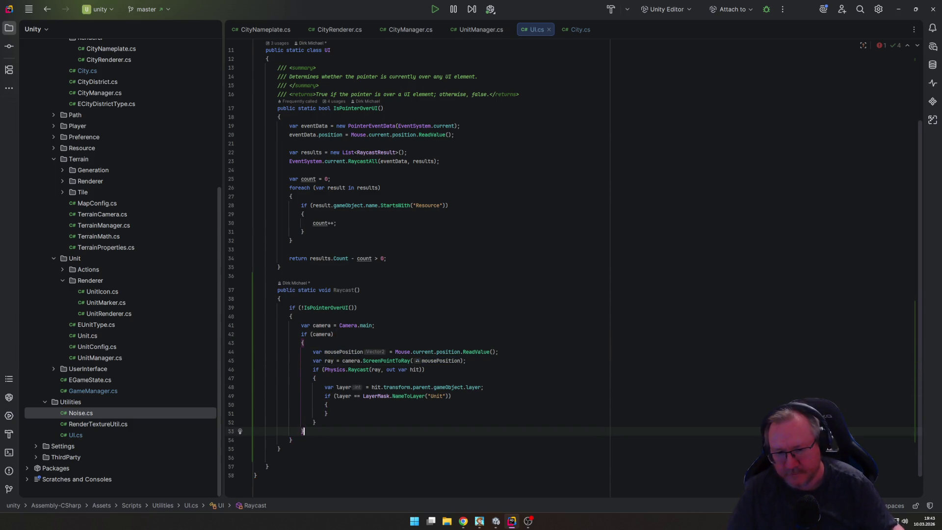
scroll(359, 332, down, 1)
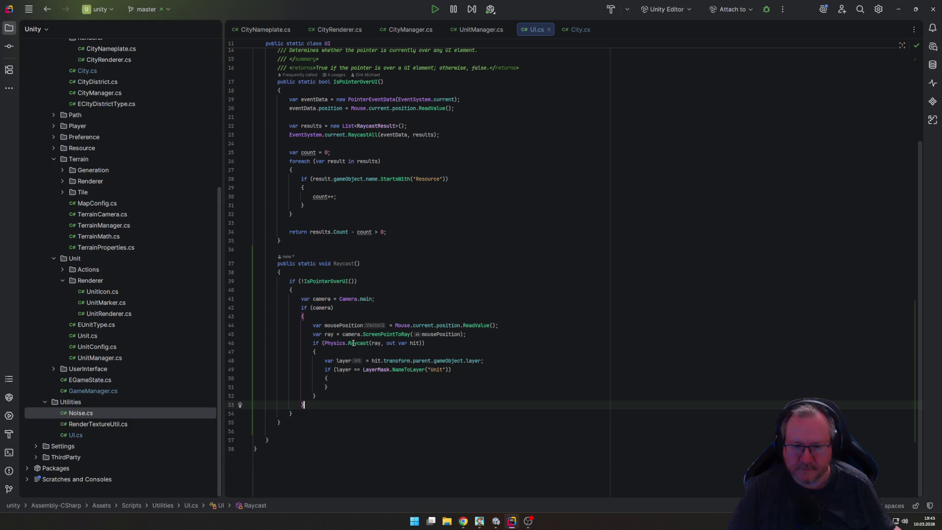
Step: Add an int acceptedLayer parameter to the Raycast method
click(357, 263)
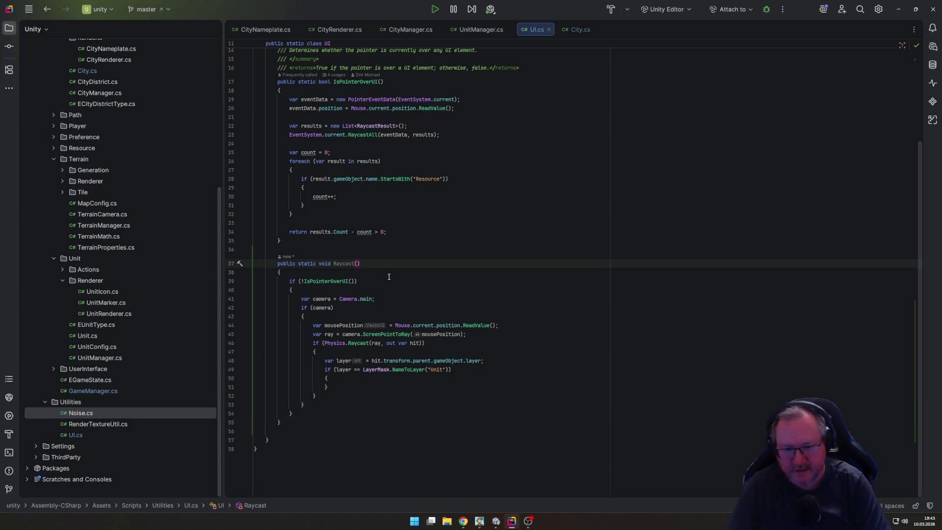
text(int )
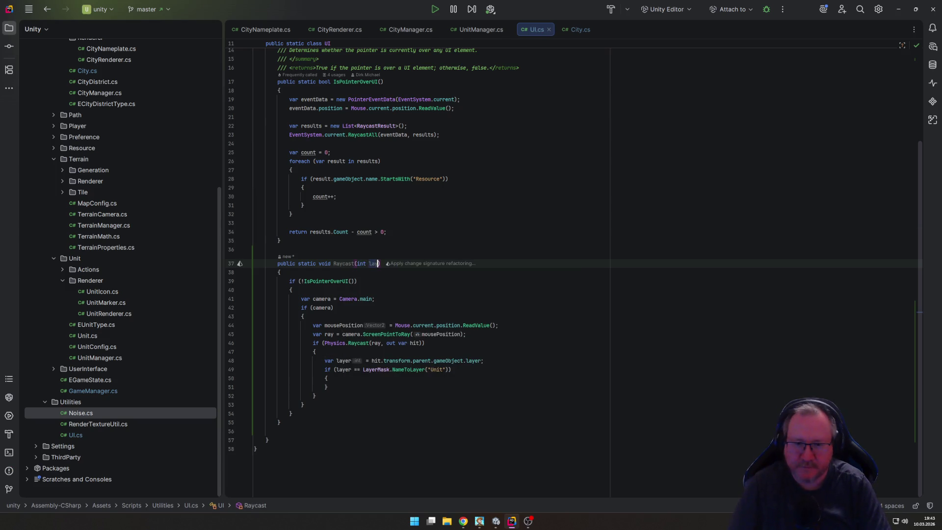
text(acceptedLayer)
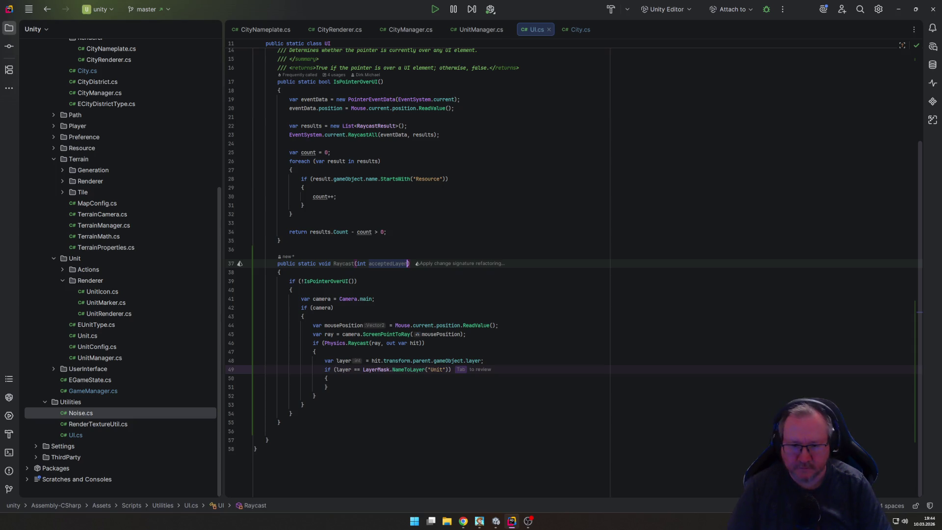
key(ctrl+s)
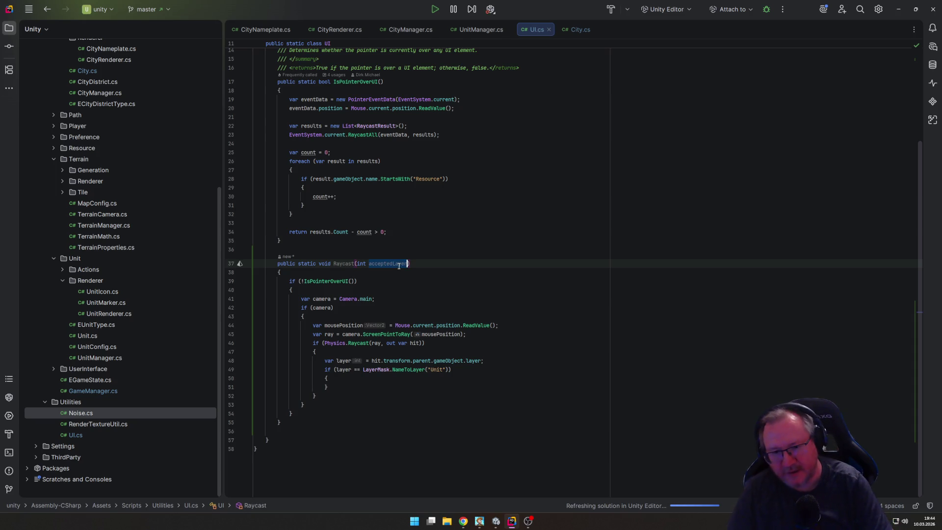
text(laye)
key(BackSpace)
key(BackSpace)
key(BackSpace)
text(acceptedL)
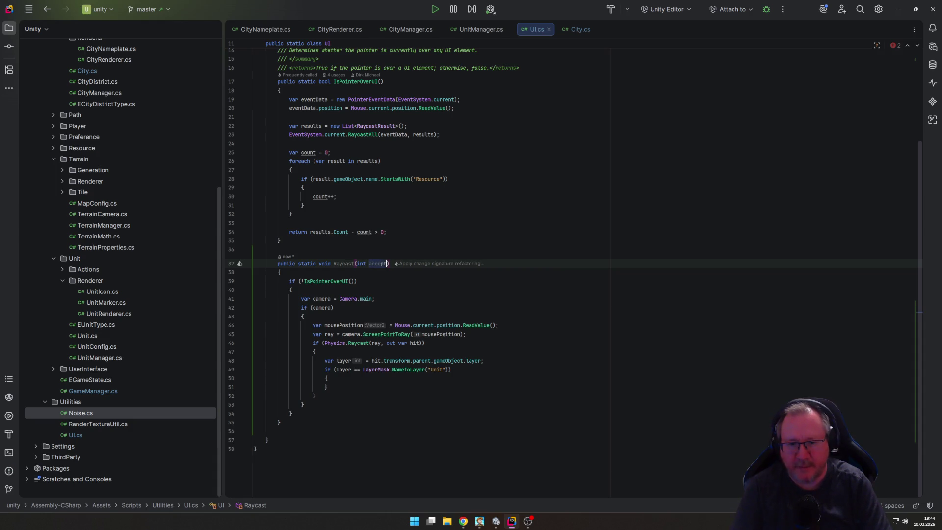
text(ayer)
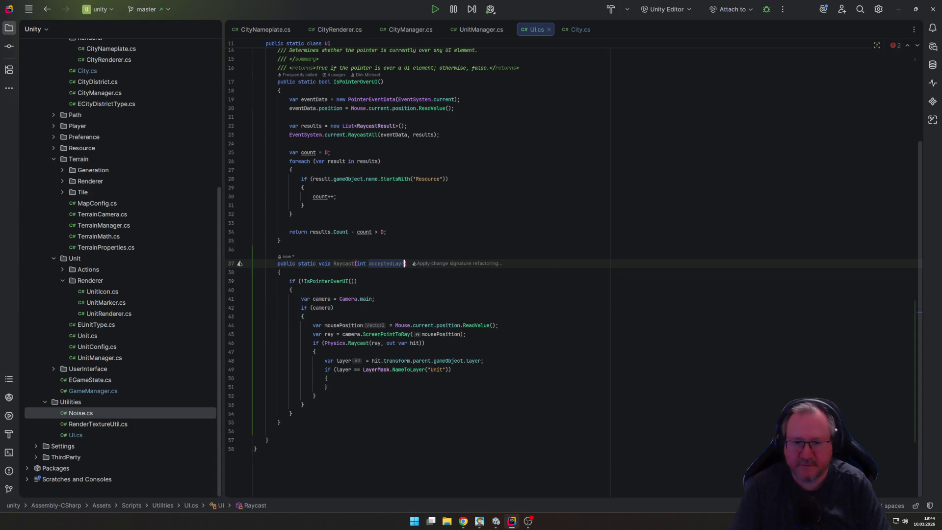
Step: Compare the hit layer against acceptedLayer instead of LayerMask.NameToLayer("Unit")
click(394, 395)
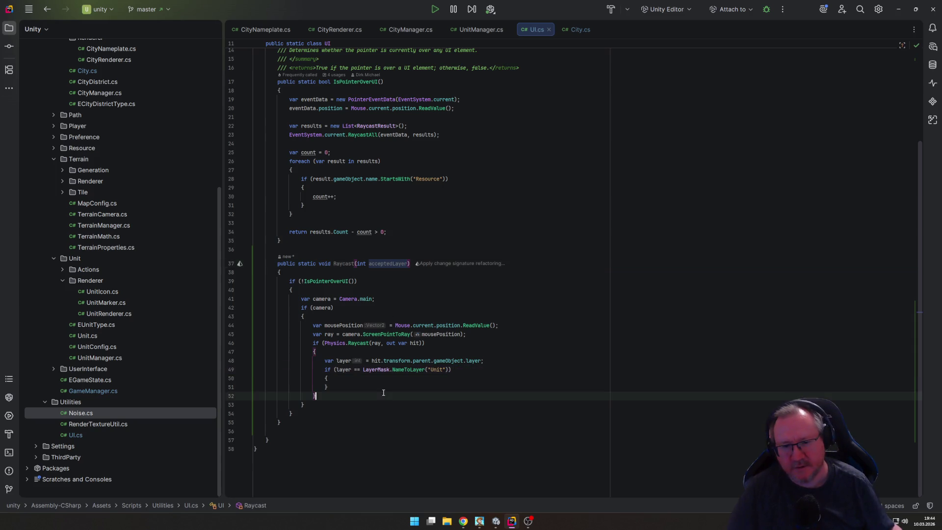
drag(363, 371, 449, 369)
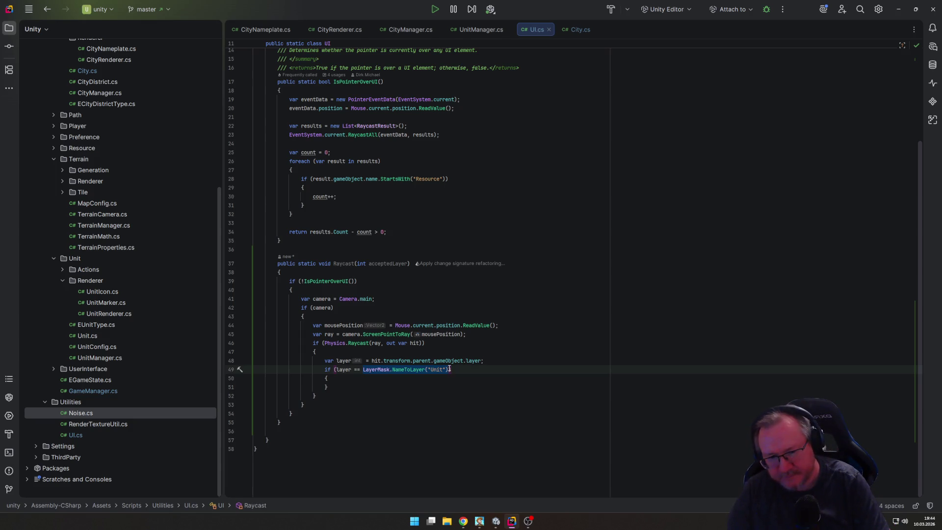
text(acc)
key(Return)
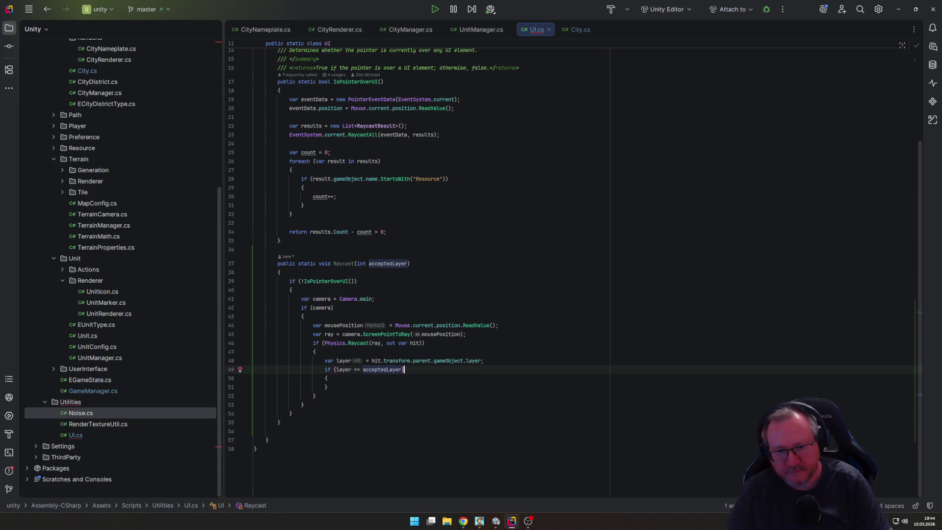
Step: Delete the stray blank line and begin a 'var' declaration inside the acceptedLayer block
click(277, 431)
key(BackSpace)
key(Up)
key(Up)
key(Up)
key(End)
key(Return)
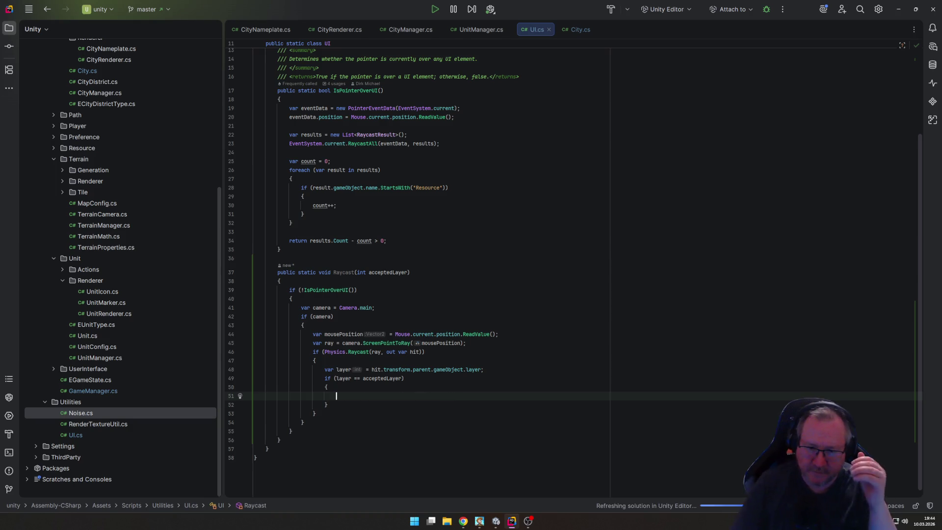
text(var)
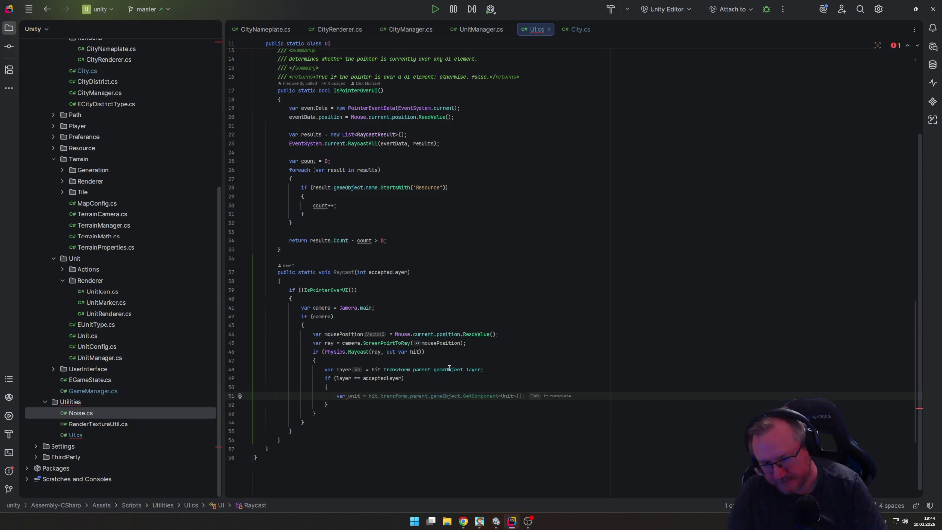
click(99, 314)
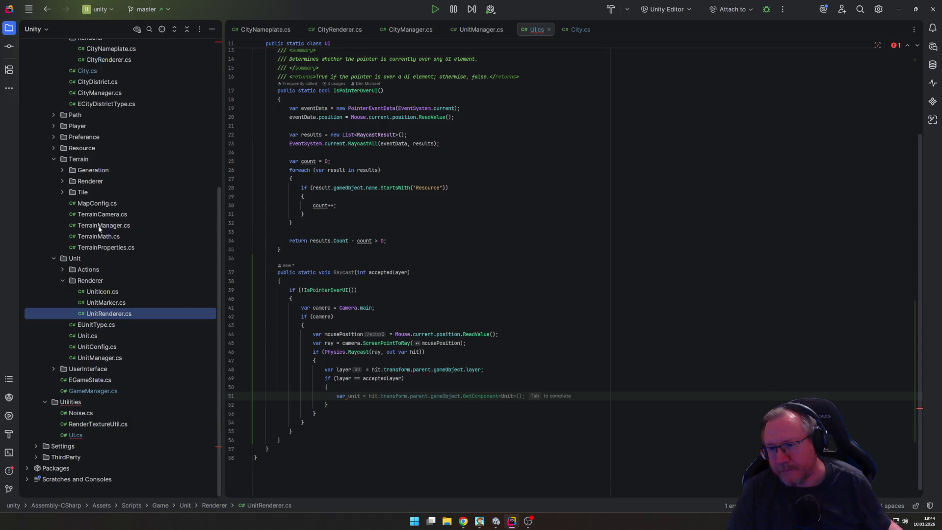
Step: Open TerrainCamera.cs, scroll to Update's terrain raycast, and copy the tilePosition calculation line
double_click(100, 214)
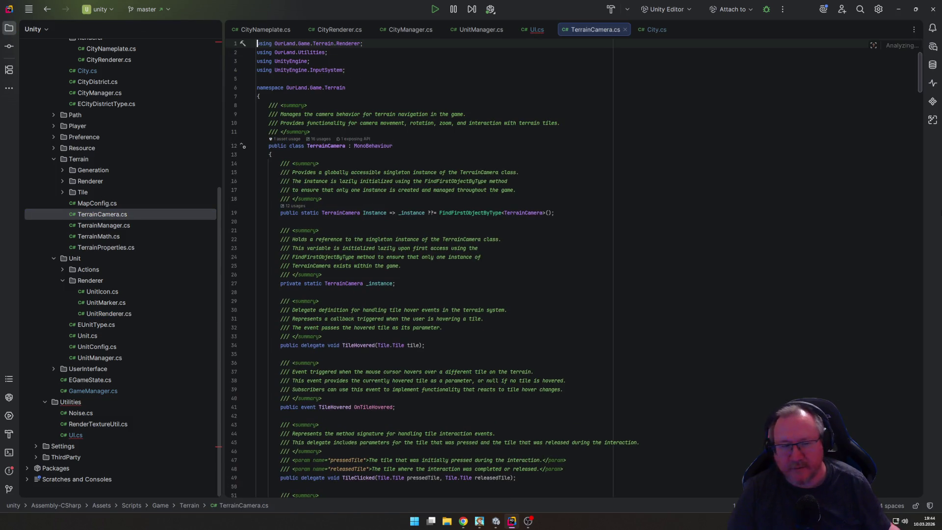
scroll(924, 100, down, 5)
drag(924, 101, 920, 349)
scroll(913, 349, down, 1)
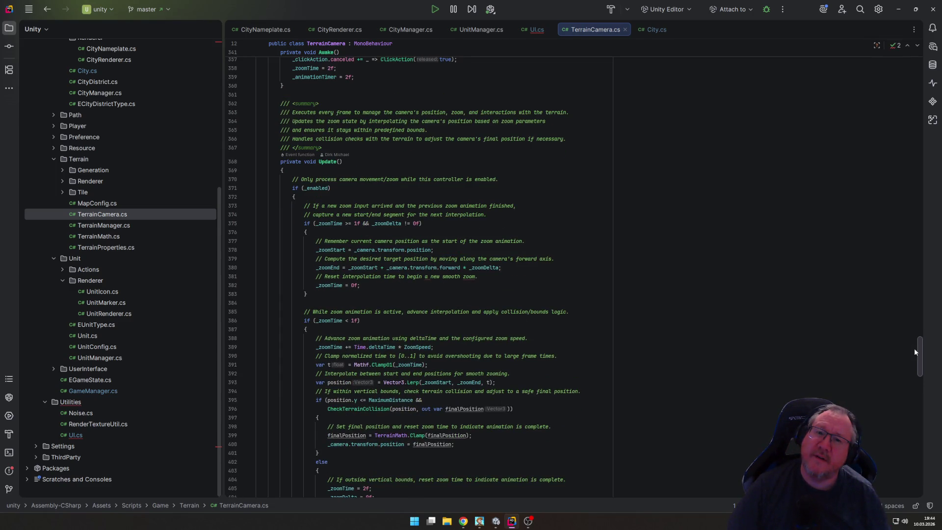
scroll(914, 351, up, 4)
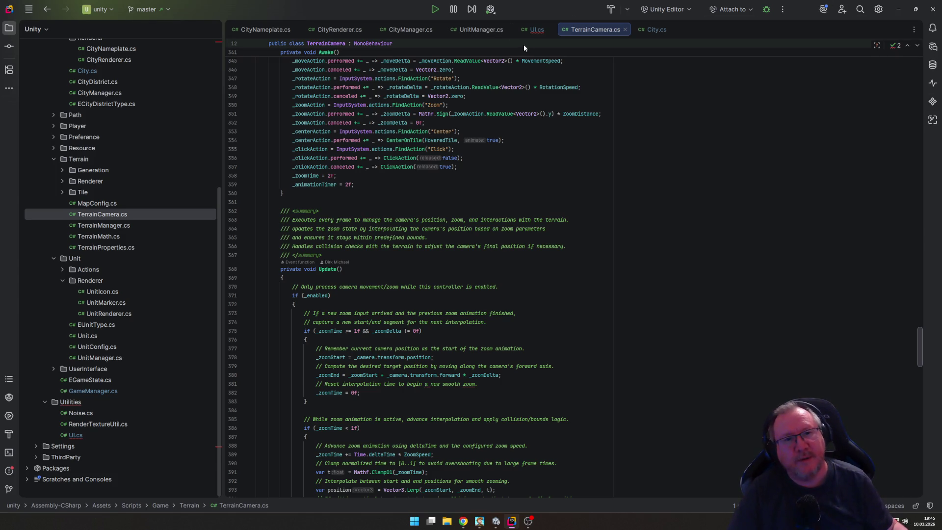
scroll(404, 380, down, 5)
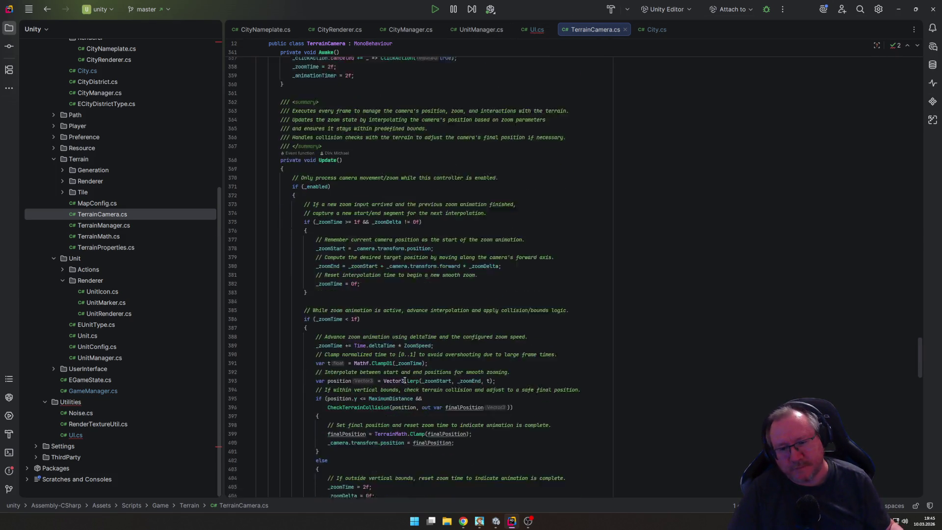
scroll(403, 377, down, 1)
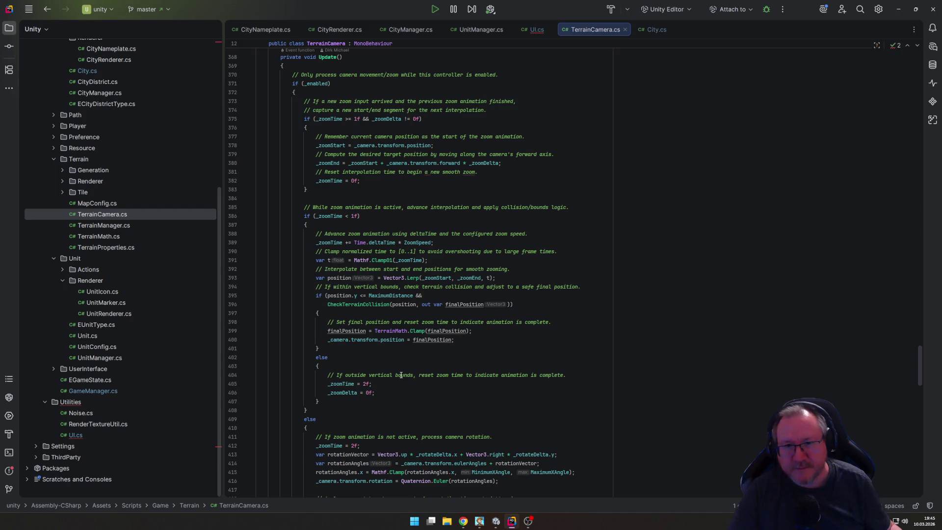
scroll(408, 361, down, 10)
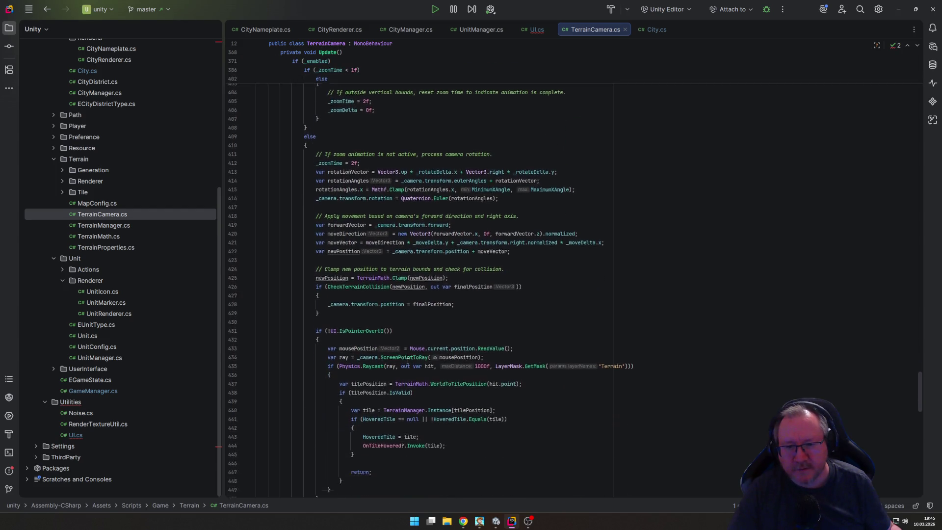
click(391, 296)
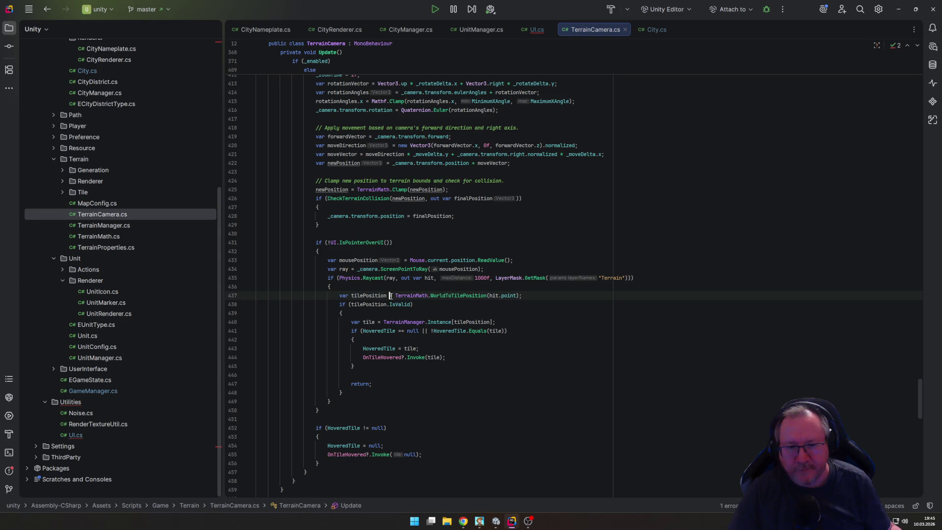
key(Home)
key(Home)
key(shift+Down)
key(ctrl+c)
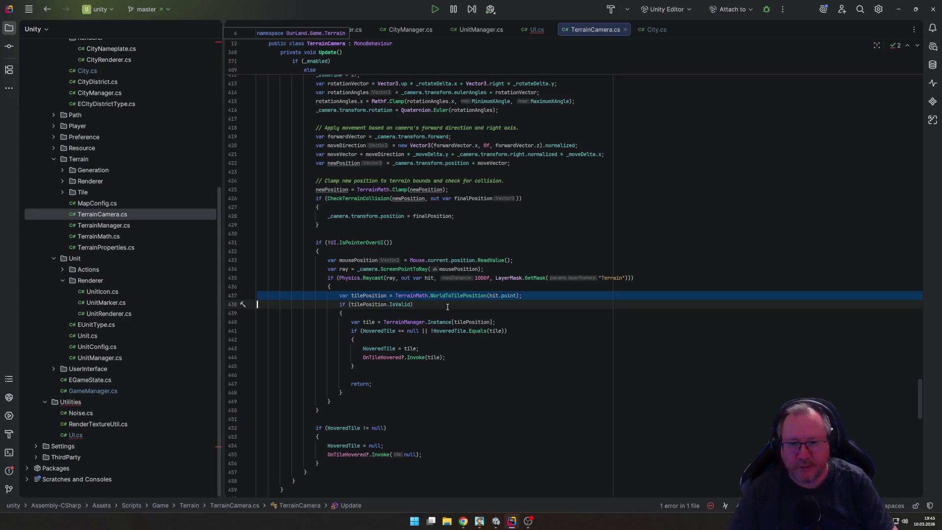
Step: Paste the WorldToTilePosition(hit.point) line into UI.cs's acceptedLayer block and import TerrainMath
key(ctrl+Tab)
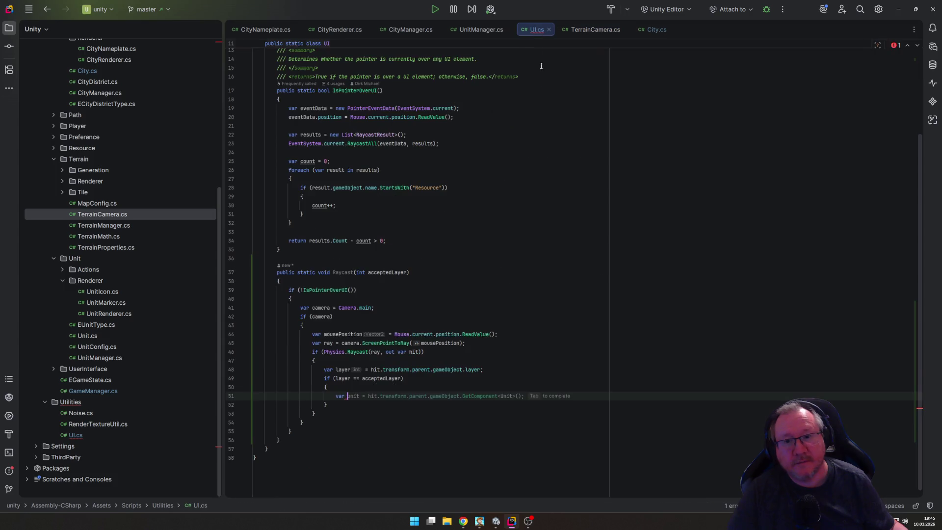
key(Home)
key(ctrl+v)
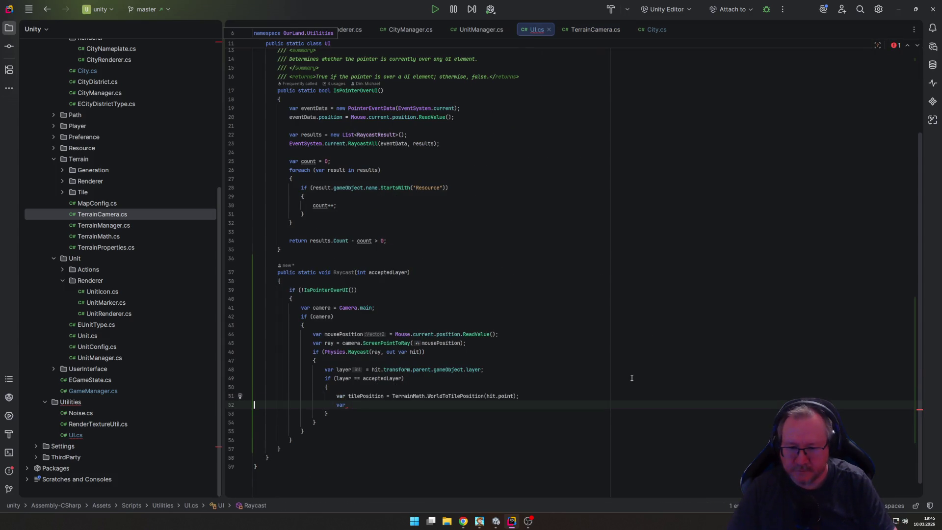
key(BackSpace)
key(BackSpace)
key(BackSpace)
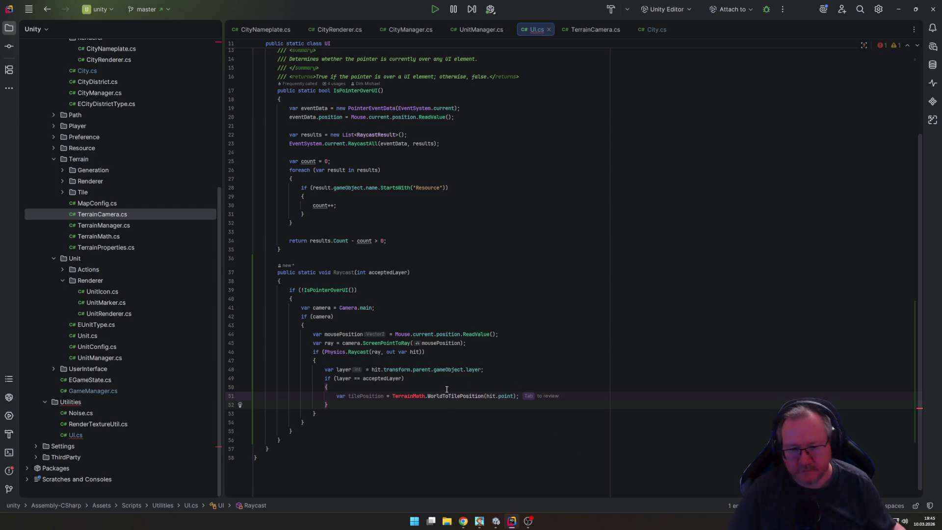
key(alt+Return)
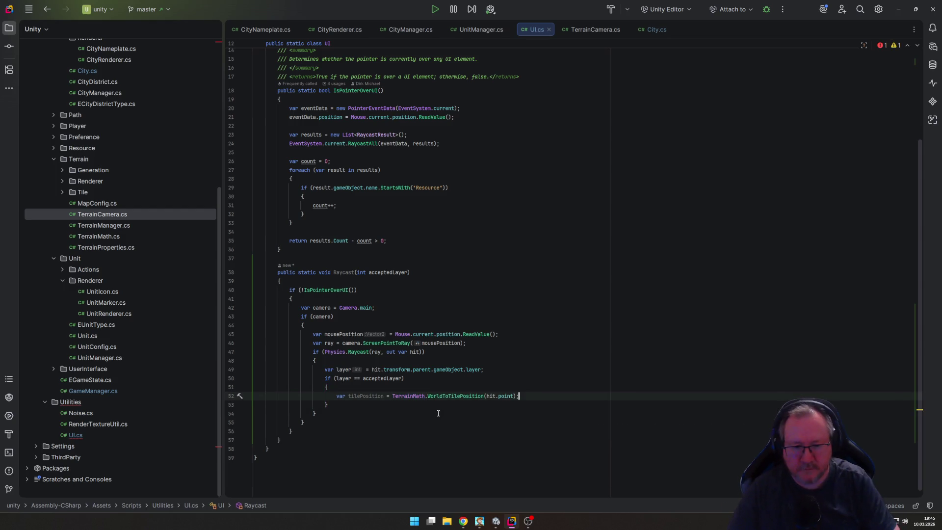
Step: Add a Debug.Log(tilePosition) line, then remove it again, keeping only the tilePosition declaration
key(Return)
text(Debug.Log(tilePosition);)
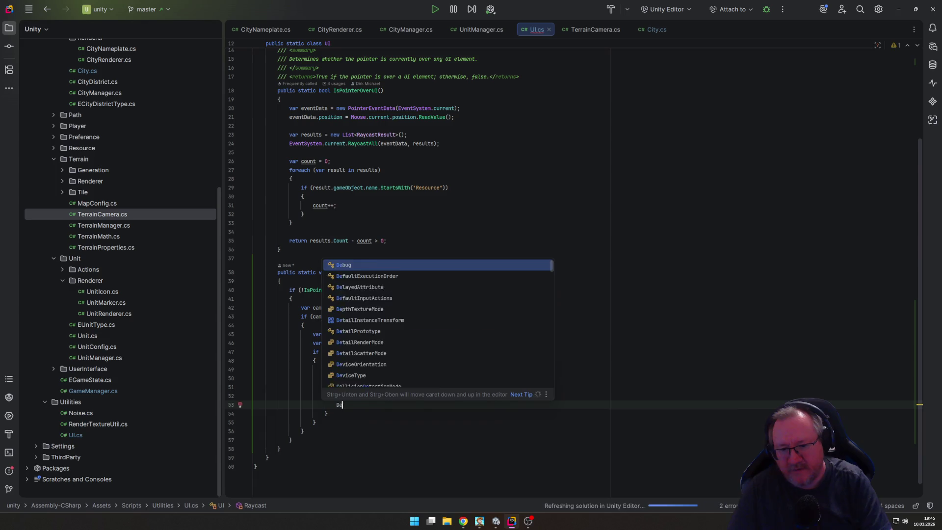
key(Down)
key(Down)
key(Down)
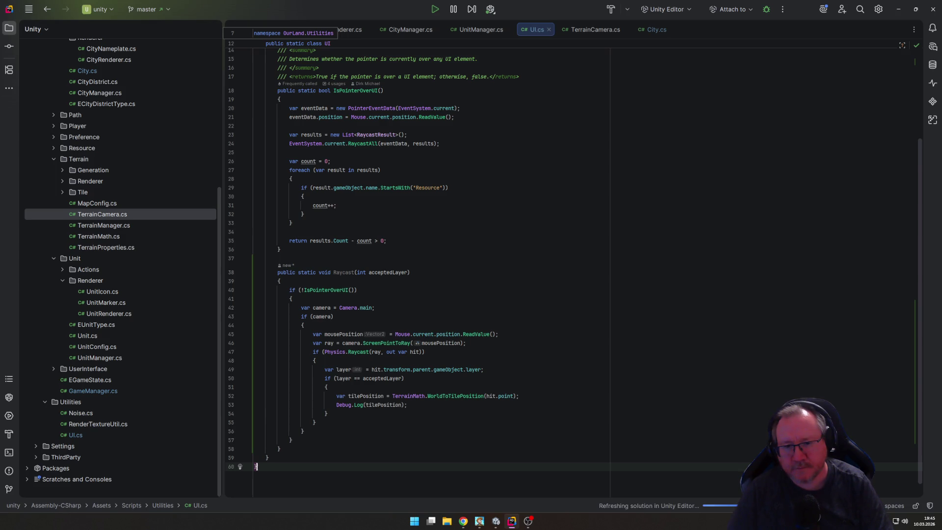
key(Up)
key(Up)
key(Up)
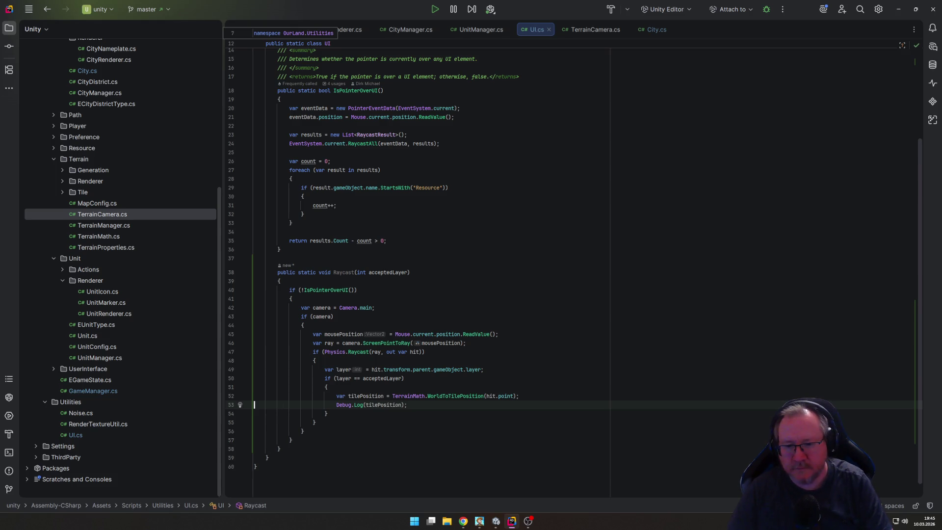
key(ctrl+y)
key(Up)
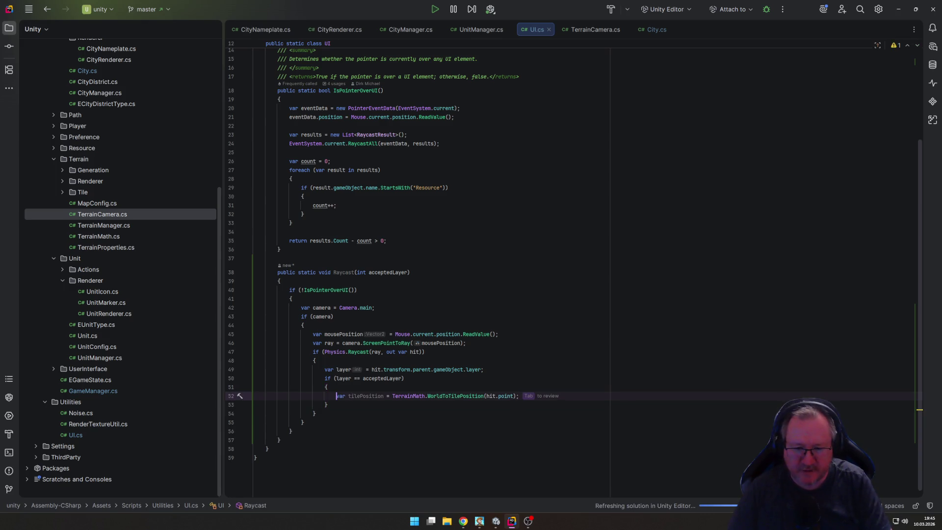
key(ctrl+shift+Right)
key(ctrl+shift+Right)
key(Up)
key(Up)
key(Up)
key(ctrl+Right)
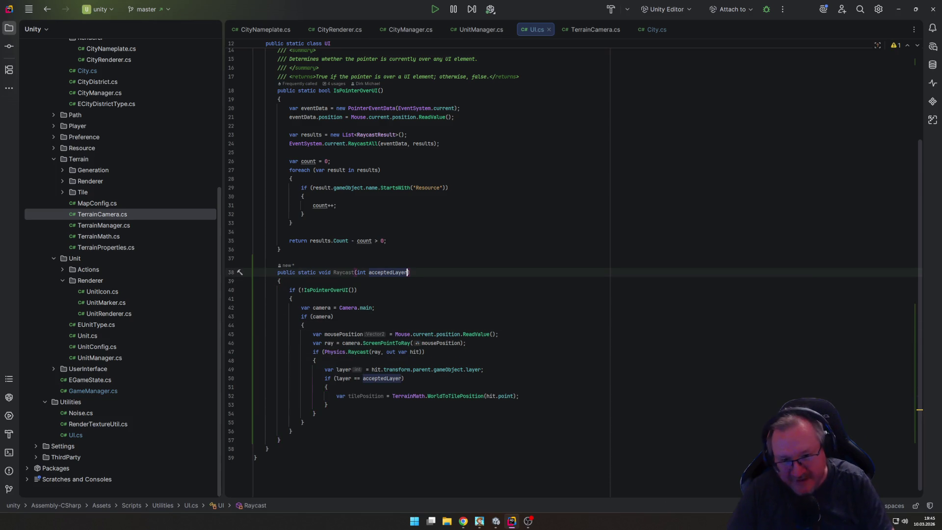
Step: Add an out TilePosition tilePosition parameter and change Raycast's return type from void to bool
text(, ou)
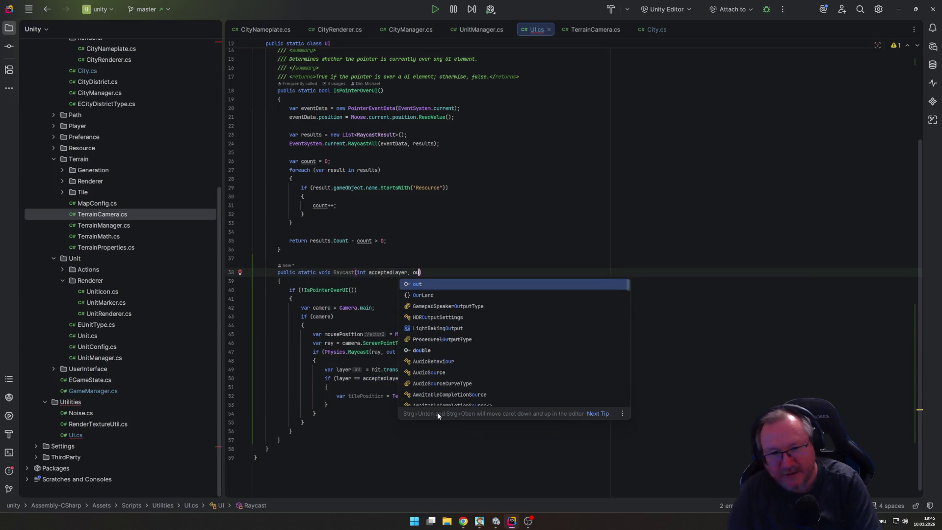
text(t )
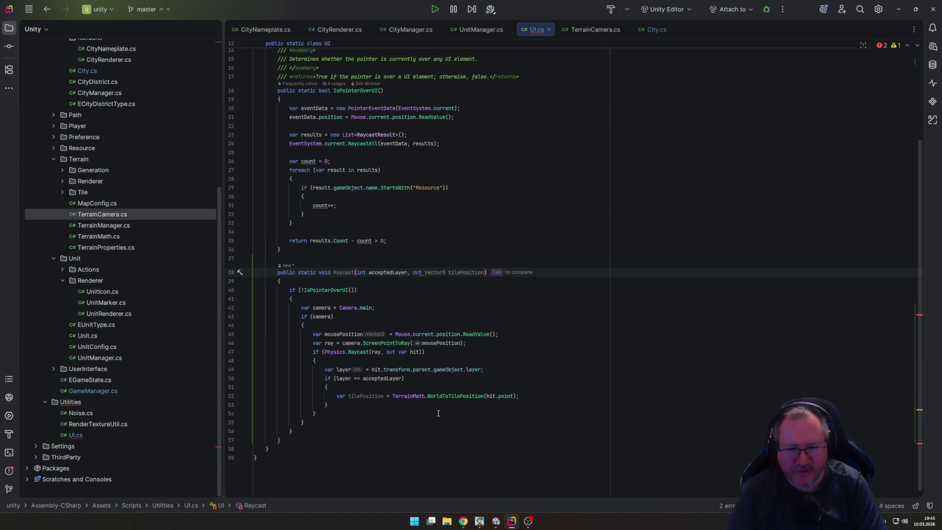
text(TileP)
key(Return)
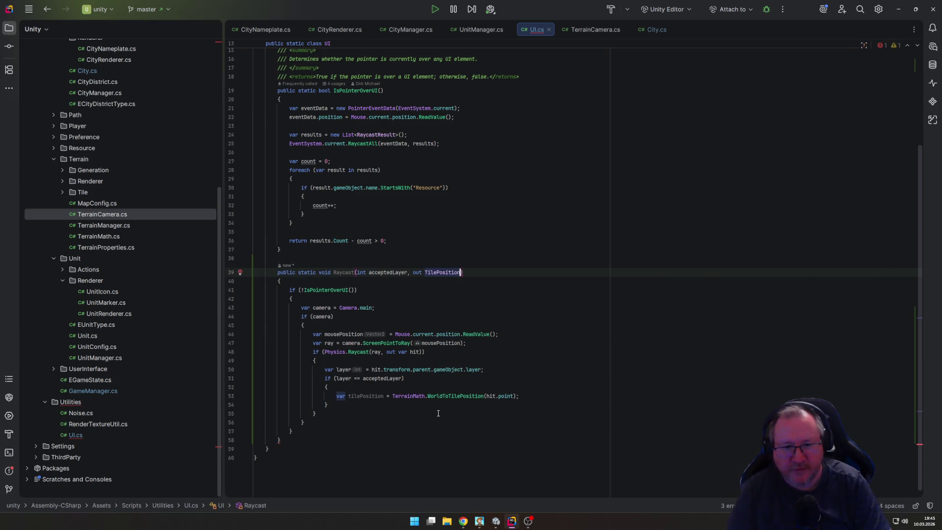
key(Tab)
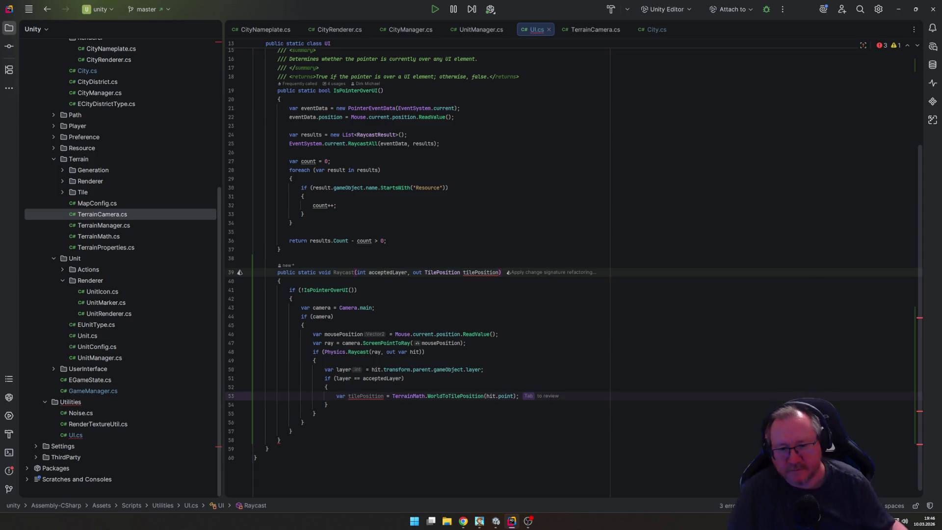
key(Tab)
key(Tab)
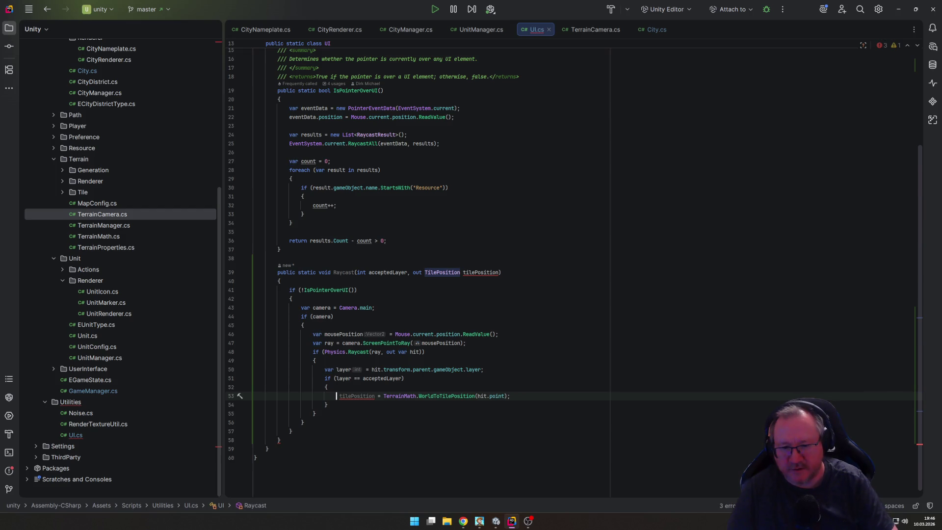
key(Down)
key(Down)
key(Down)
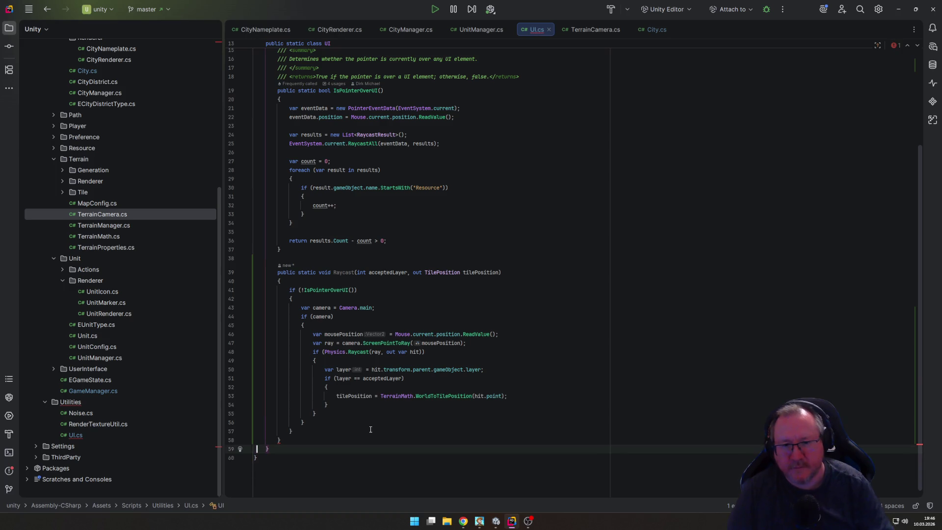
double_click(326, 273)
text(bool)
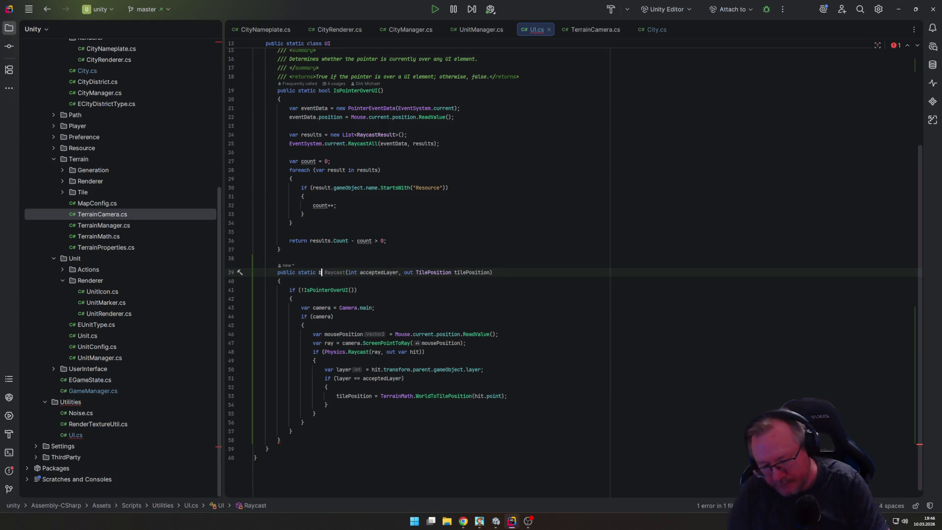
key(Escape)
Step: Add 'return false;' at the end of the Raycast method
key(Down)
key(Down)
key(Down)
key(Down)
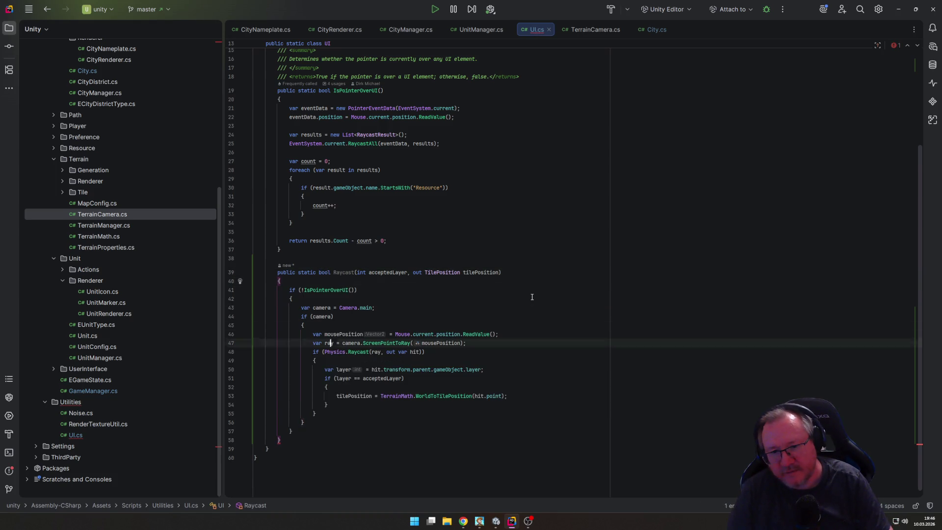
key(Up)
key(Up)
key(Up)
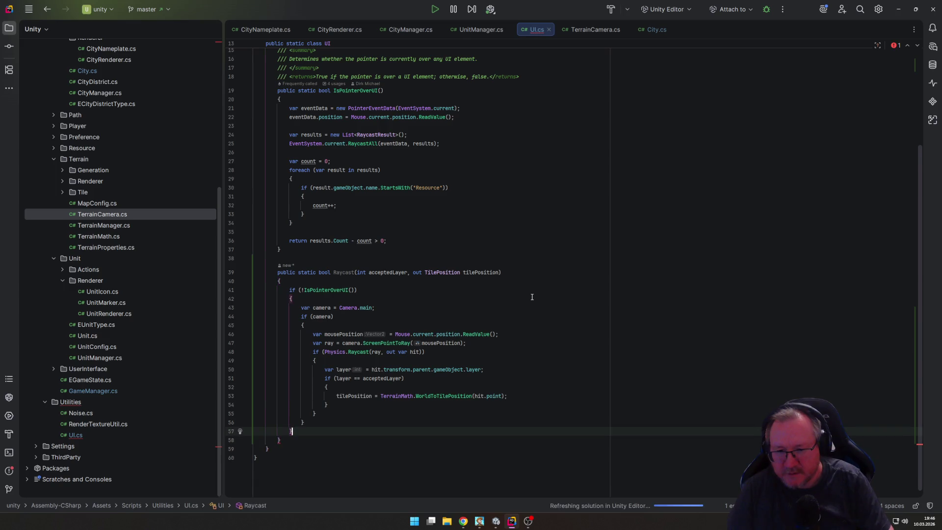
key(End)
key(Return)
text(return f)
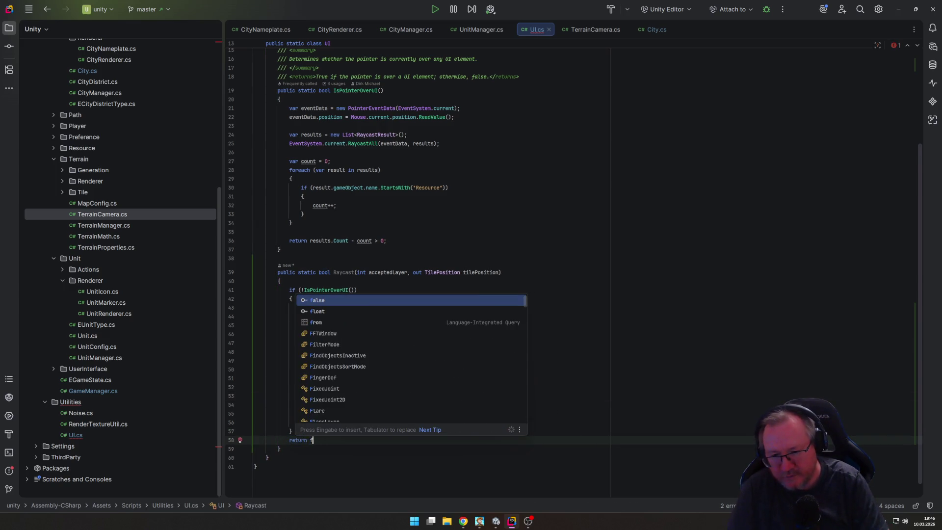
text(alse;)
key(Home)
key(Return)
key(Up)
key(Up)
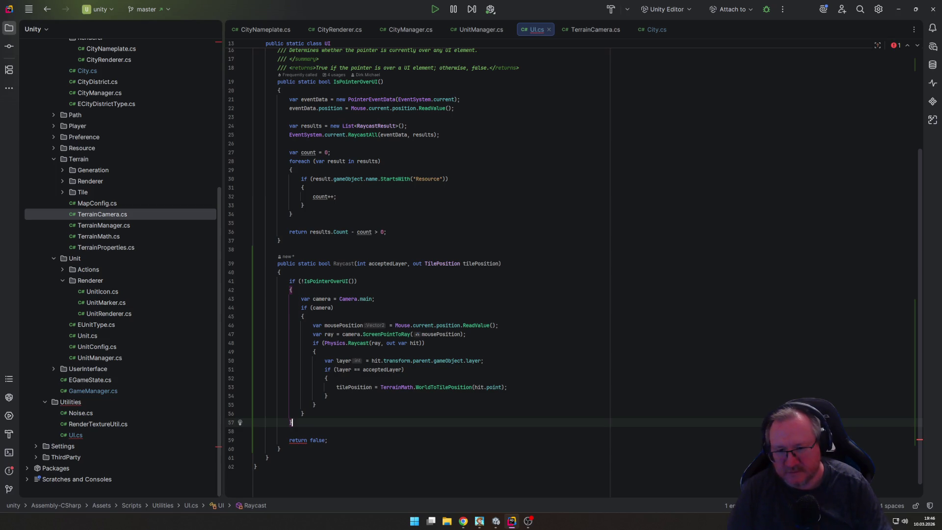
key(shift+Down)
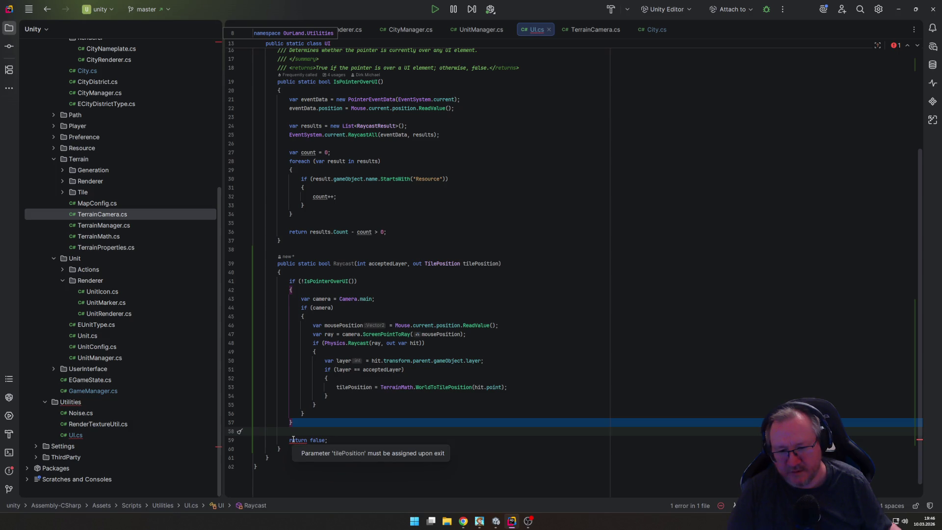
Step: Insert 'tilePosition = default;' just above the return false statement
click(312, 434)
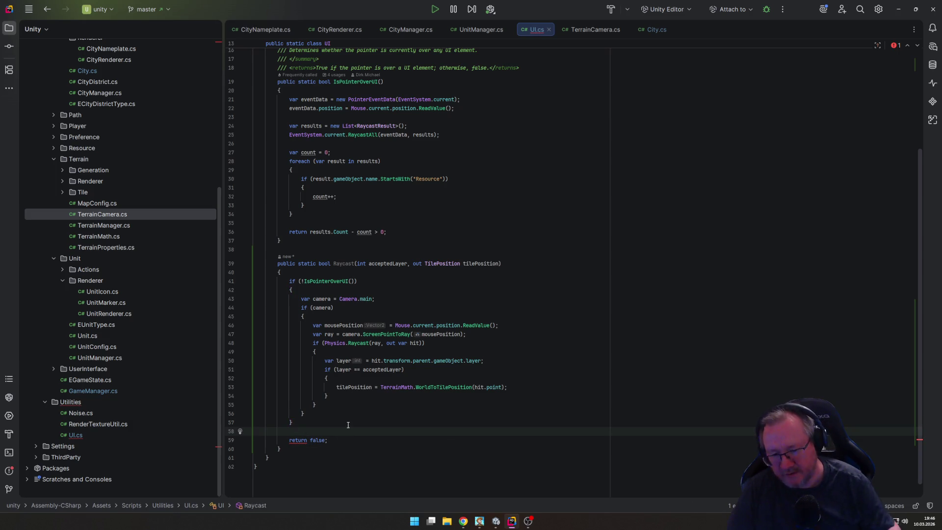
key(Return)
text(til)
key(Return)
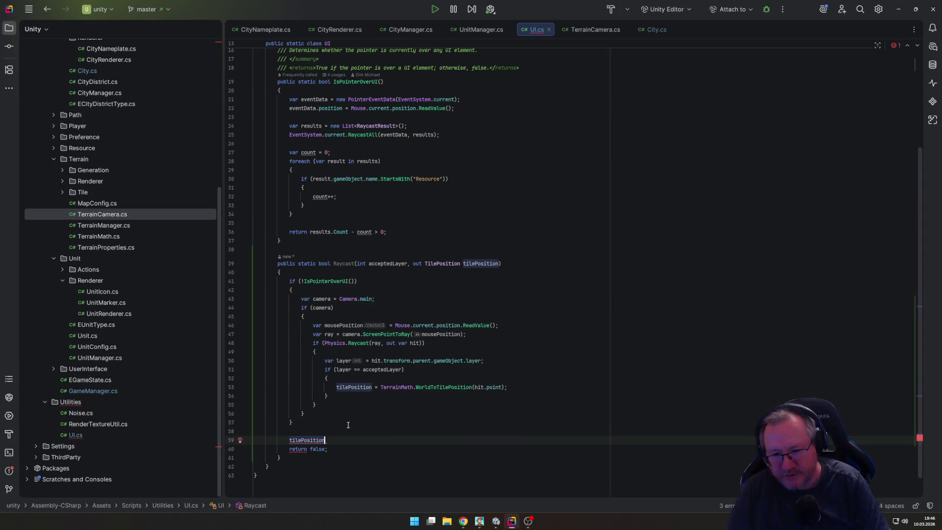
text( = def)
key(Return)
text(;)
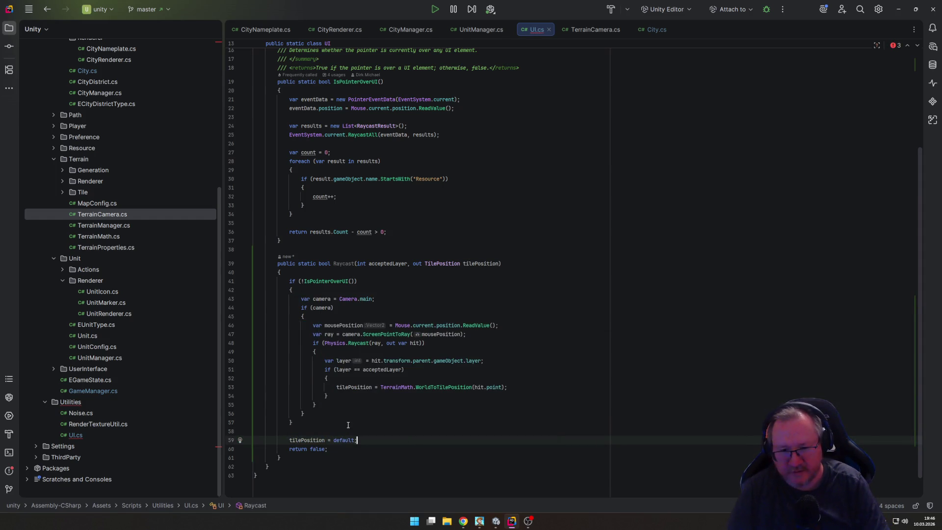
Step: Add 'return true;' after the tile-position assignment in the accepted-layer block
scroll(327, 381, down, 1)
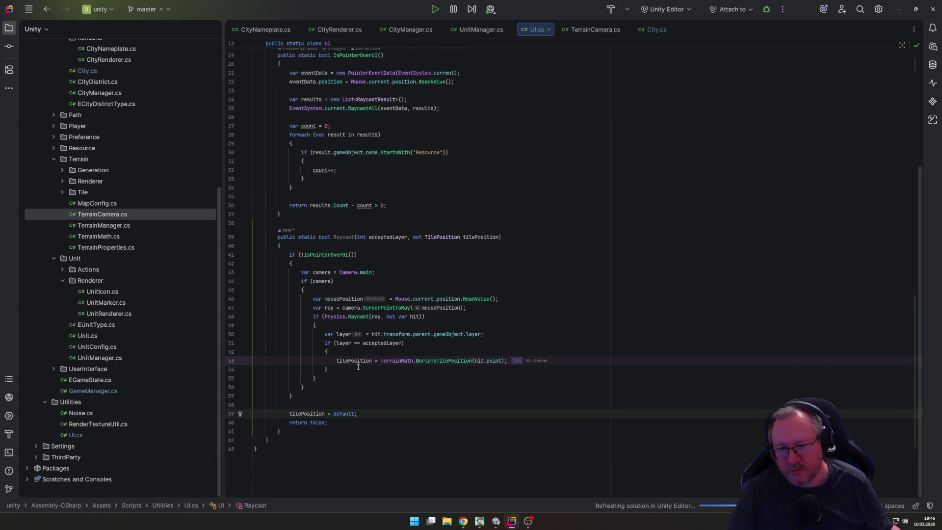
click(563, 360)
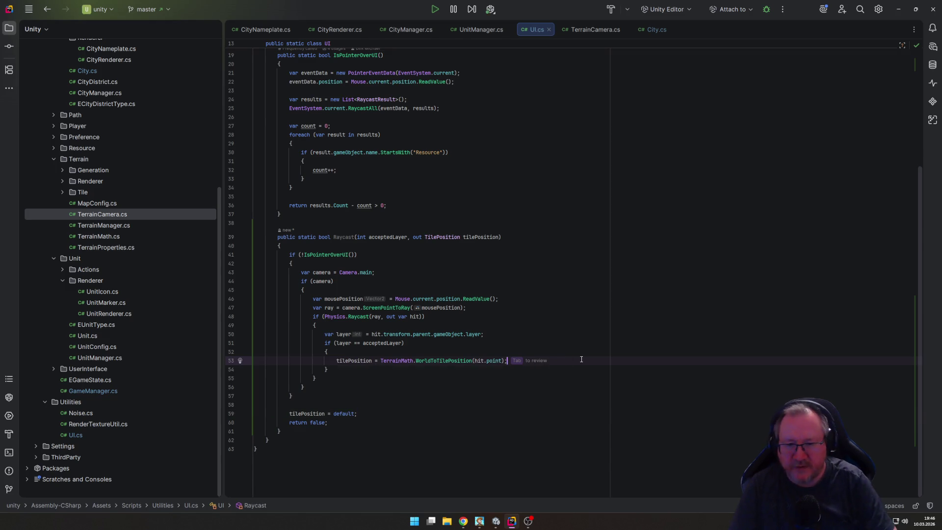
key(Return)
text(return true;)
key(Tab)
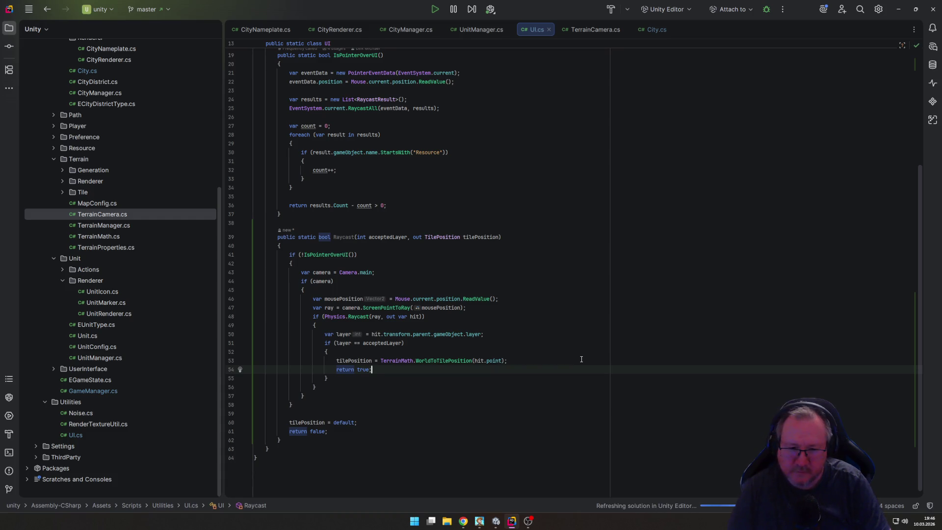
key(ctrl+End)
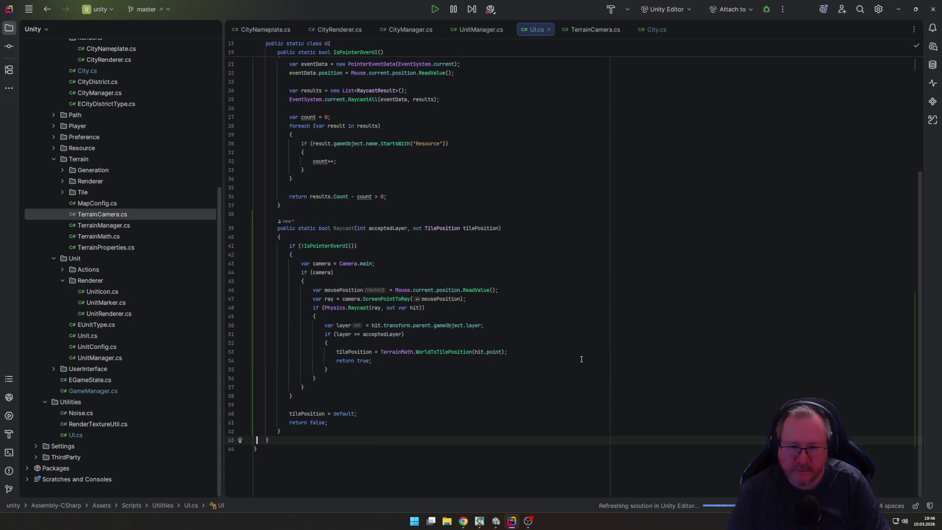
Step: Glance at the WorldToTilePosition definition, close TerrainMath.cs, and return to CityManager.cs
ctrl+click(447, 352)
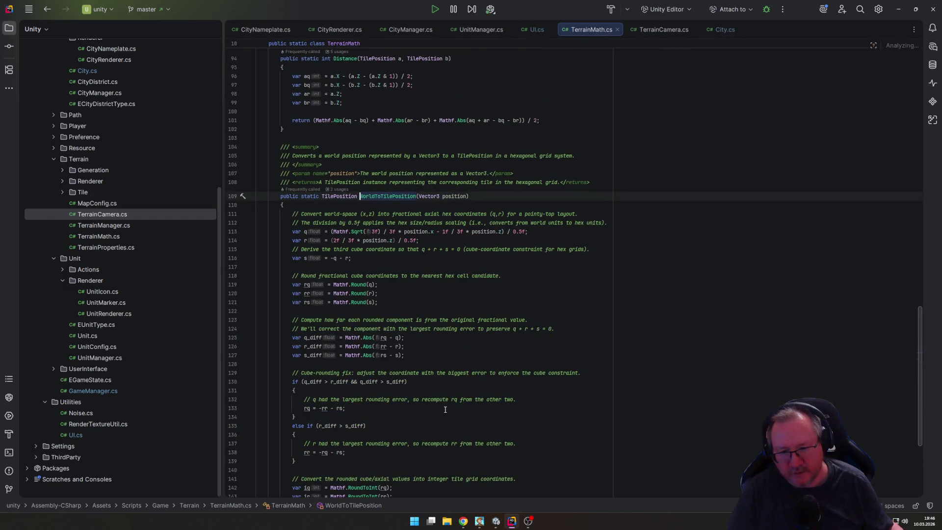
scroll(440, 388, down, 4)
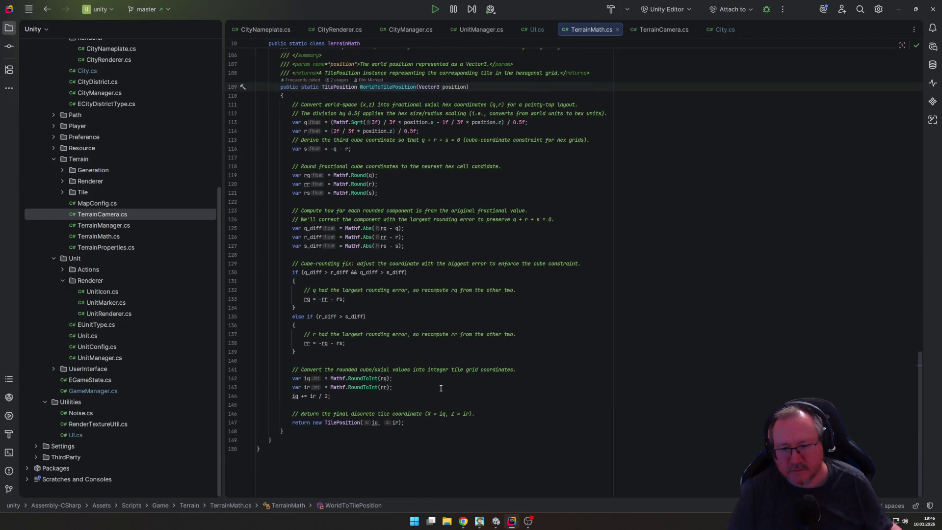
scroll(440, 388, up, 2)
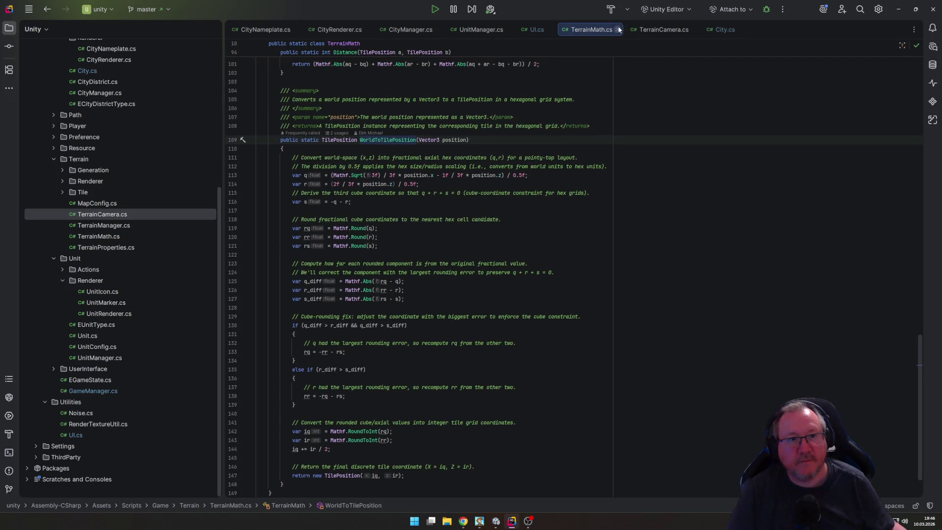
click(618, 30)
click(465, 423)
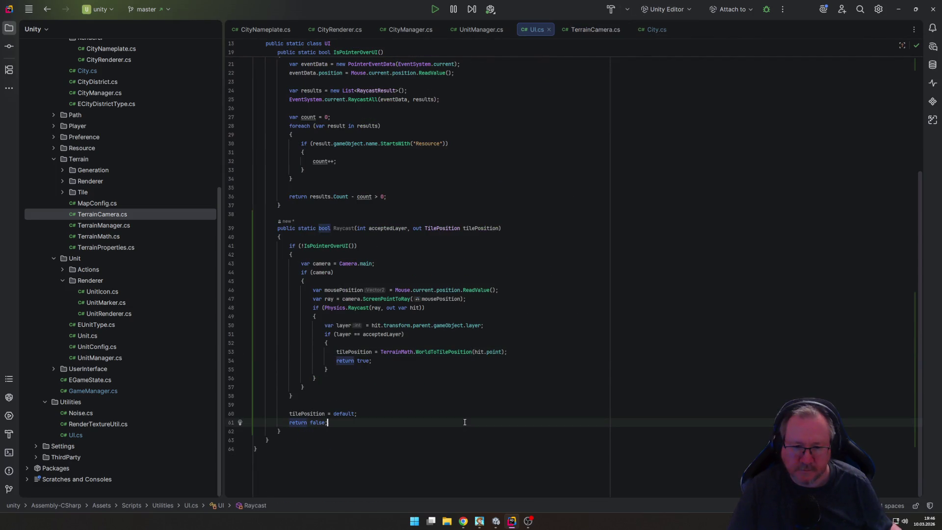
click(311, 404)
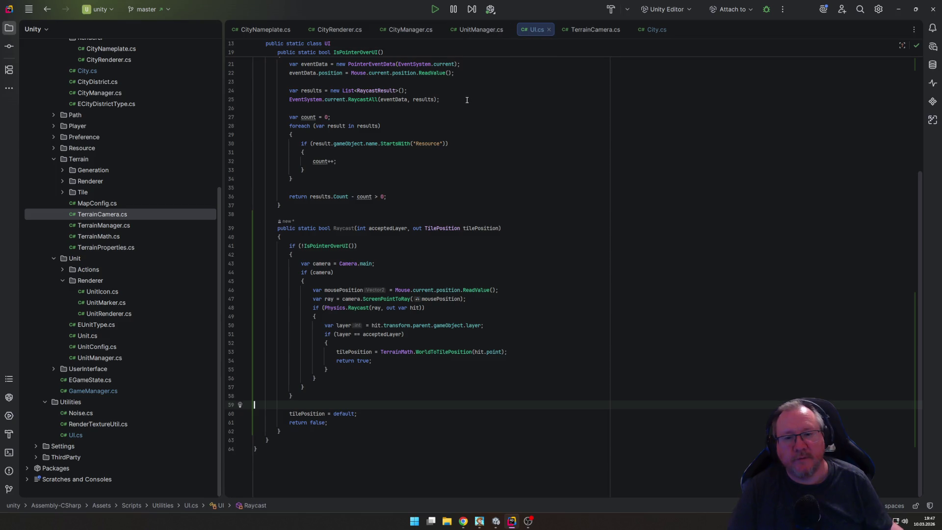
click(411, 30)
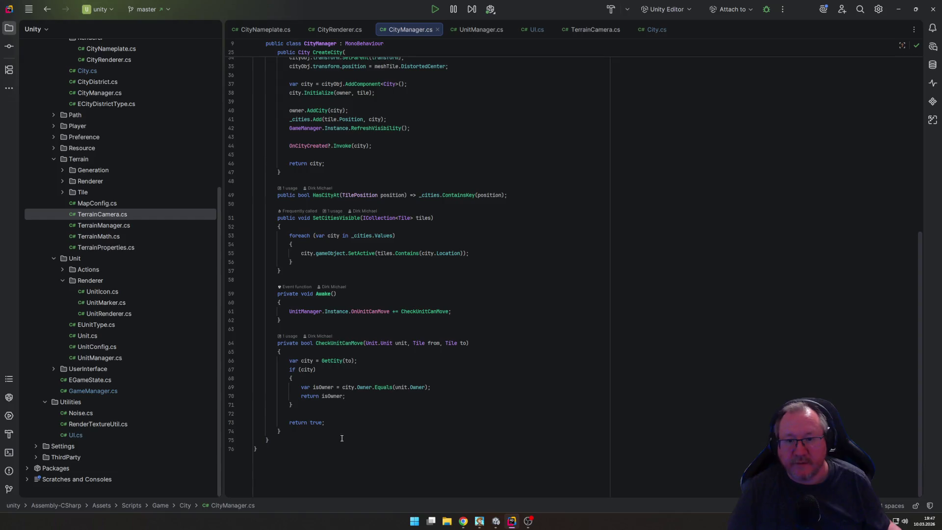
Step: Add an empty Update method below Awake in CityManager
click(337, 324)
key(Return)
key(Return)
text(upda)
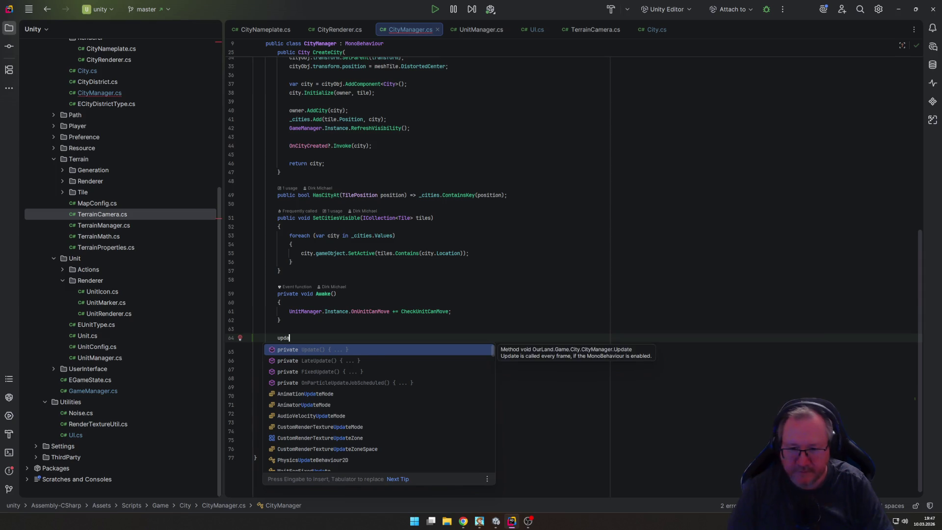
key(Return)
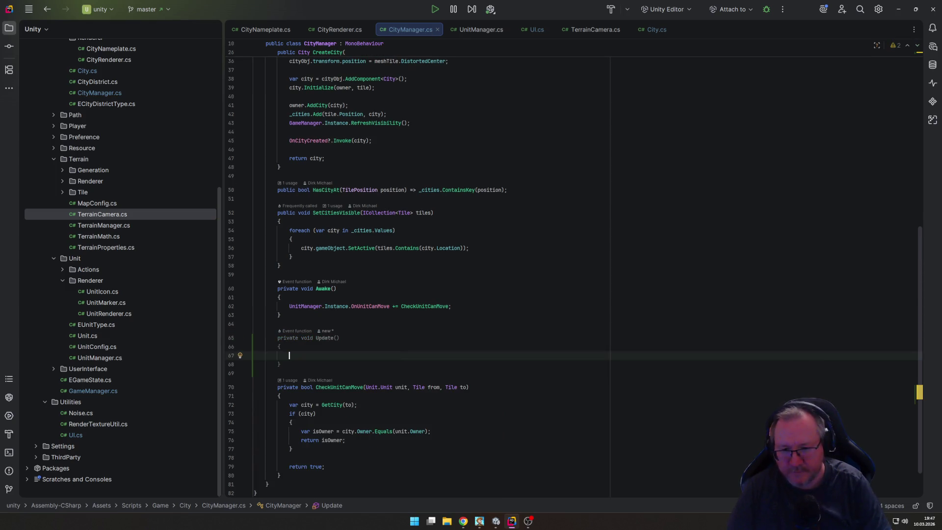
Step: Add a 'private bool _enabled;' field below the cities dictionary
scroll(347, 212, up, 7)
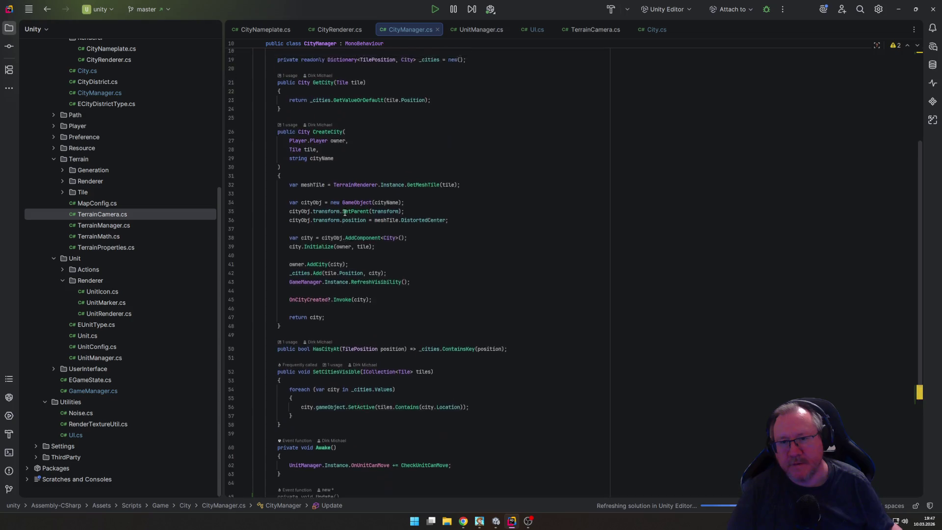
scroll(347, 212, up, 2)
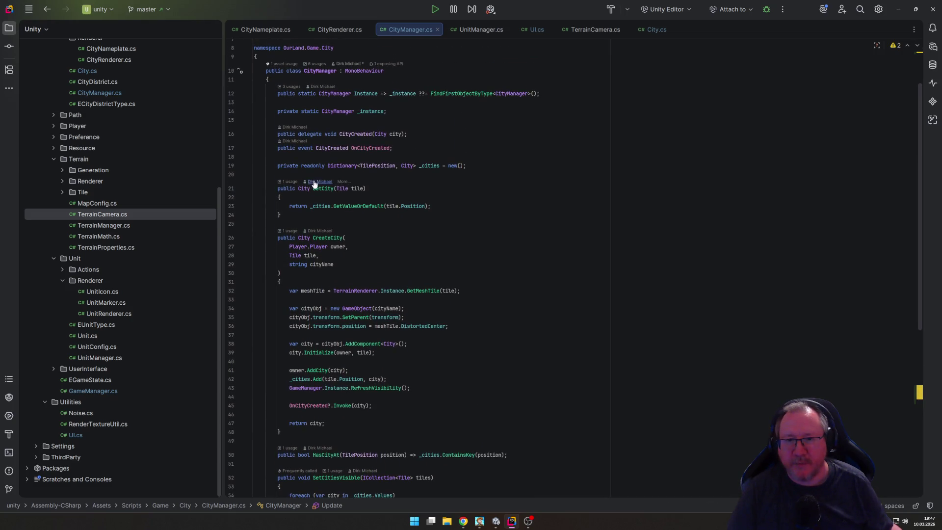
click(355, 174)
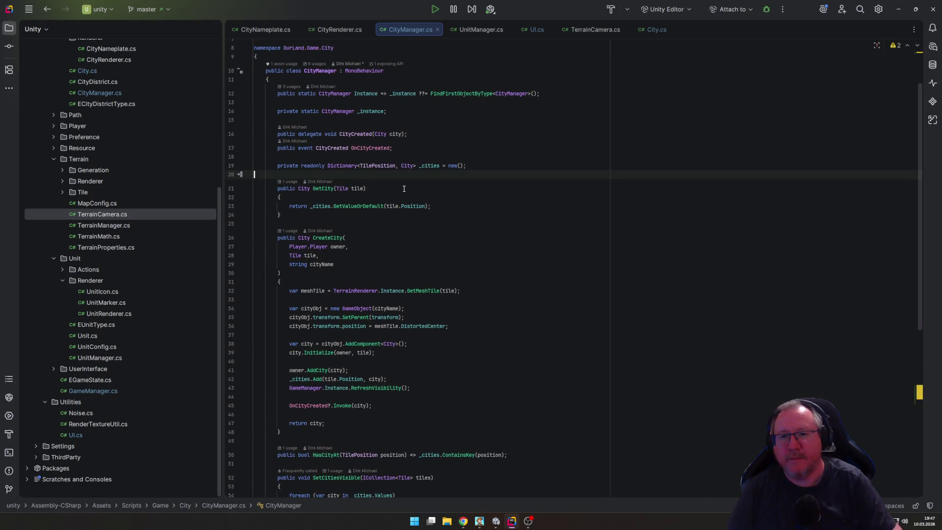
key(Return)
text(priv)
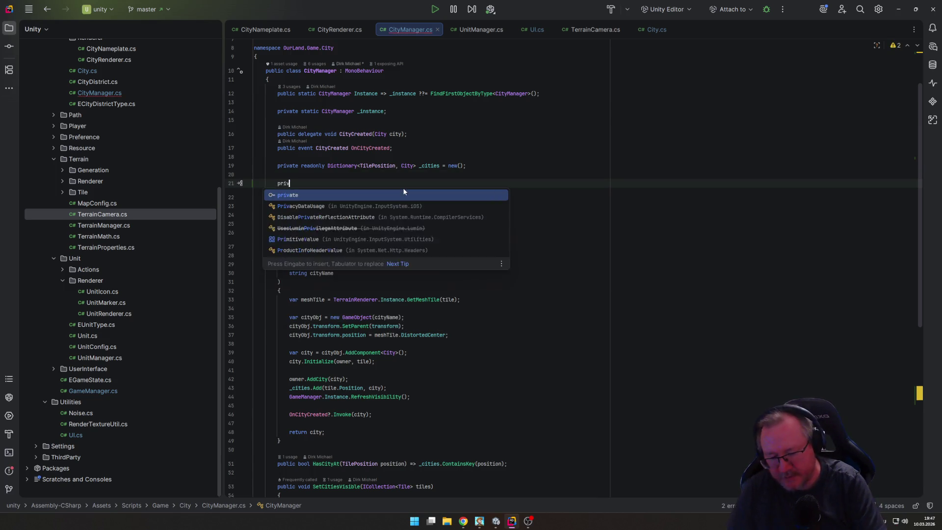
text(ate bool)
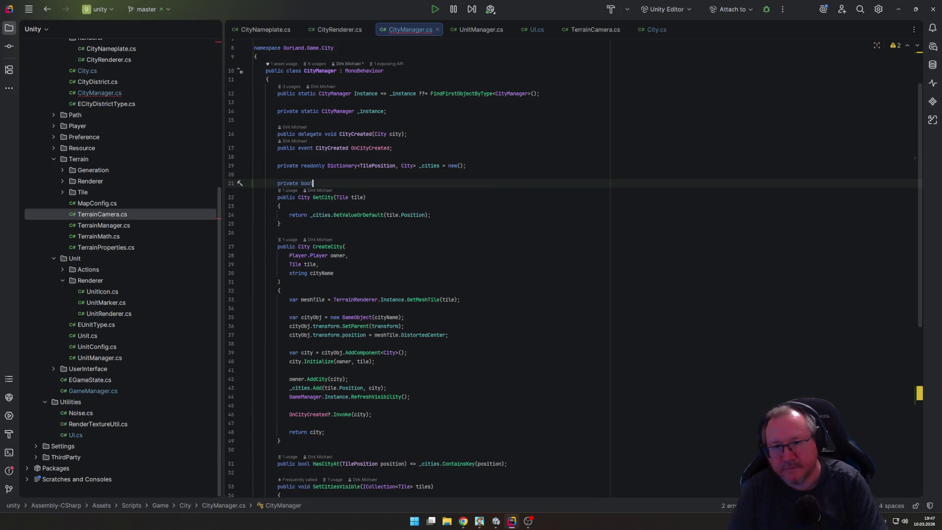
text( _enabled;)
key(Return)
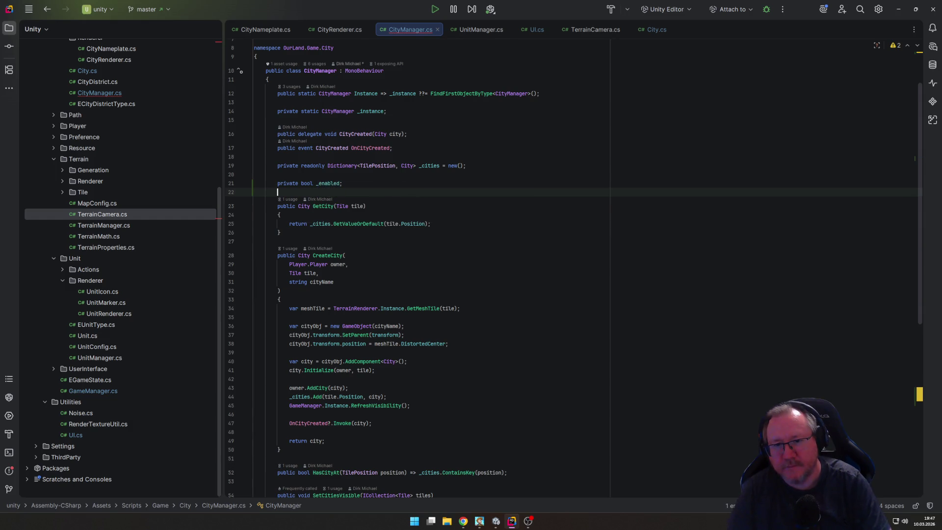
key(Down)
key(Down)
key(Down)
key(Up)
key(Up)
key(Up)
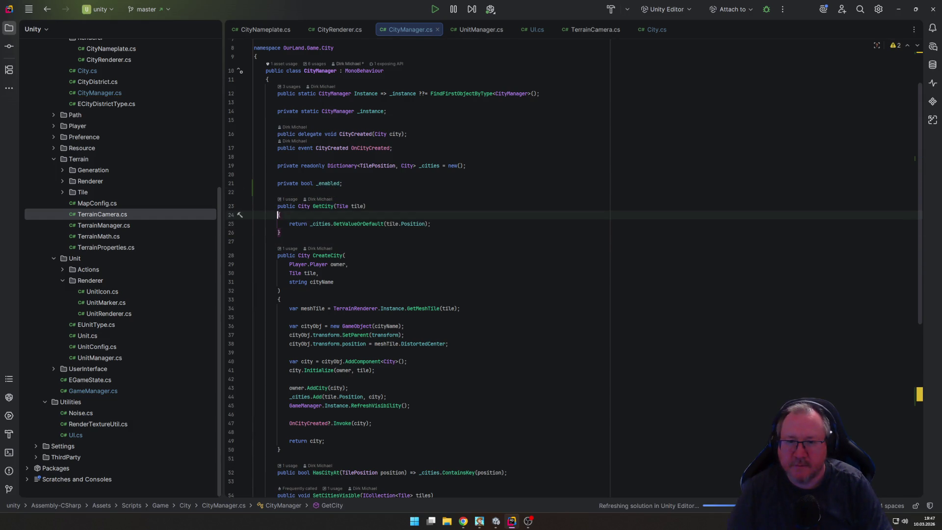
Step: Add expression-bodied Enable and Disable methods that set _enabled to true and false
click(278, 191)
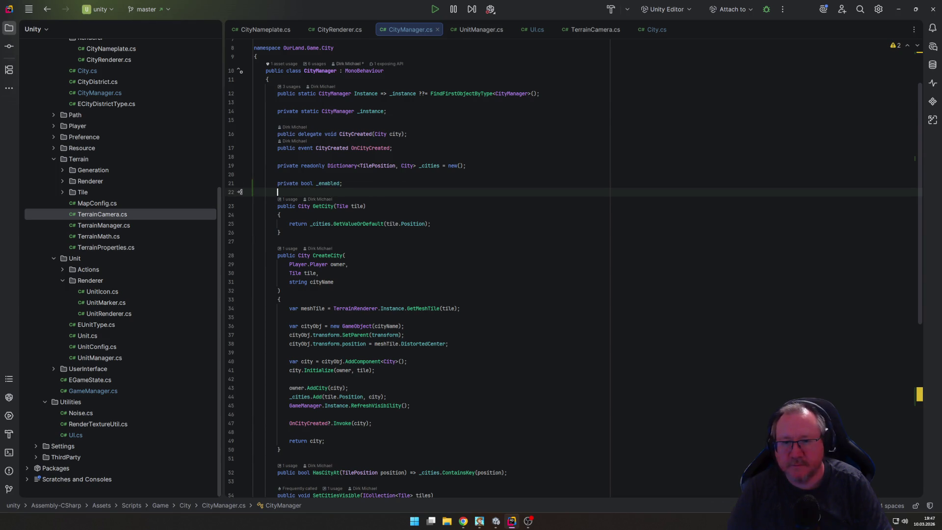
key(Return)
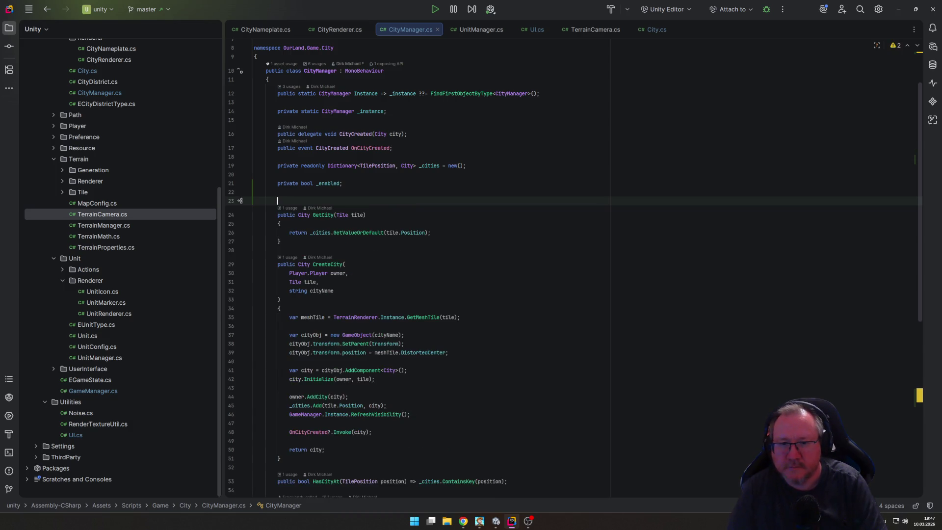
text(public b)
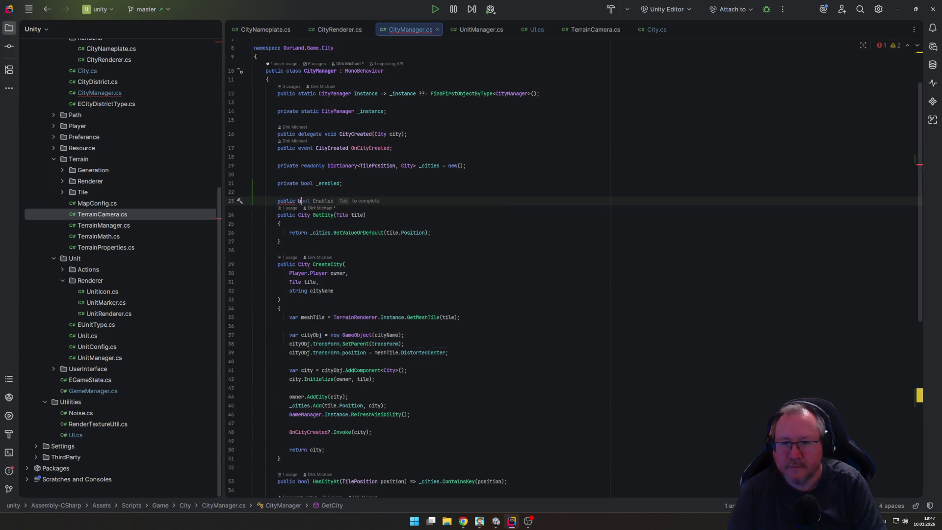
key(BackSpace)
text(void Enab)
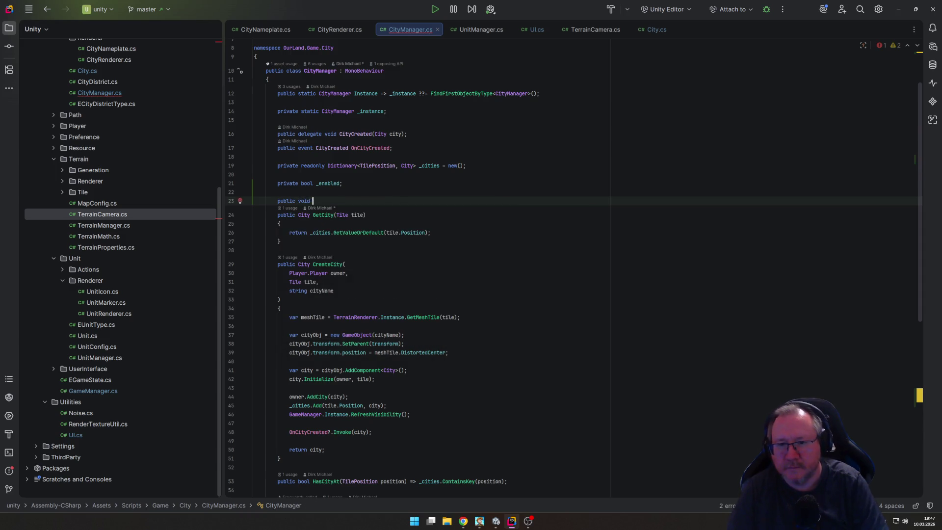
text(le)
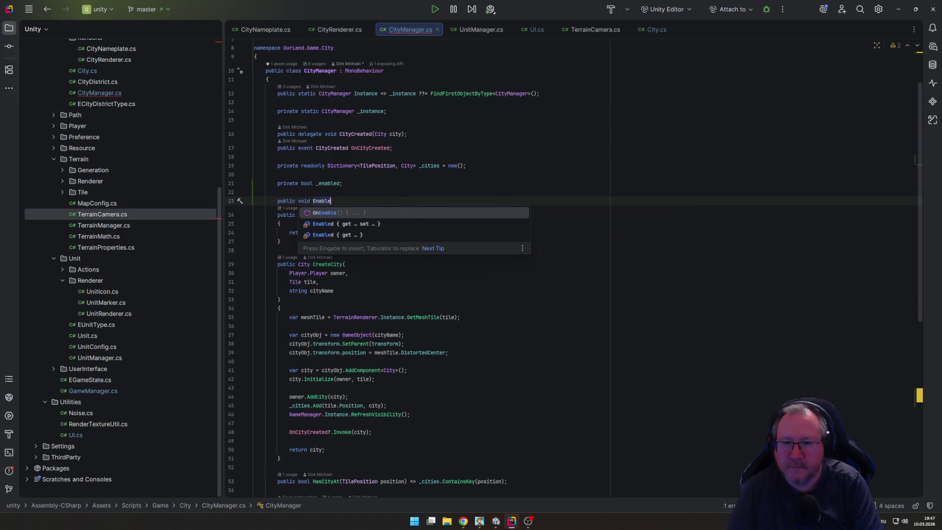
text(d() => _enabled = true;)
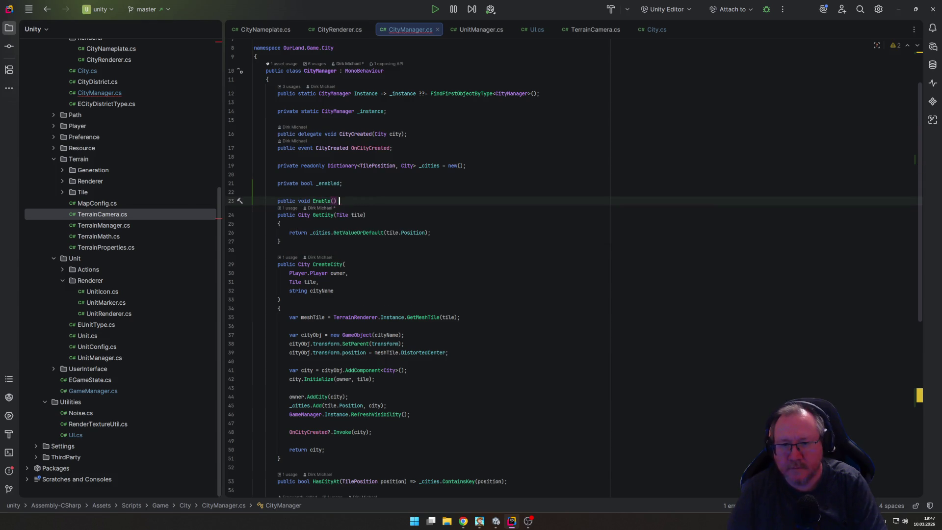
key(Return)
key(Return)
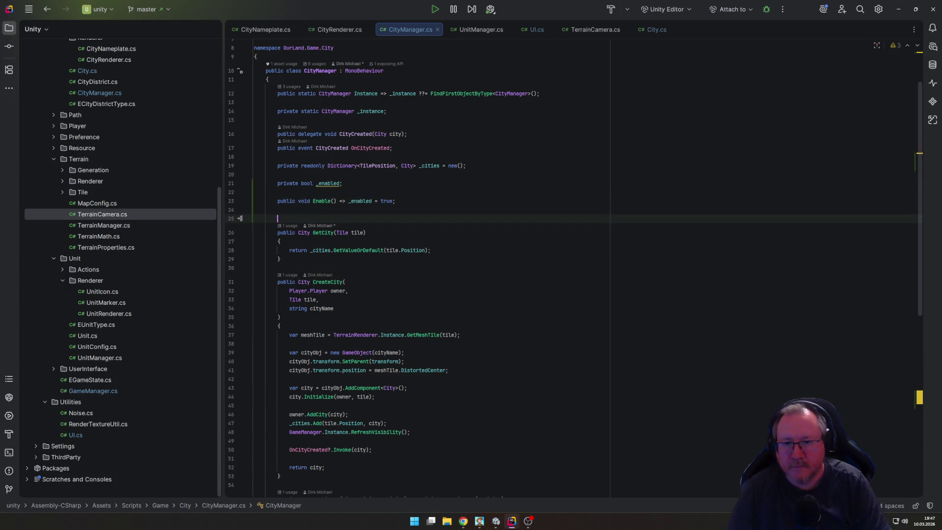
key(Tab)
key(Return)
Step: Add an if (_enabled) block inside CityManager's Update method
scroll(411, 298, down, 10)
click(369, 310)
key(Down)
text(if (_e)
key(Return)
text() {)
key(Return)
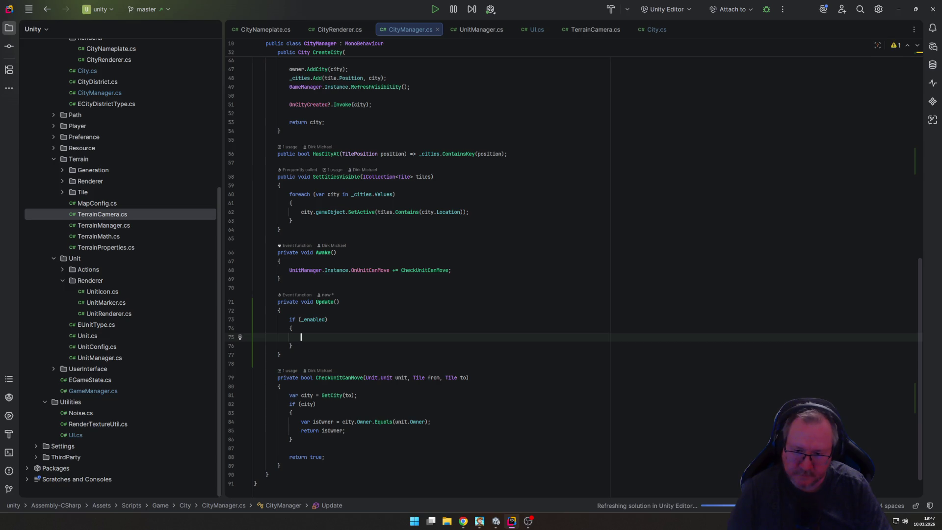
Step: Extend the condition with && UI.Raycast(LayerMask.NameToLayer("City"), out var tilePosition)
click(327, 319)
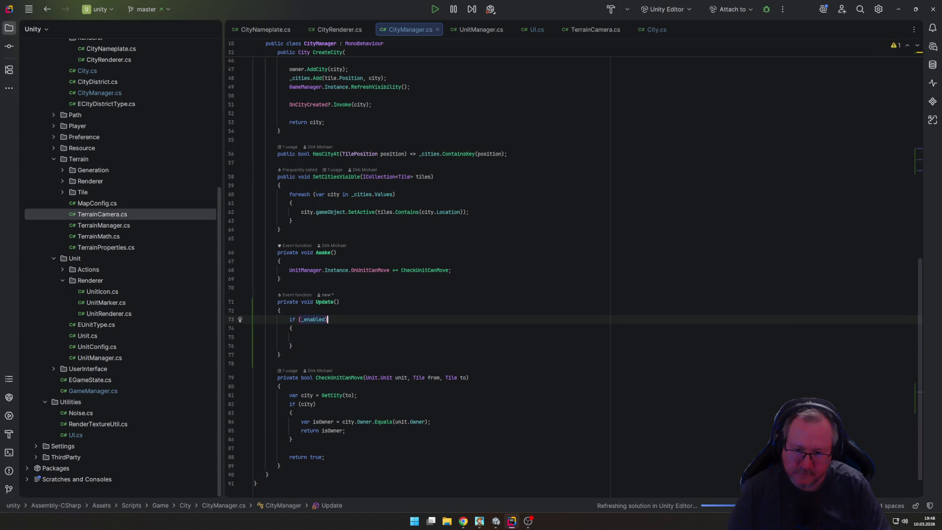
text(&& )
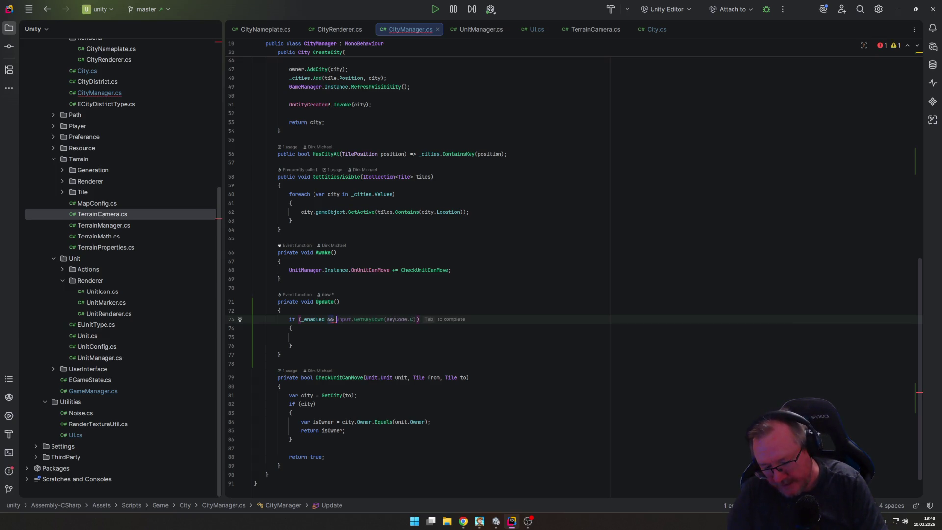
text(UI.)
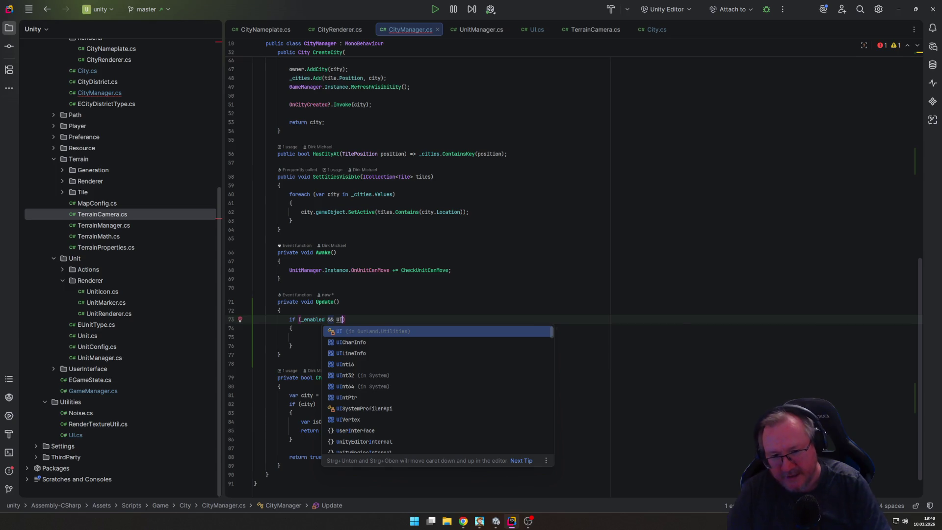
key(Down)
key(Return)
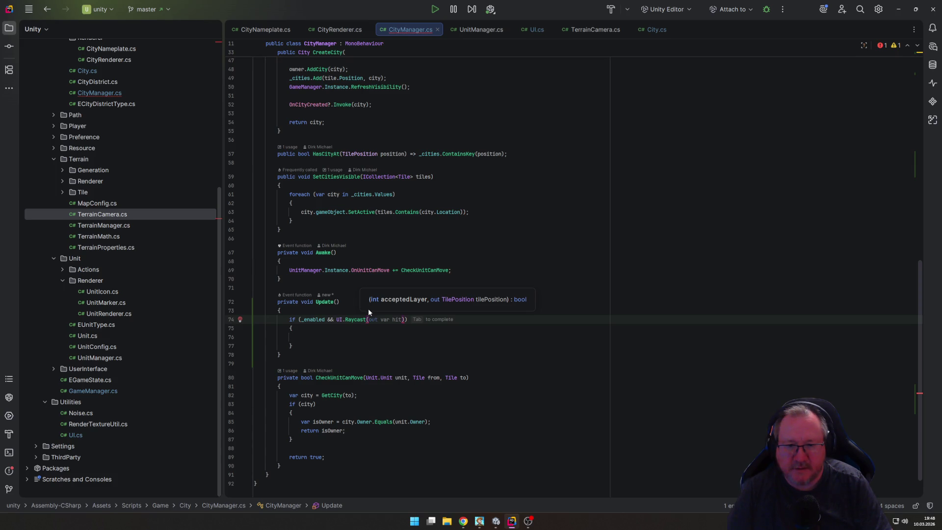
text(LayerMask.)
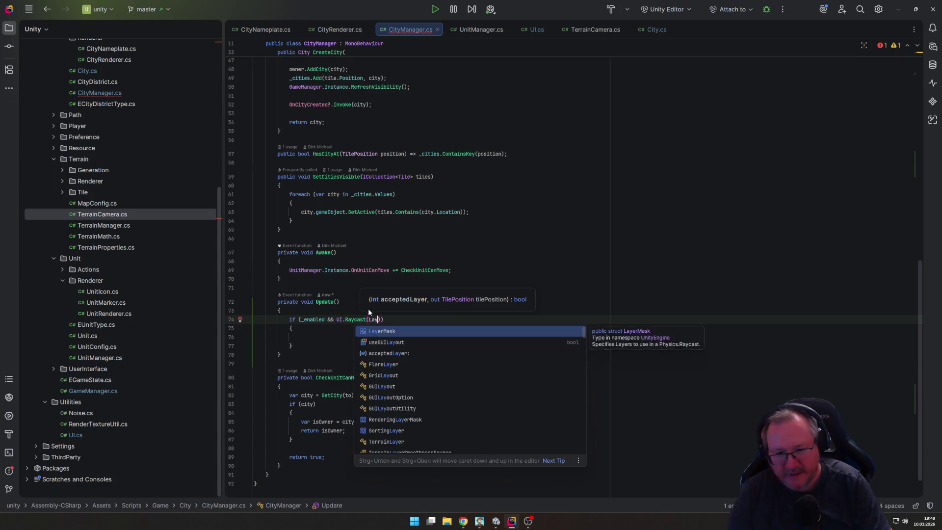
key(Tab)
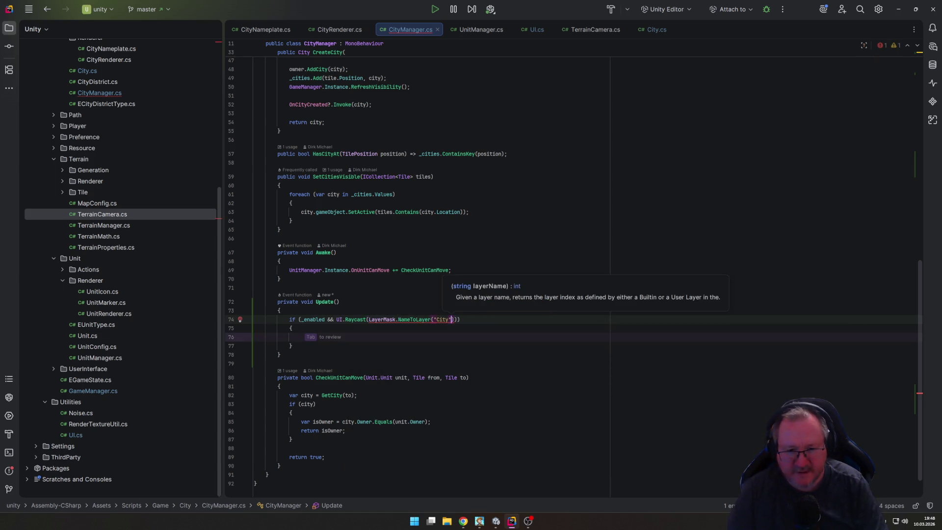
text().)
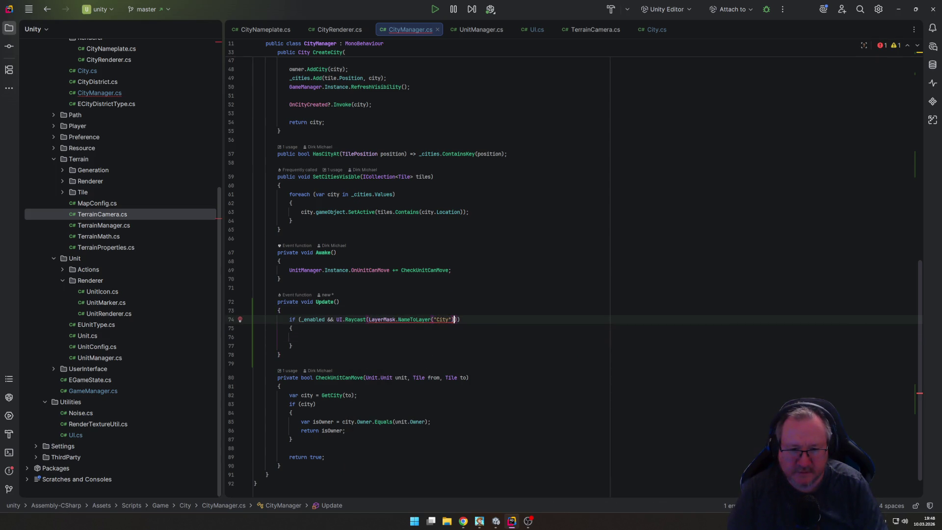
key(BackSpace)
text(, out)
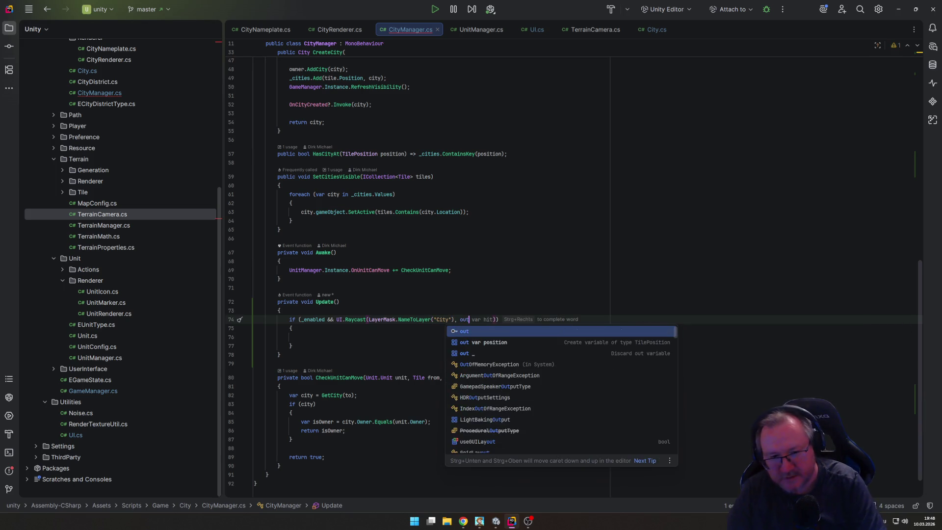
key(Tab)
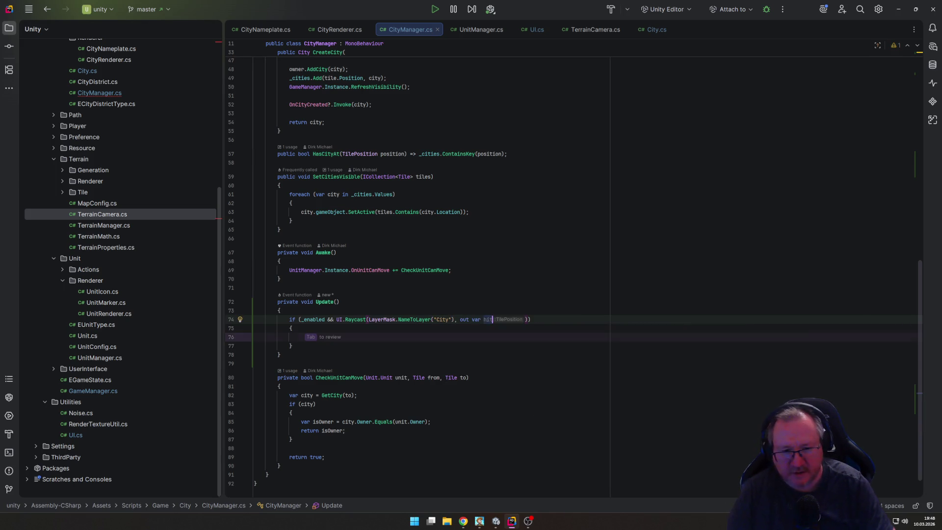
text(tile)
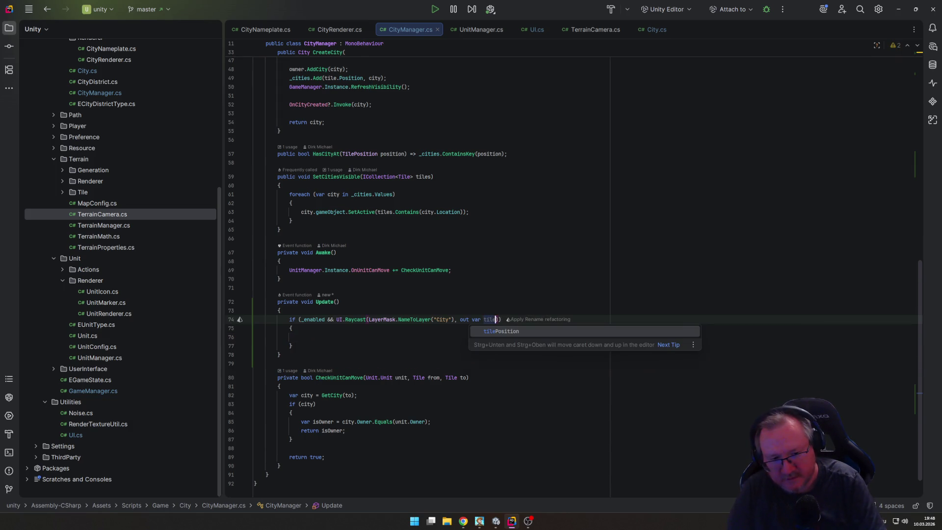
key(Return)
Step: Add Debug.Log(tilePosition); inside the if block
key(ctrl+End)
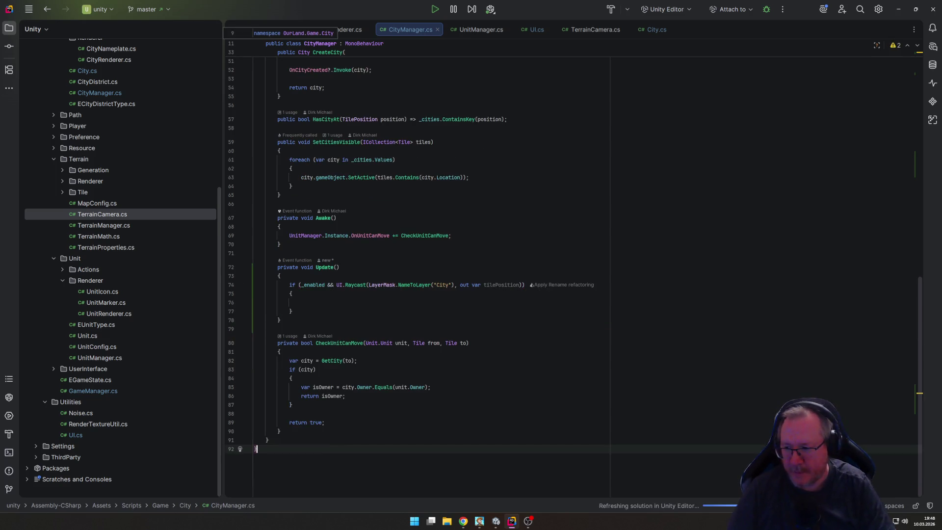
key(Up)
key(Up)
key(Up)
key(Down)
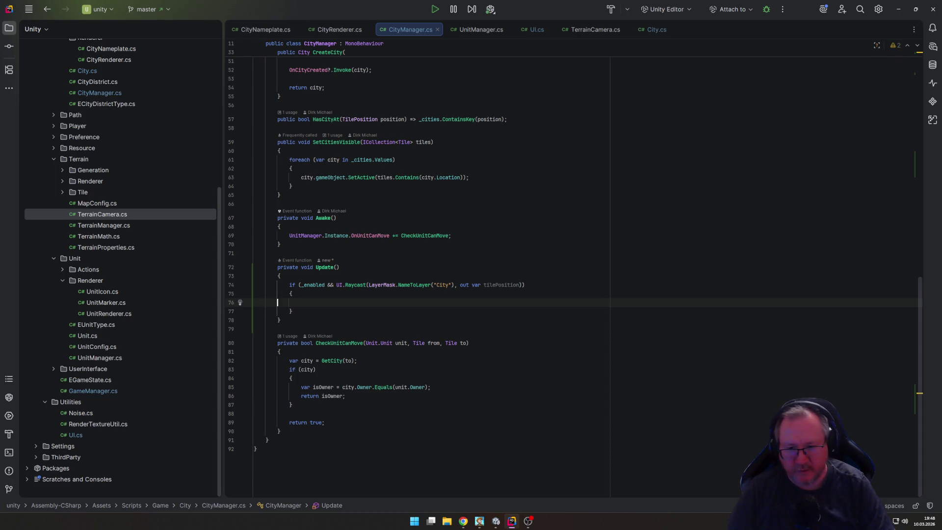
text(Debug.l)
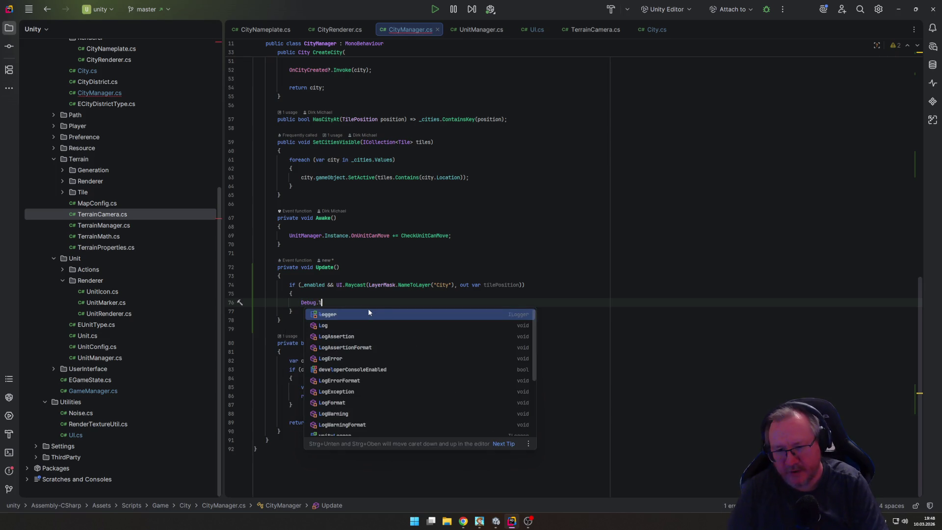
text(og)
key(Return)
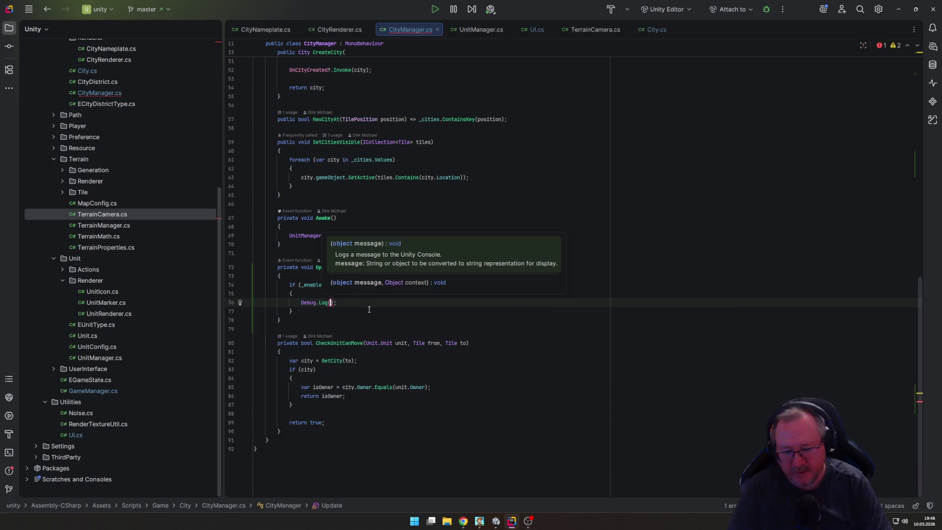
text(t)
key(Tab)
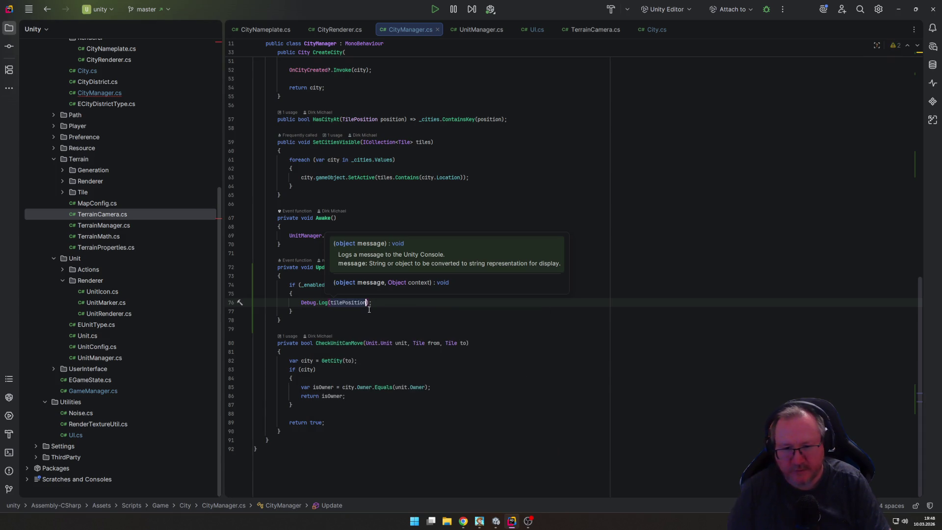
click(398, 423)
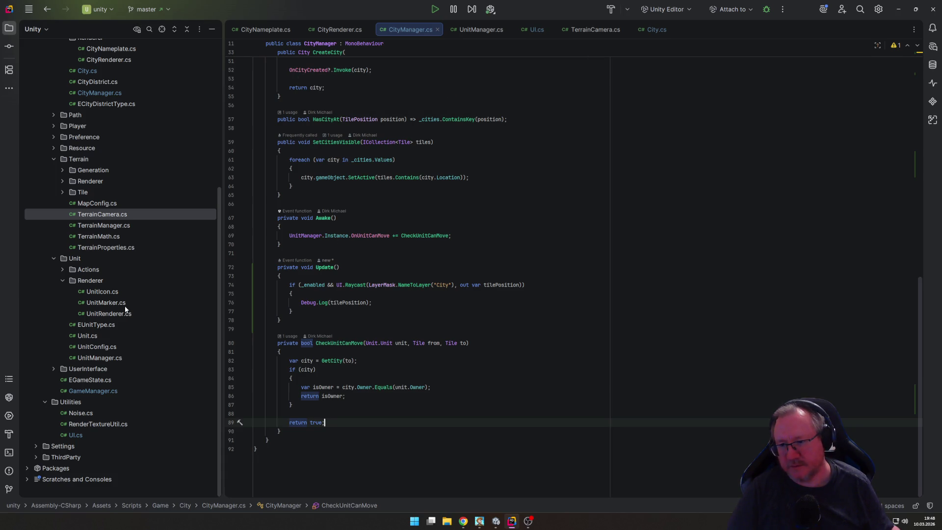
Step: In GameManager.cs StateStarted, add CityManager.Instance.Enable(); after FogOfWarRenderer.Instance.Enable();
double_click(86, 391)
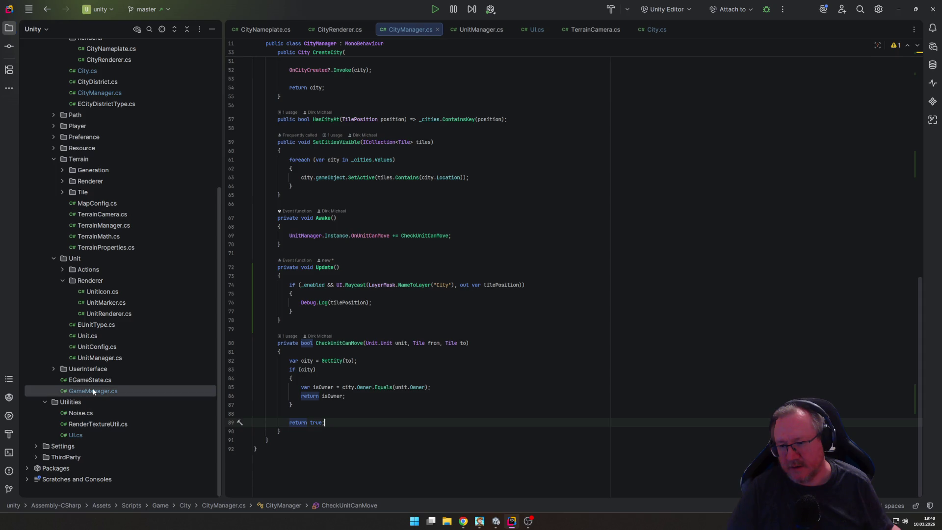
click(457, 370)
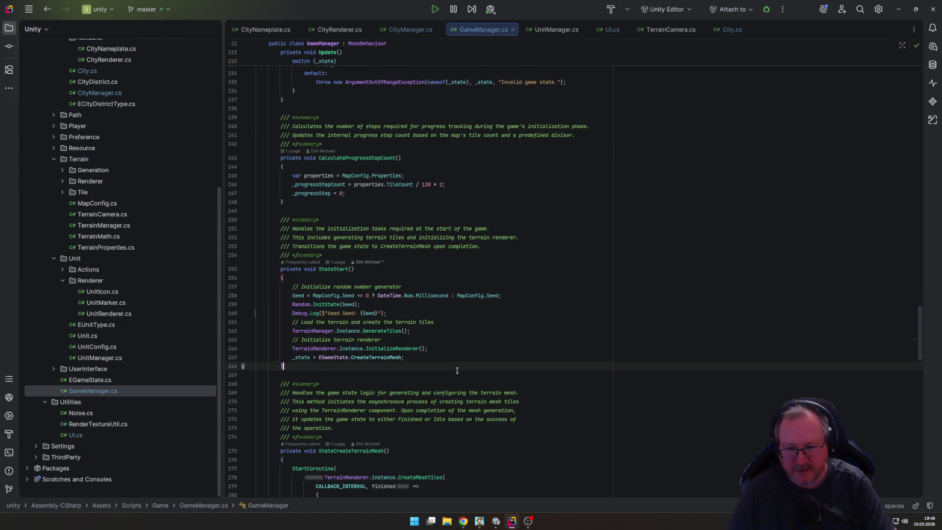
key(ctrl+End)
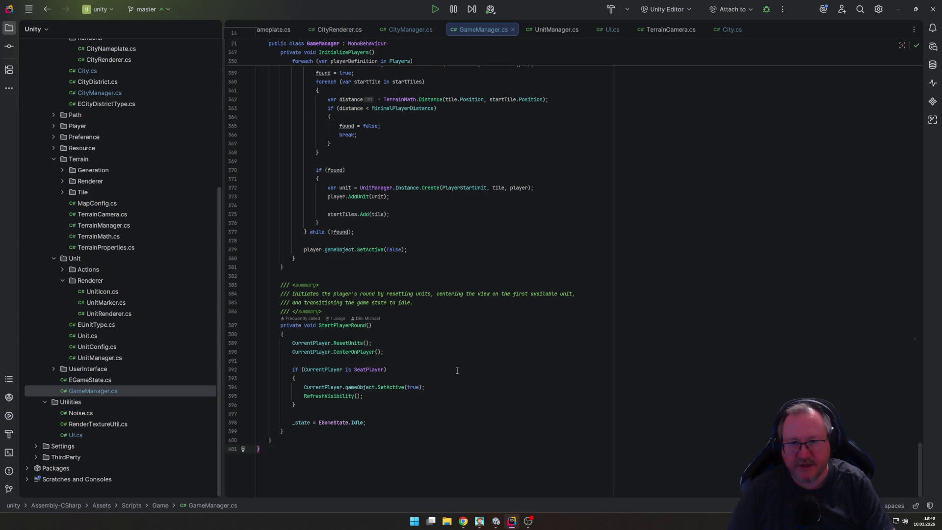
key(Page_Up)
key(Up)
key(Up)
key(Up)
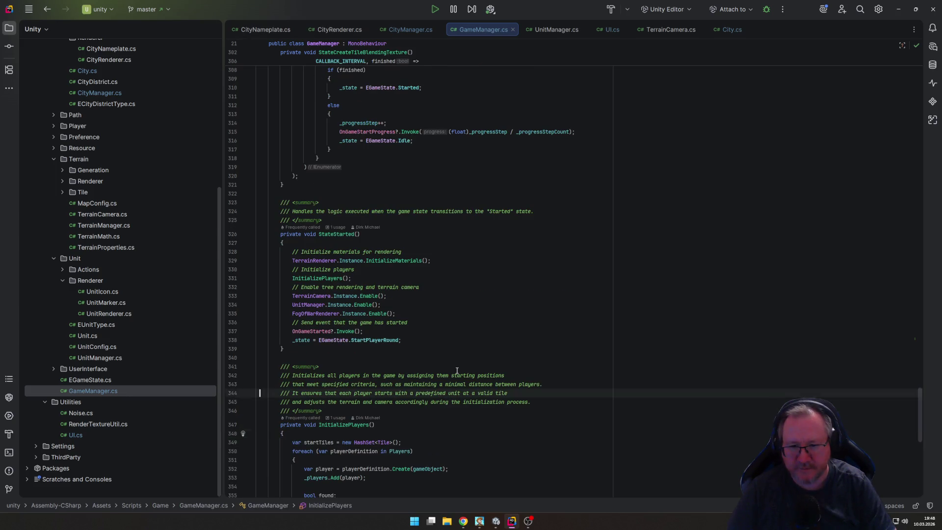
key(shift+Return)
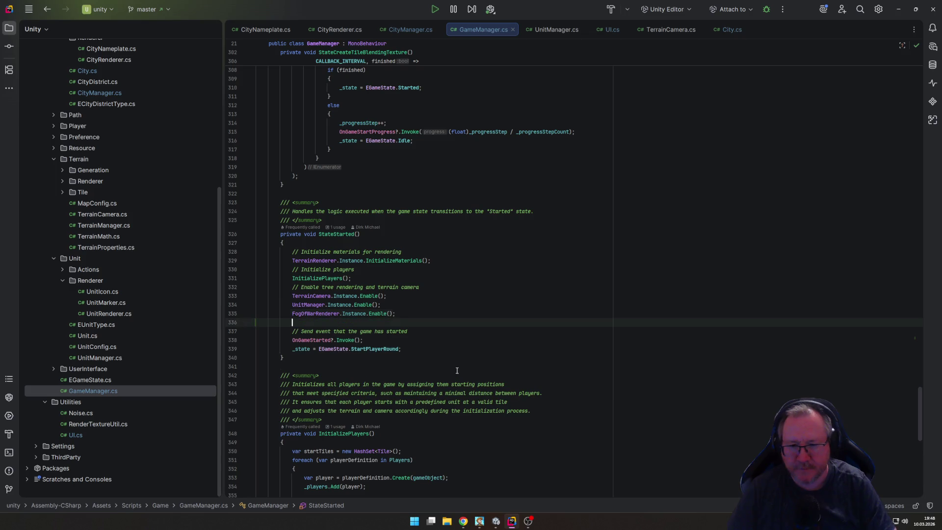
text(CityM)
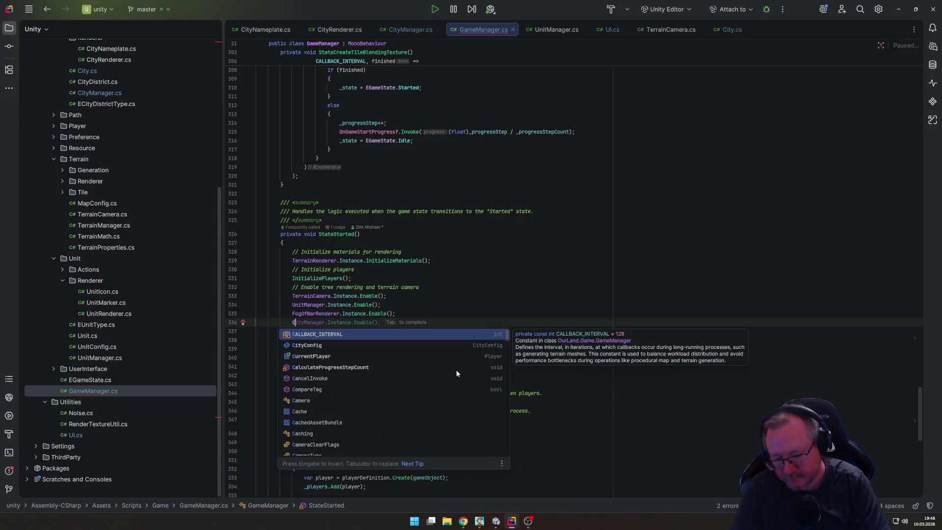
key(Tab)
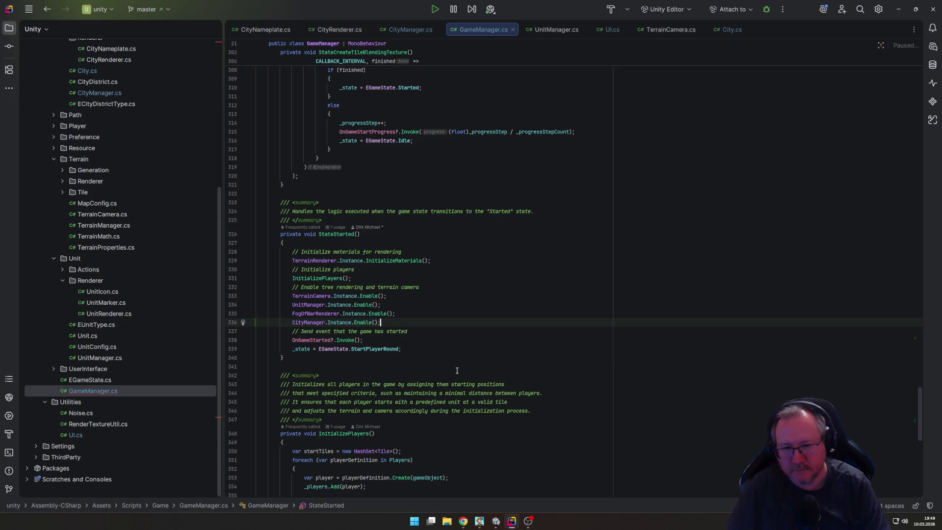
click(506, 311)
scroll(505, 314, down, 10)
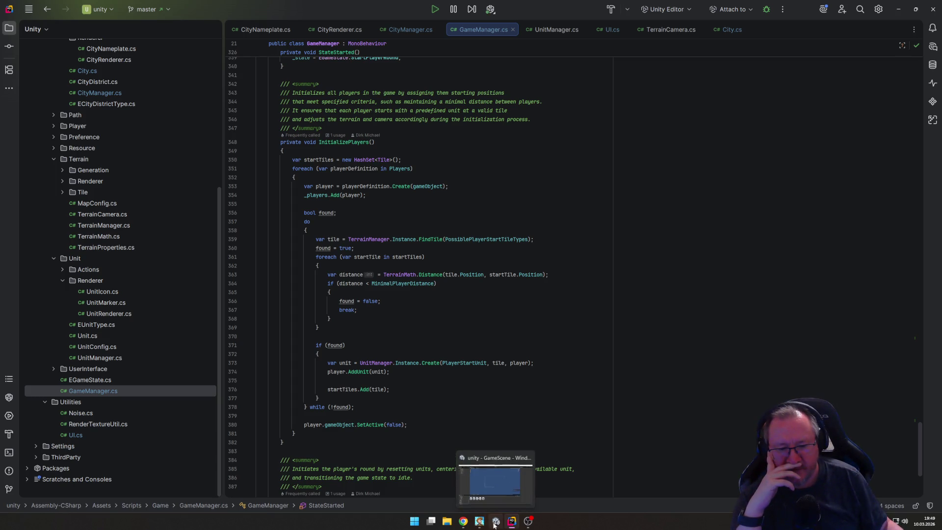
Step: Start the game in Unity play mode and clear the Console log
click(496, 479)
click(458, 23)
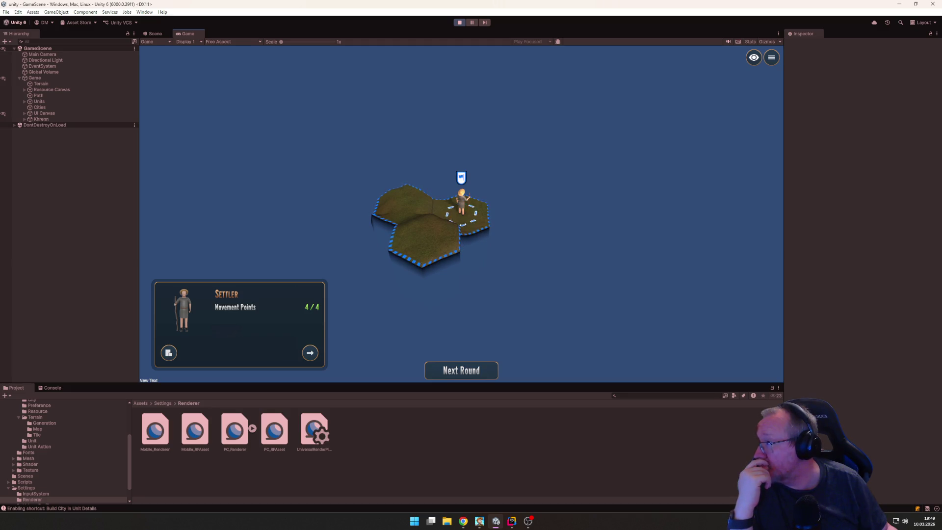
click(391, 321)
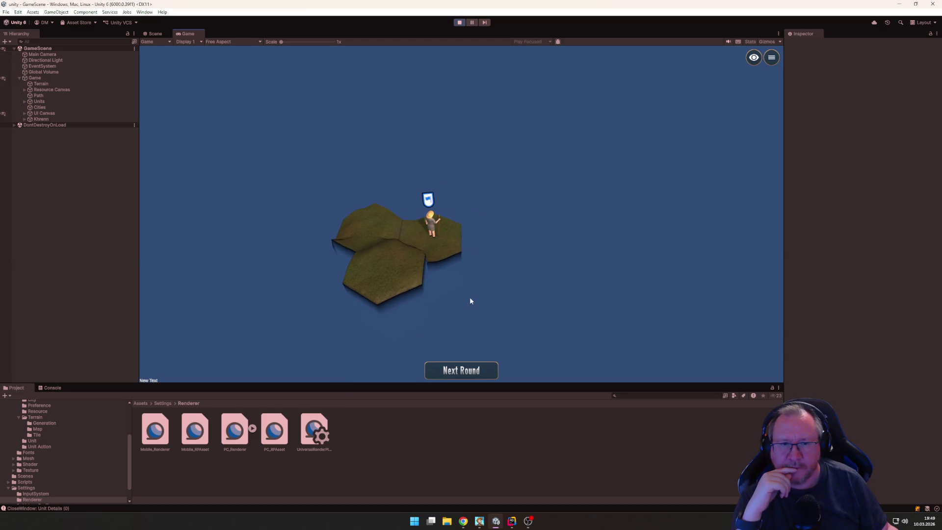
click(51, 388)
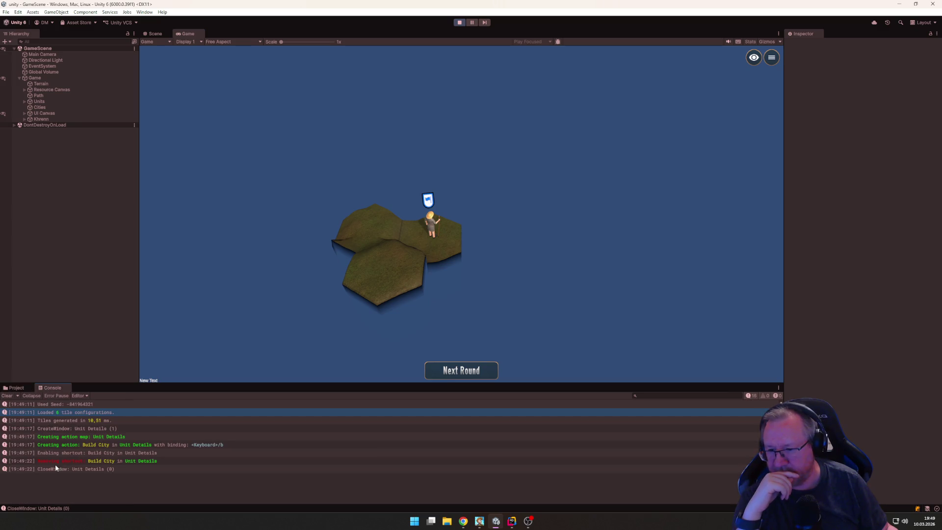
click(7, 395)
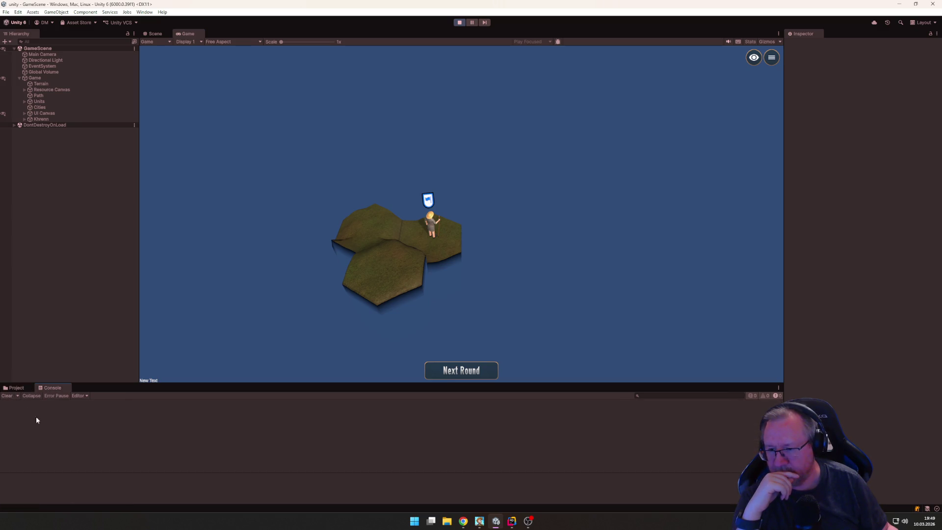
Step: Select the settler and found a new city named Berlin on its tile
click(435, 229)
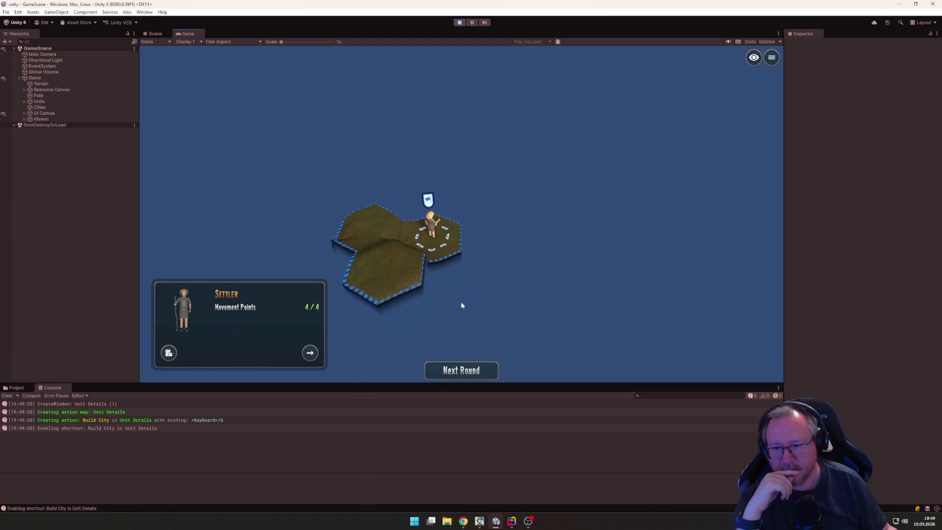
mouse_move(560, 312)
mouse_down()
mouse_move(519, 297)
mouse_move(491, 268)
mouse_move(606, 306)
mouse_up()
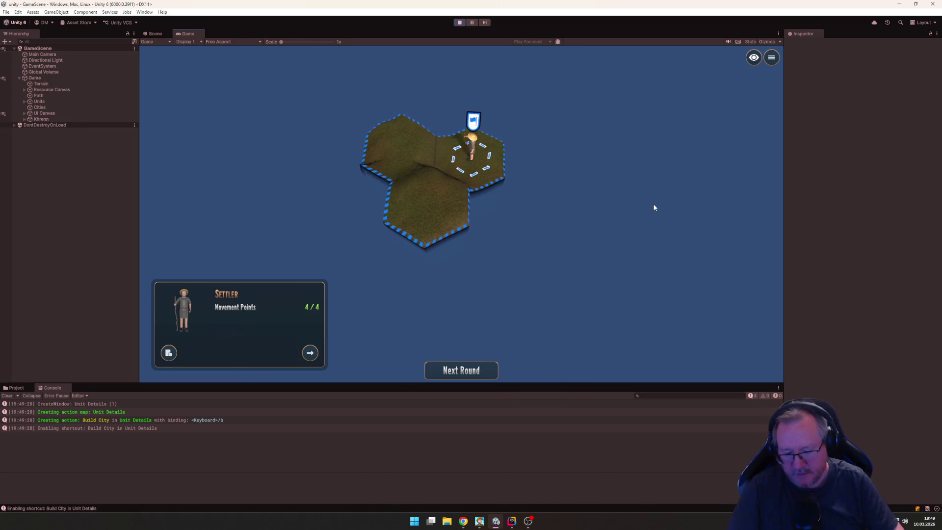
text(b)
text(Berlin)
key(Return)
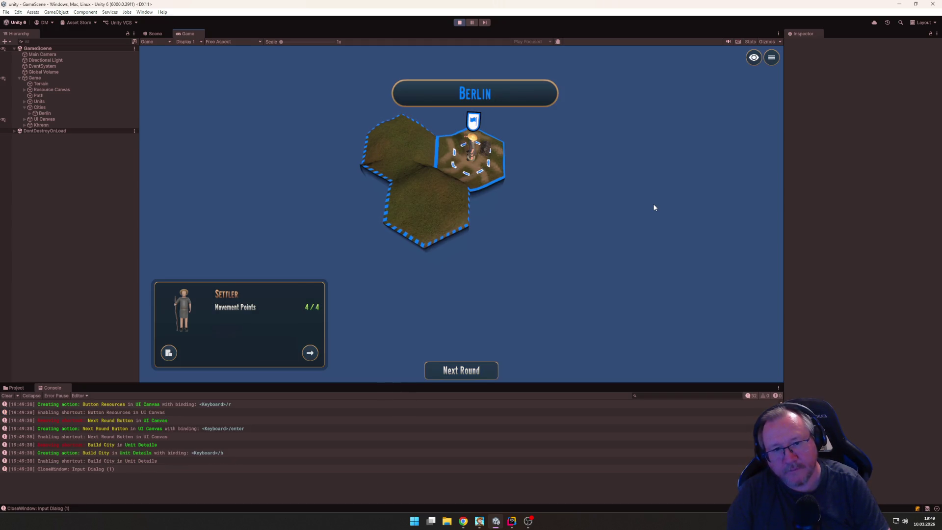
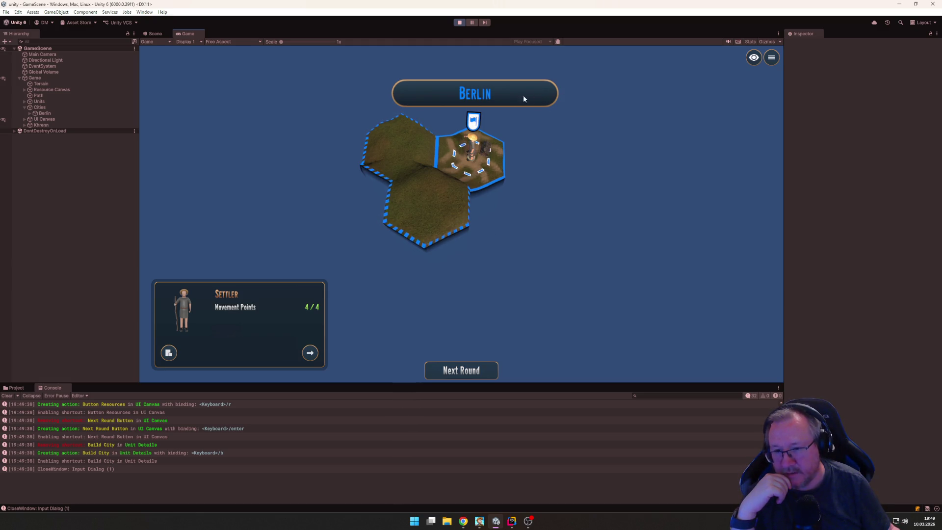
Step: Close the settler's unit panel and inspect Berlin's Nameplate child in the Hierarchy
click(467, 78)
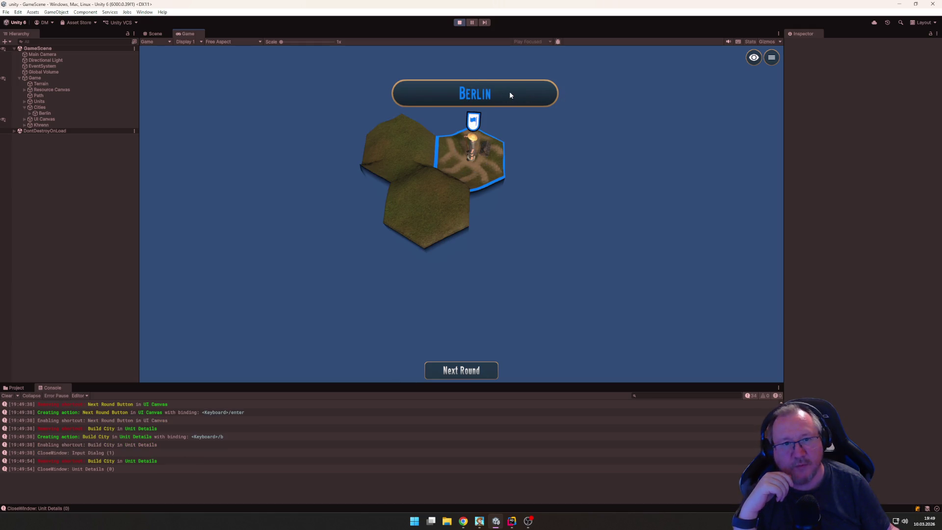
mouse_move(615, 125)
mouse_down()
mouse_move(487, 112)
mouse_move(427, 129)
mouse_move(434, 97)
mouse_move(436, 116)
mouse_move(410, 149)
mouse_up()
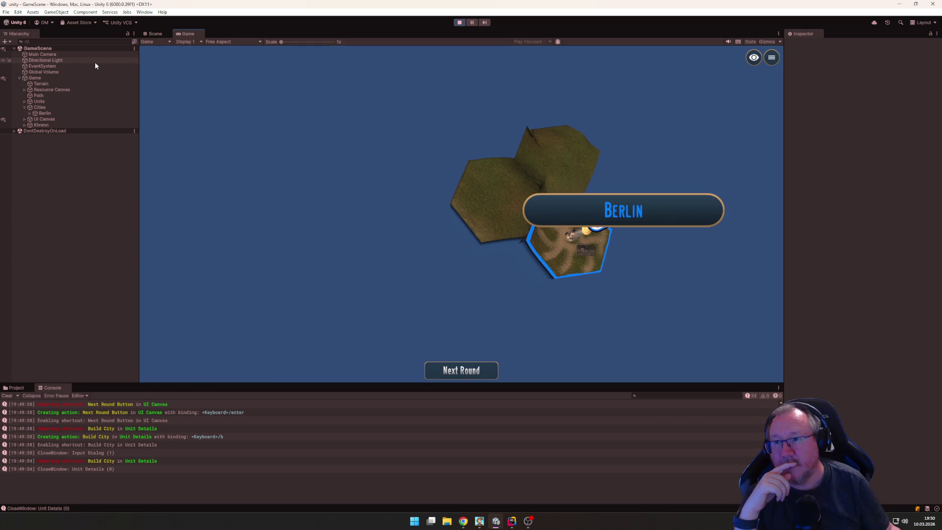
click(30, 114)
click(49, 120)
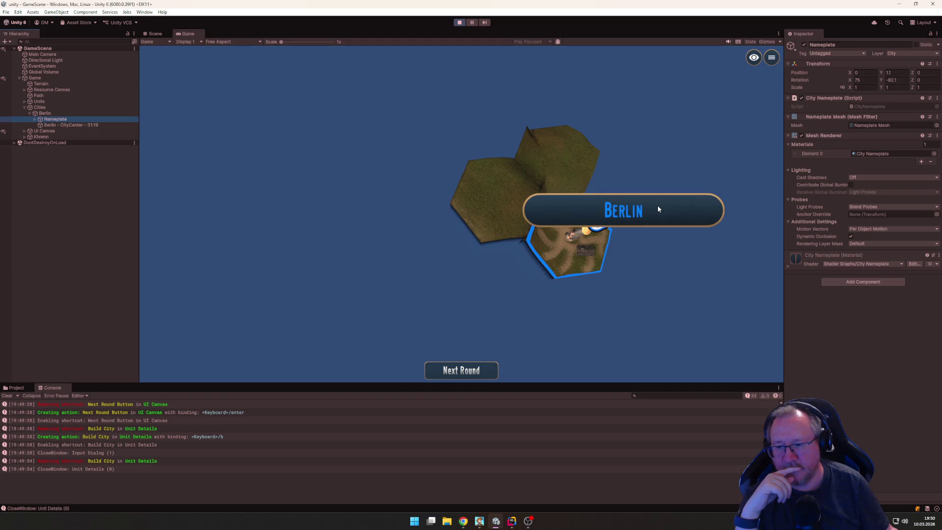
Step: Orbit around the nameplate, then select Cities to view its City Manager and City Renderer
mouse_move(634, 289)
mouse_down()
mouse_move(469, 292)
mouse_move(637, 265)
mouse_up()
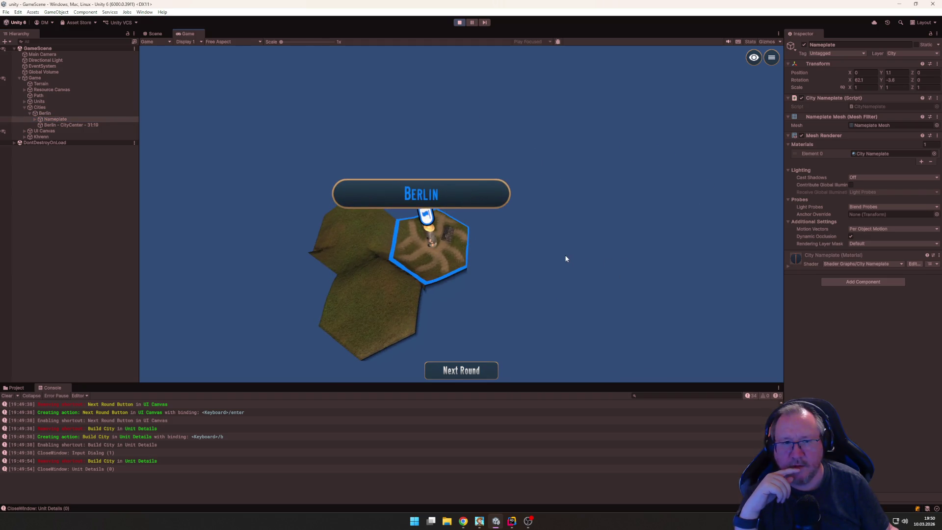
scroll(566, 258, down, 3)
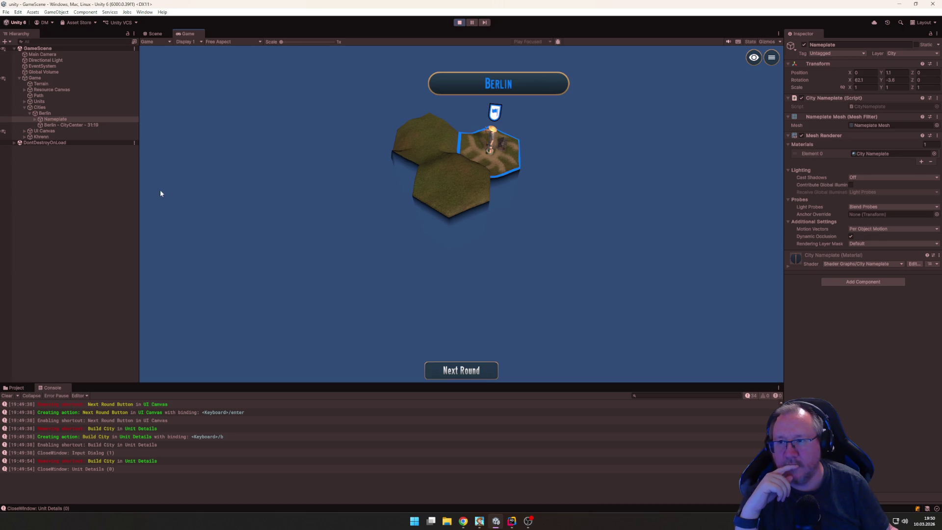
click(43, 107)
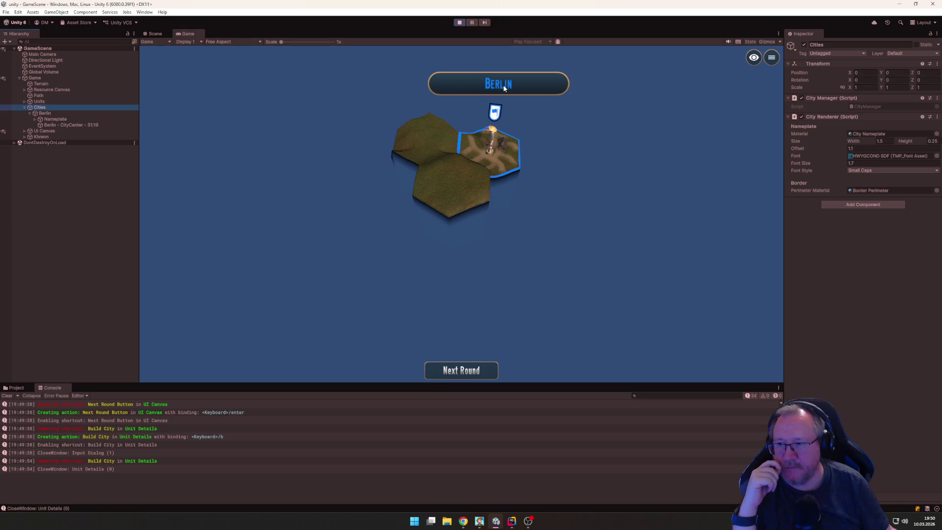
Step: Select the settler on Berlin and move it to the adjacent hex, leaving 2.5/4 movement
click(503, 87)
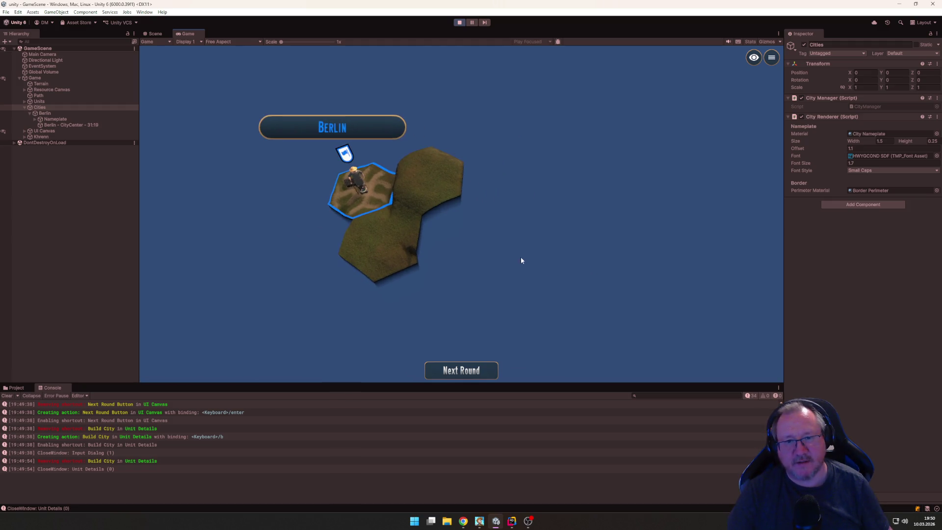
click(418, 161)
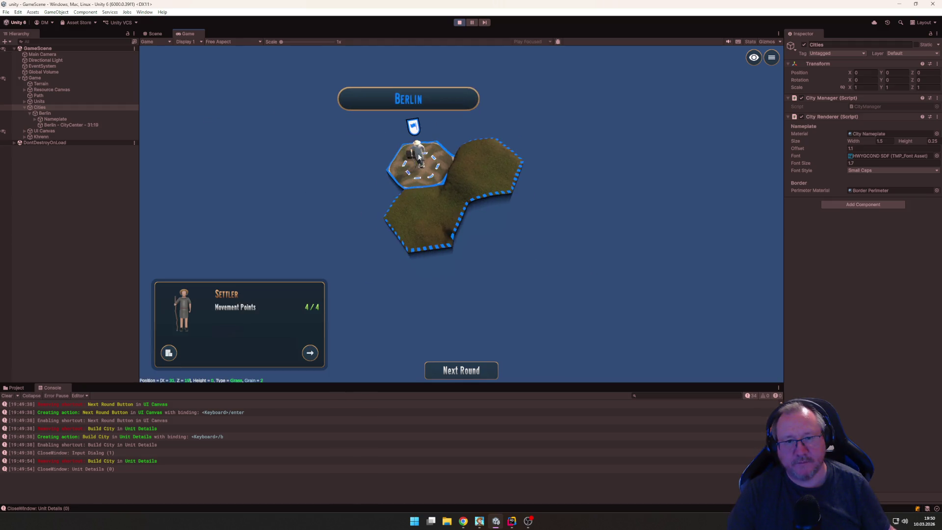
click(437, 215)
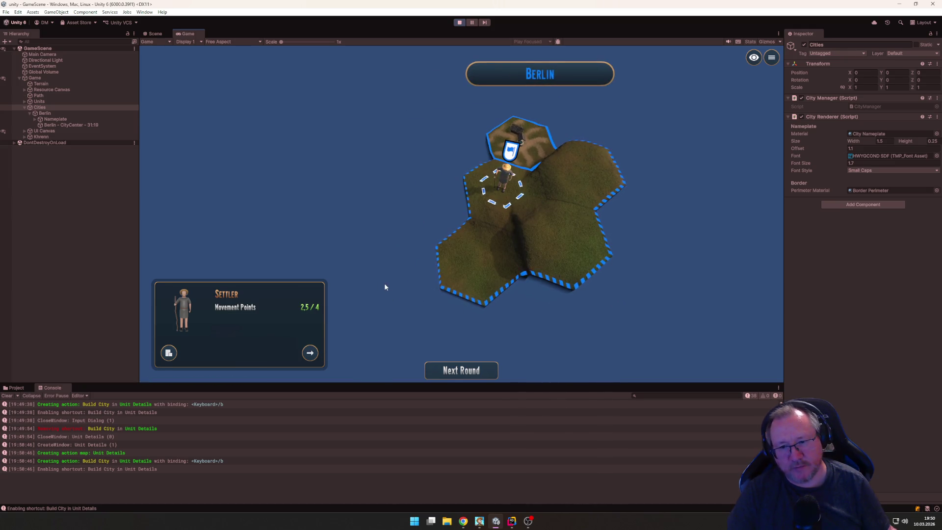
Step: Bring up the Build City name dialog with B, reposition it, and cancel naming
key(b)
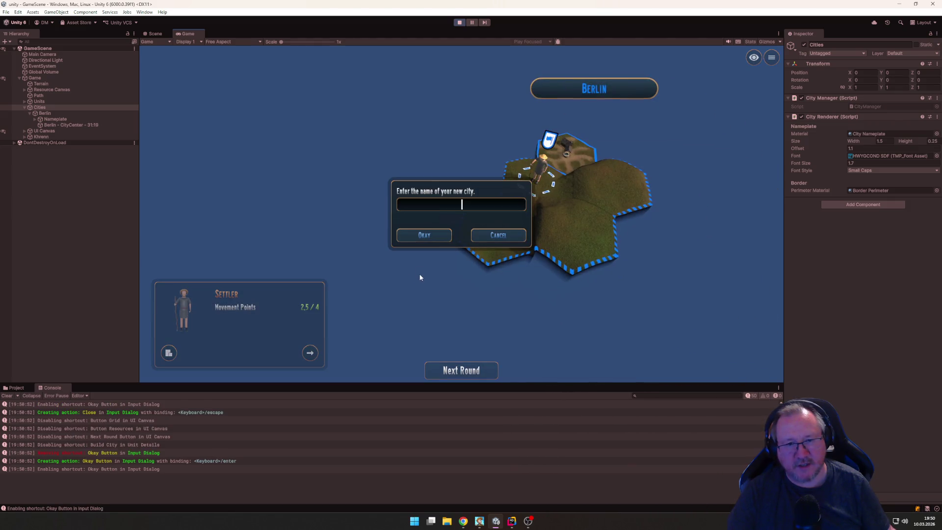
key(Escape)
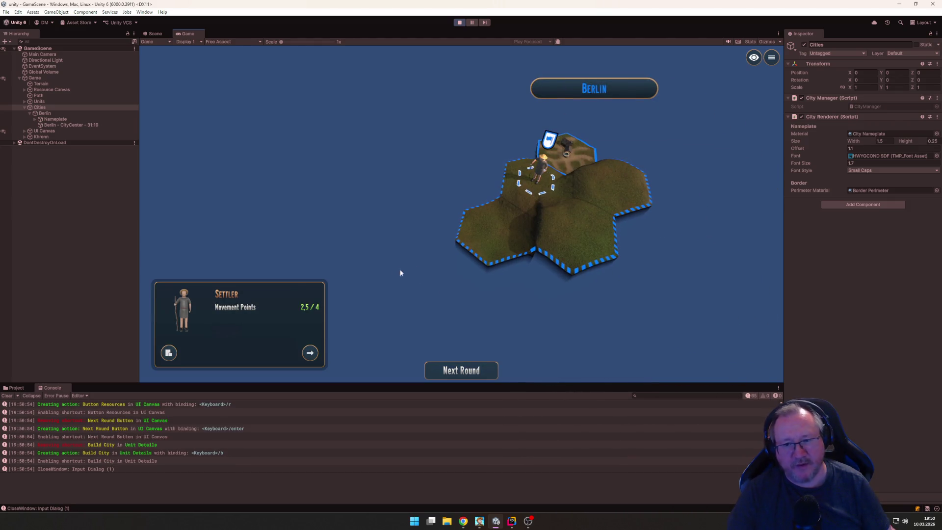
key(b)
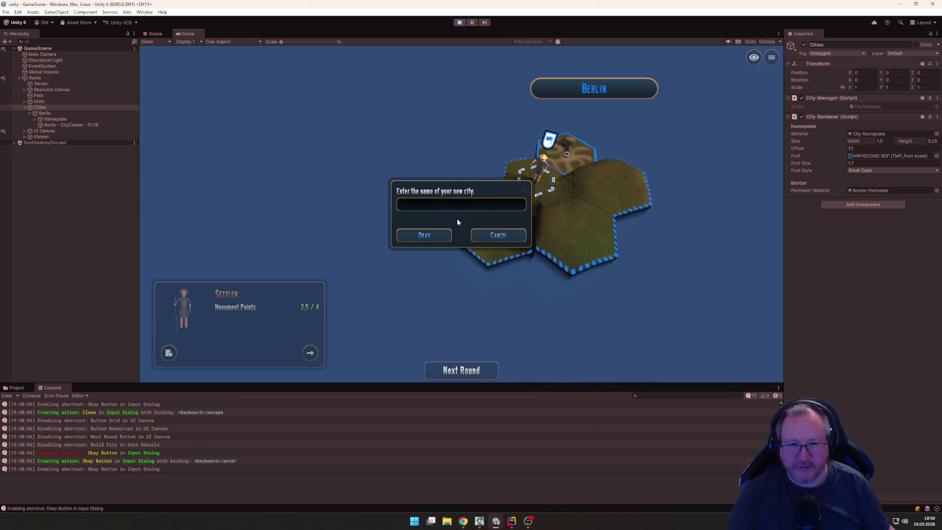
mouse_move(465, 193)
mouse_down()
mouse_move(525, 90)
mouse_move(649, 107)
mouse_move(338, 174)
mouse_move(466, 362)
mouse_move(496, 230)
mouse_move(505, 225)
mouse_up()
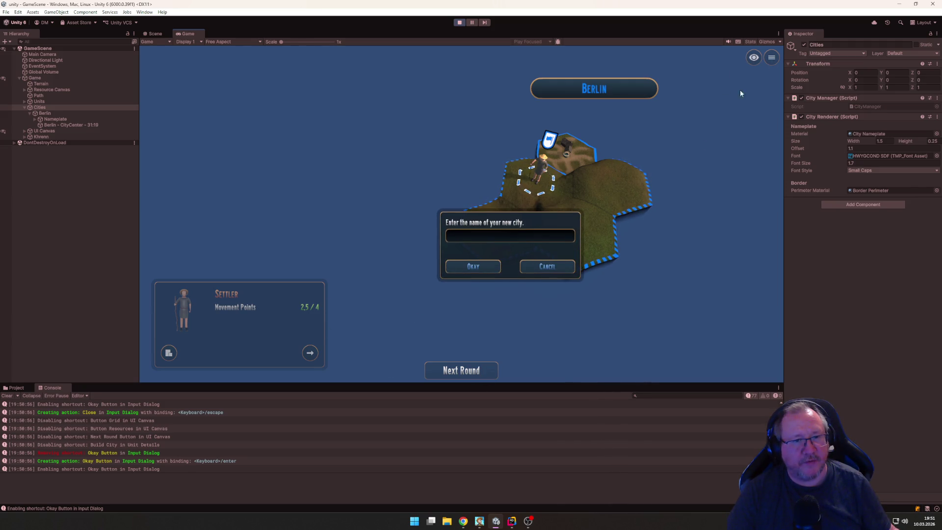
mouse_move(513, 218)
mouse_down()
mouse_move(390, 145)
mouse_move(474, 196)
mouse_move(621, 152)
mouse_move(459, 189)
mouse_up()
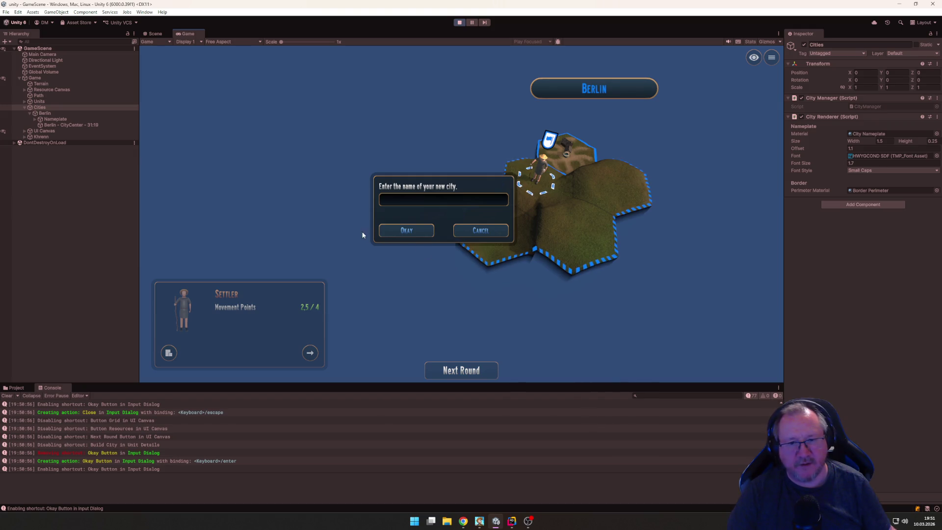
mouse_move(388, 180)
mouse_down()
mouse_move(316, 126)
mouse_move(327, 189)
mouse_move(347, 137)
mouse_move(389, 145)
mouse_move(346, 134)
mouse_up()
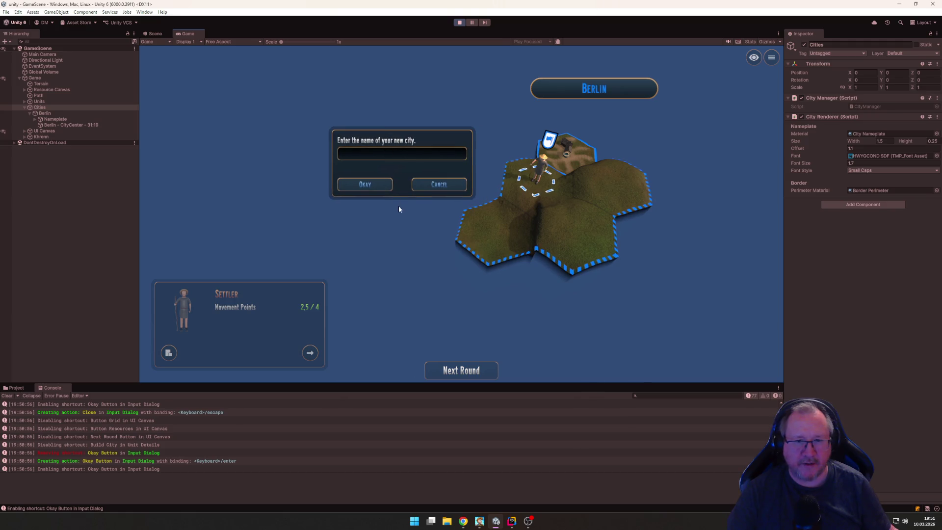
click(438, 184)
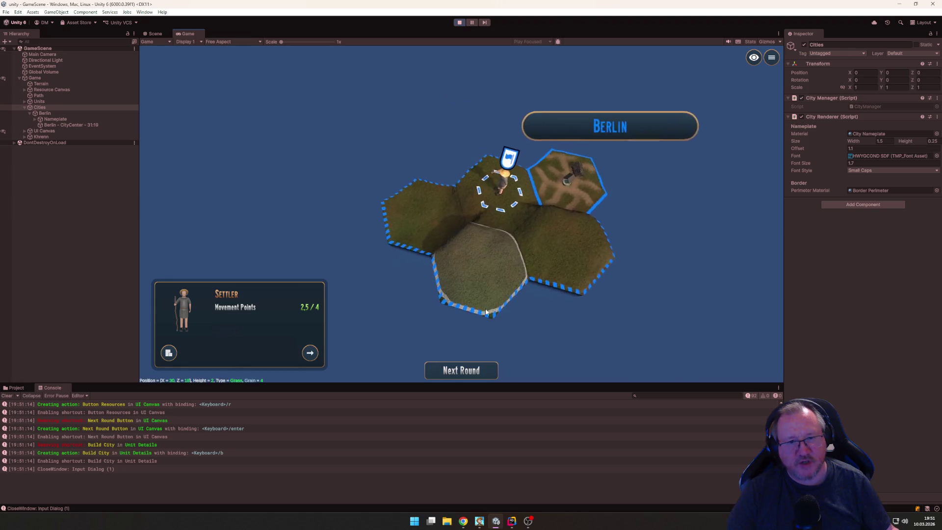
Step: Close the settler's panel, pan the map, and switch to Rider showing GameManager.cs
click(636, 142)
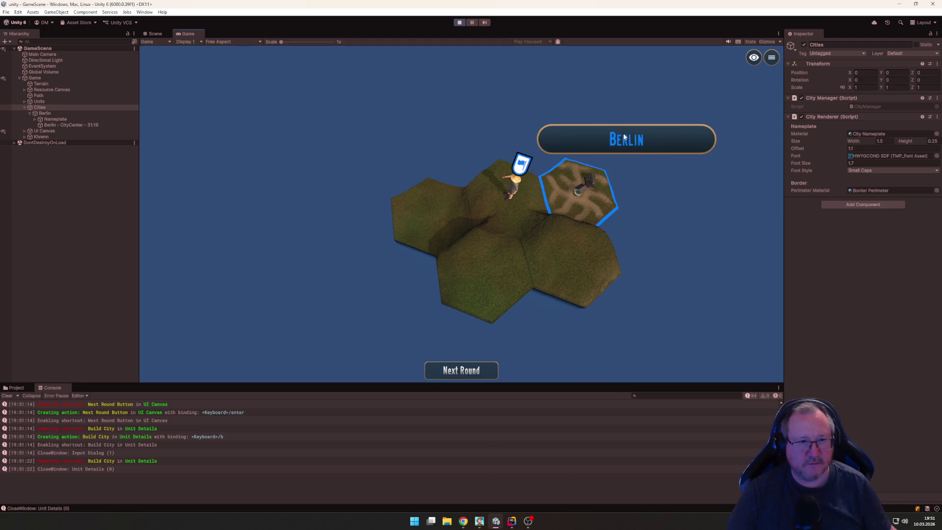
drag(653, 162, 525, 114)
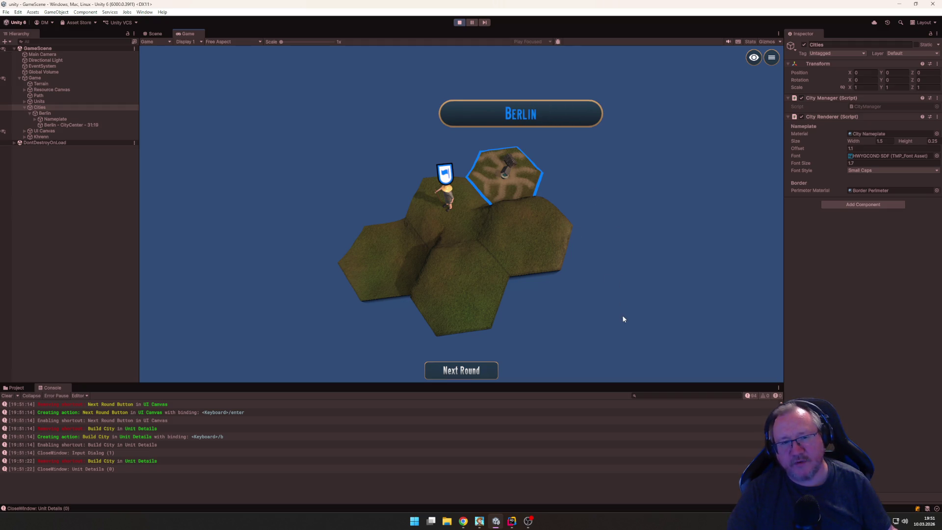
click(512, 521)
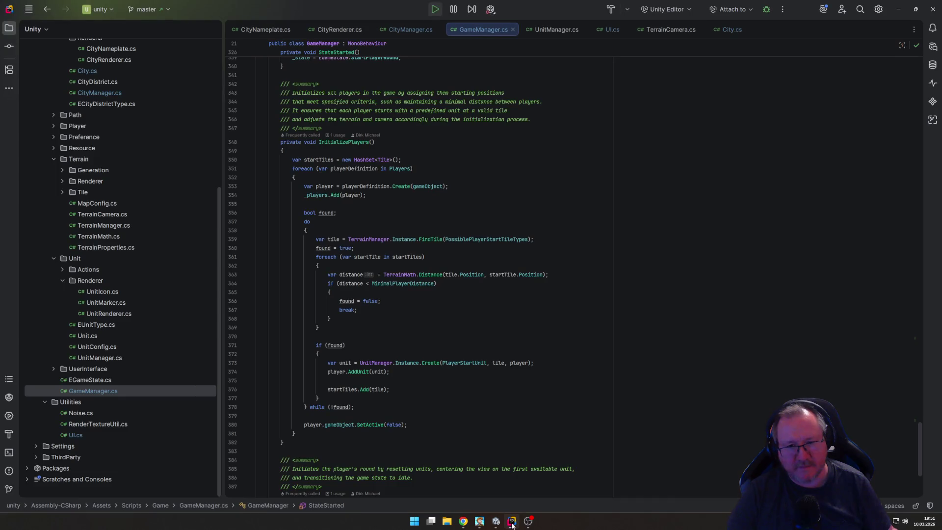
Step: Move from GameManager.cs through CityRenderer.cs to CityManager.cs's Update raycast against the City layer
scroll(509, 434, down, 5)
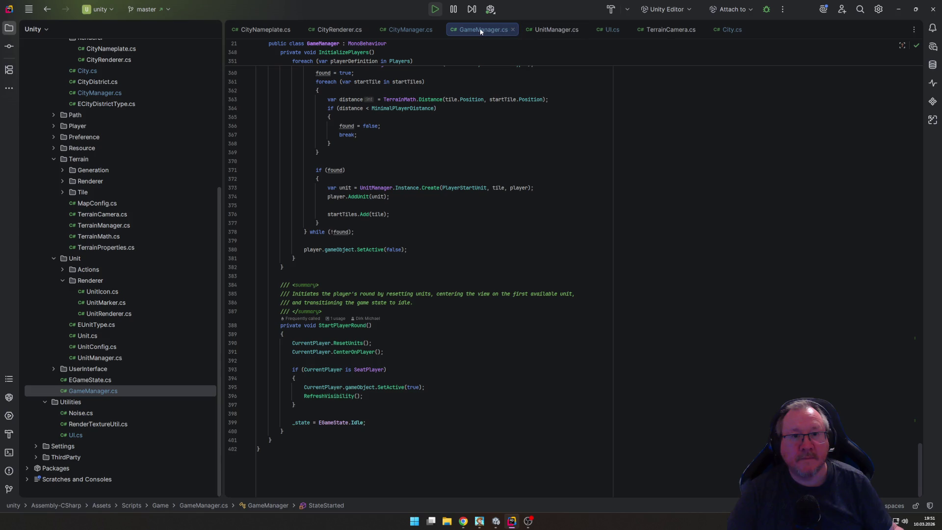
click(343, 31)
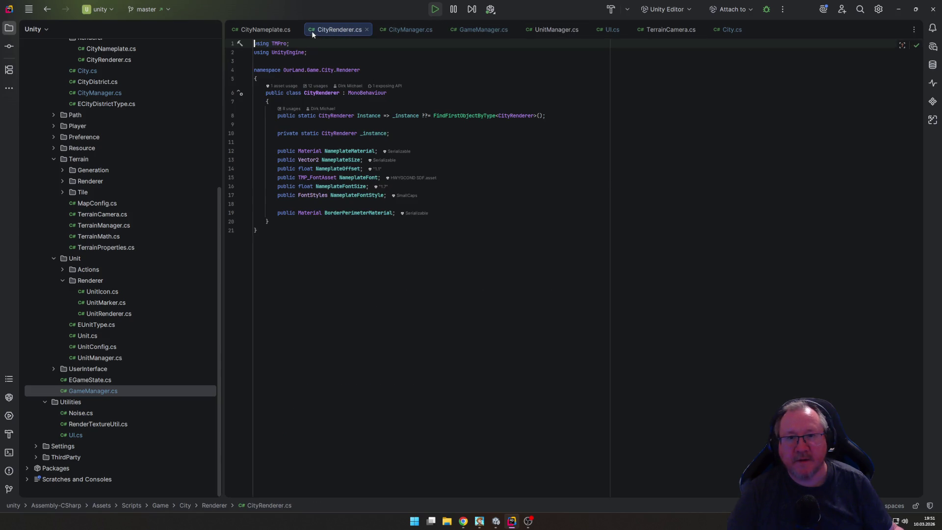
click(410, 30)
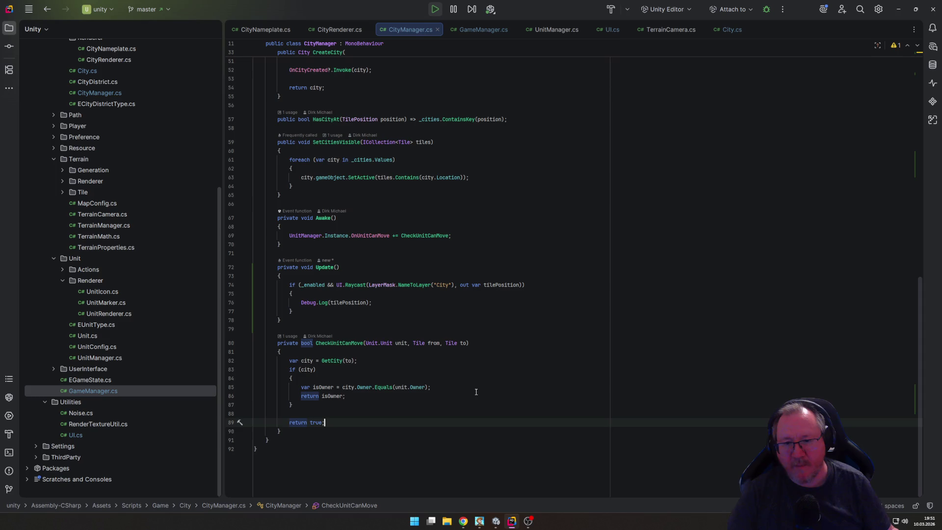
click(355, 315)
scroll(385, 283, up, 10)
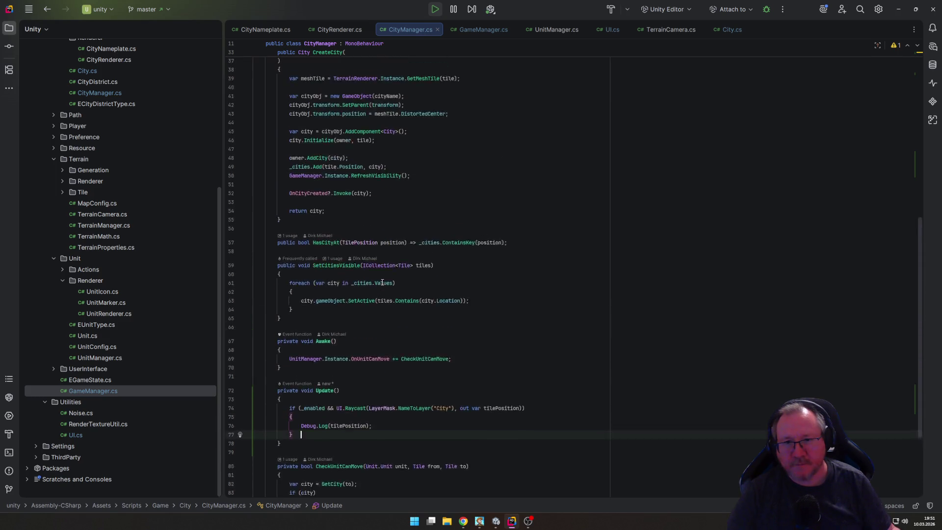
mouse_move(385, 284)
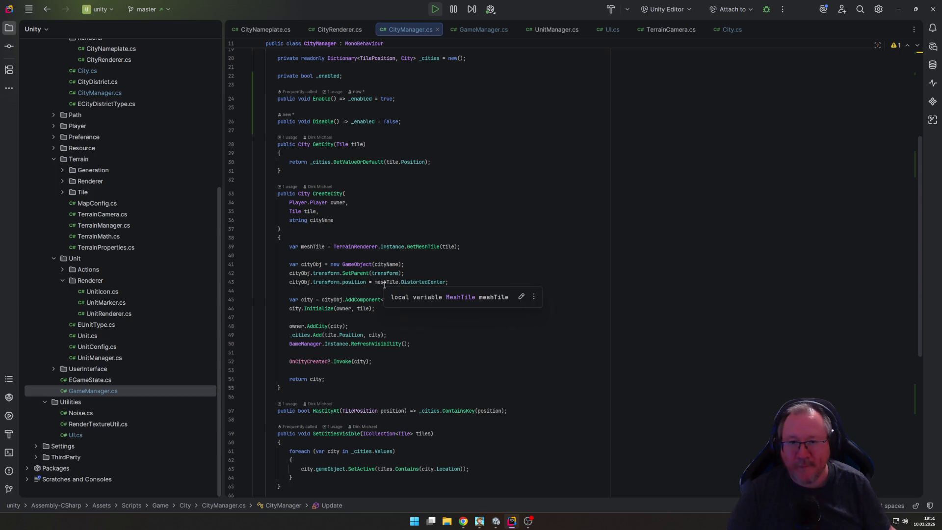
scroll(385, 283, down, 10)
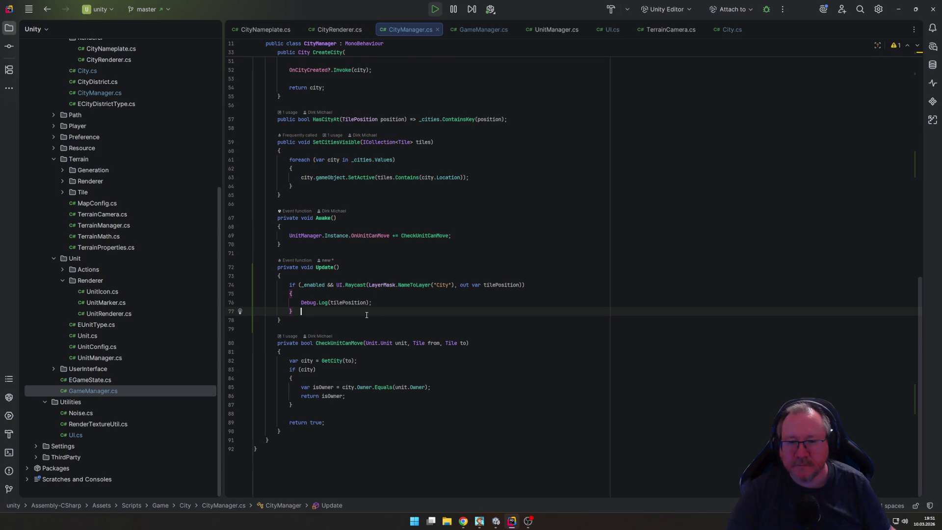
Step: Jump to UI.Raycast and cut its 'var camera = Camera.main' line
ctrl+click(350, 287)
click(423, 271)
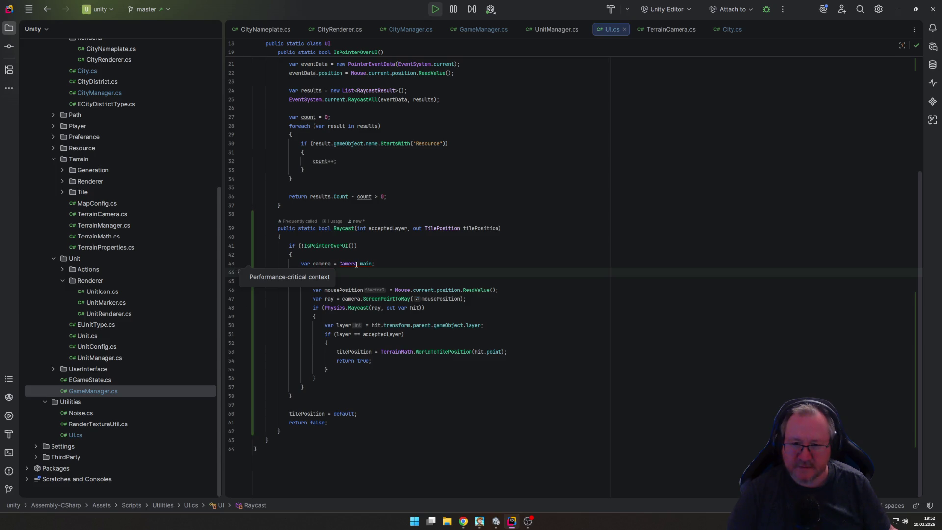
click(356, 264)
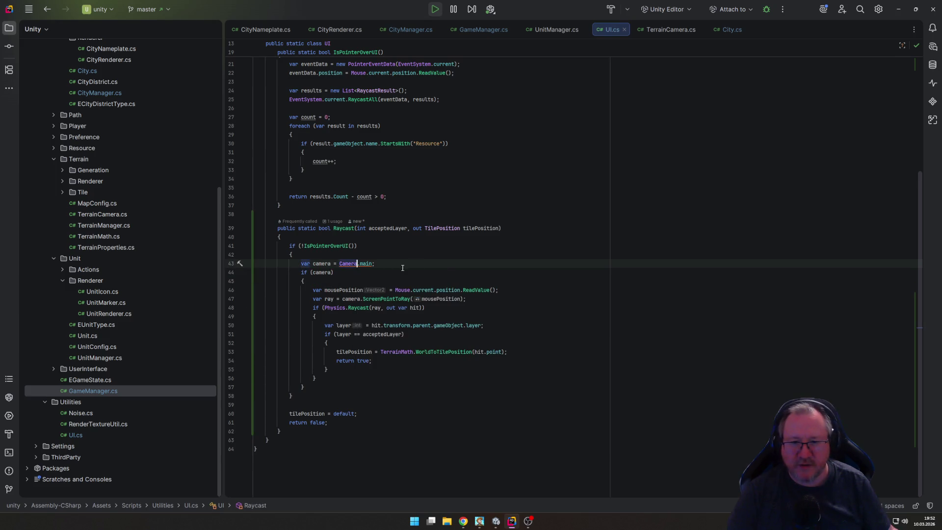
key(Home)
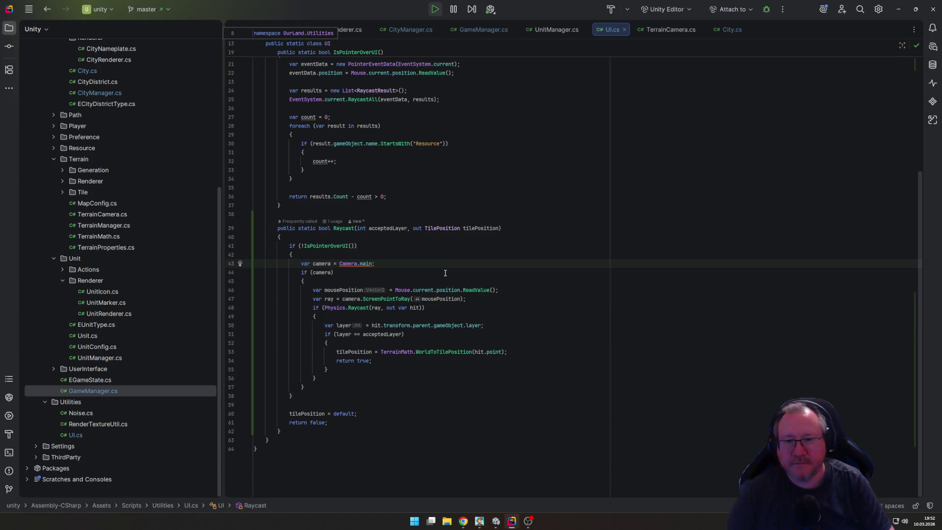
key(ctrl+x)
key(ctrl+a)
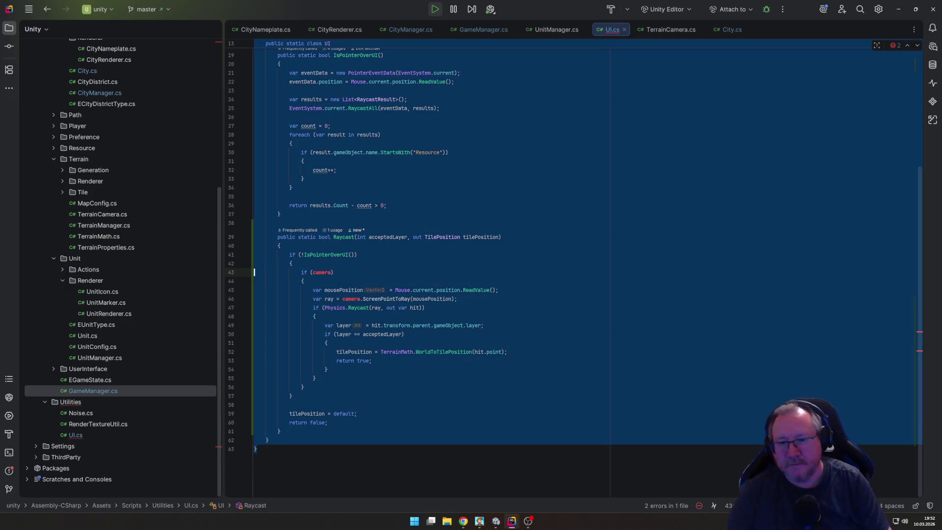
scroll(384, 261, up, 5)
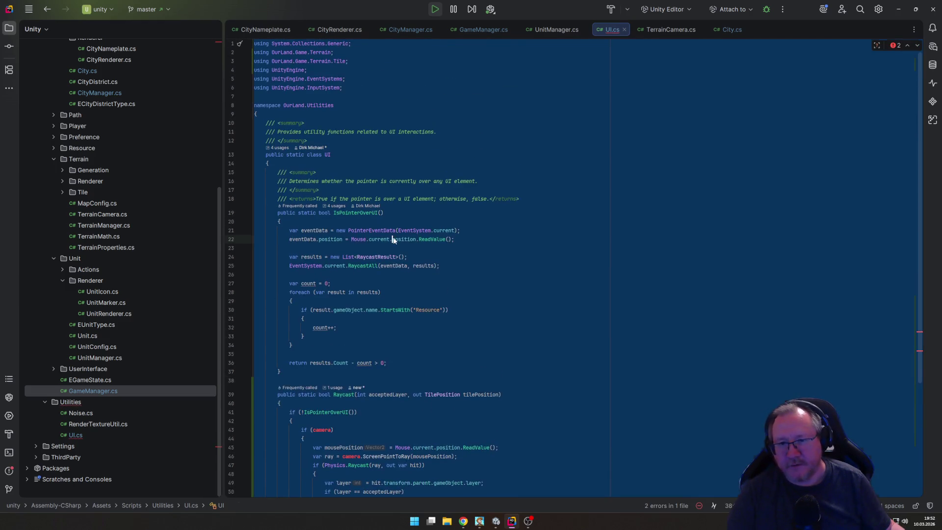
click(393, 239)
Step: Add a 'private static Camera _camera;' field at the top of the UI class
click(400, 166)
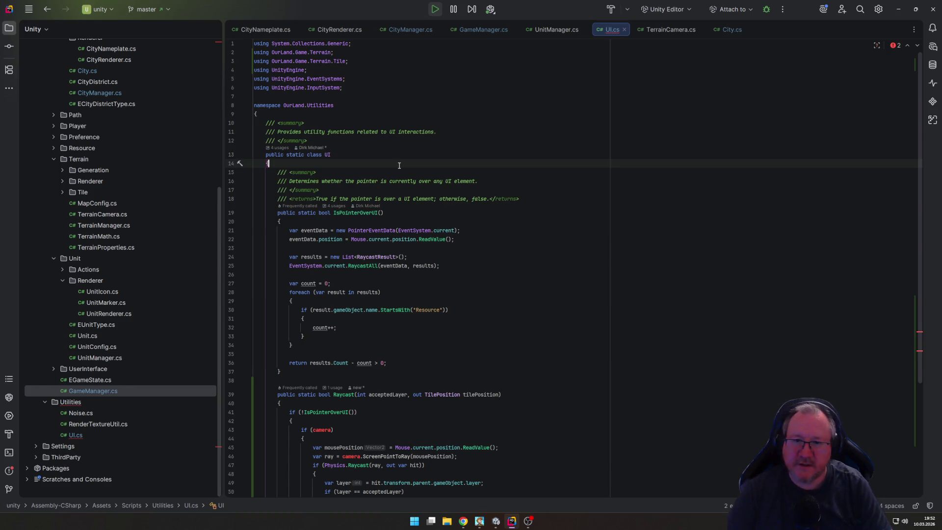
key(Return)
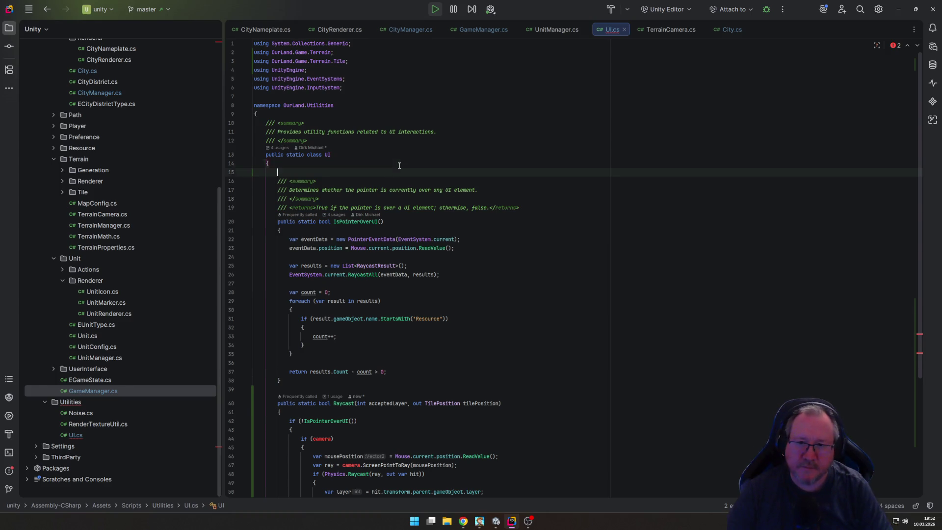
text(private static Camera camera;)
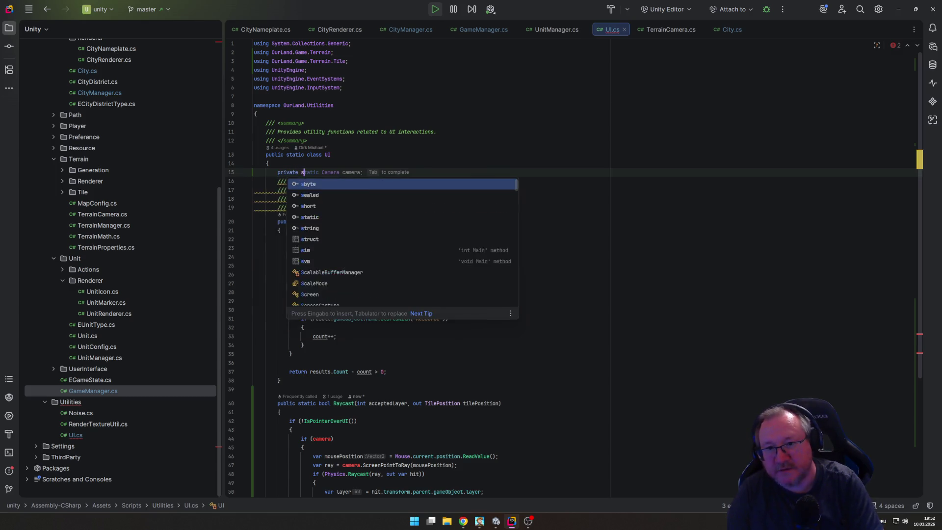
click(355, 172)
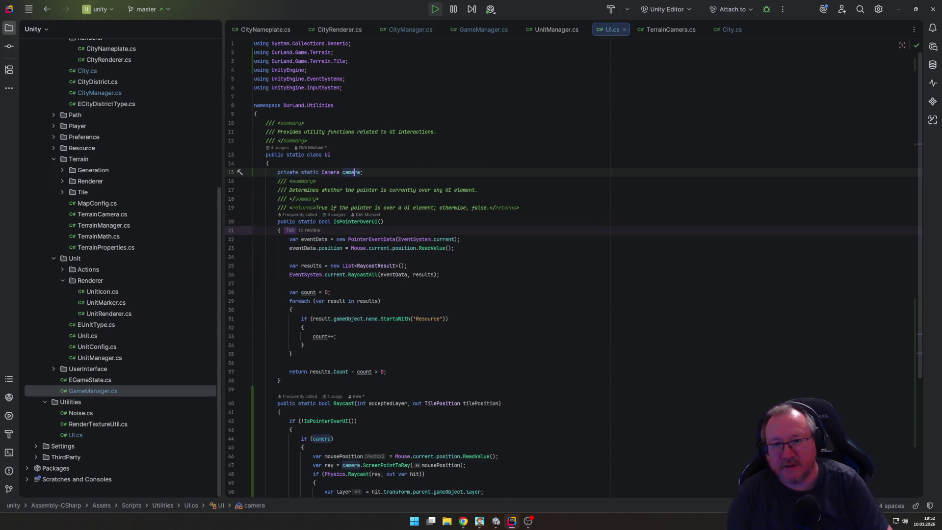
text(_)
key(End)
key(Return)
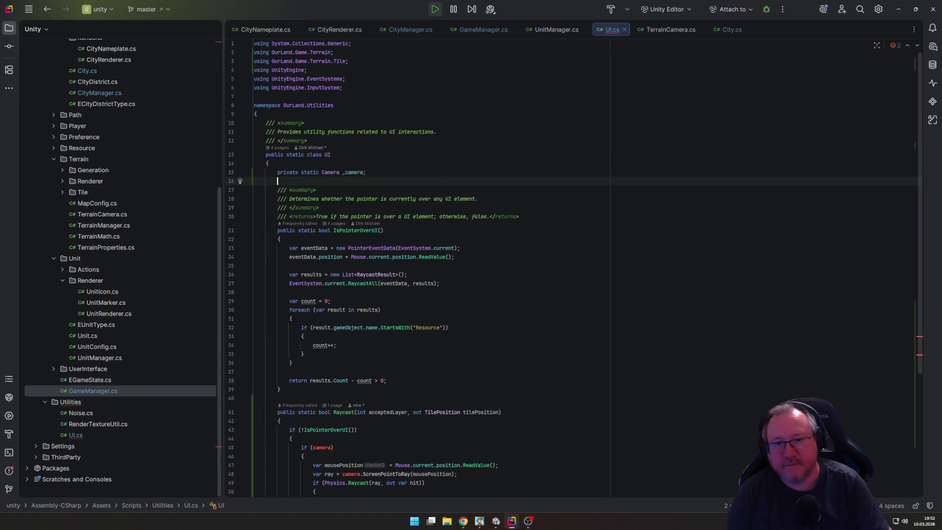
Step: Try '_camera ??= Camera.main;' in Raycast, then cut it and the _camera field again
scroll(352, 189, down, 6)
click(361, 289)
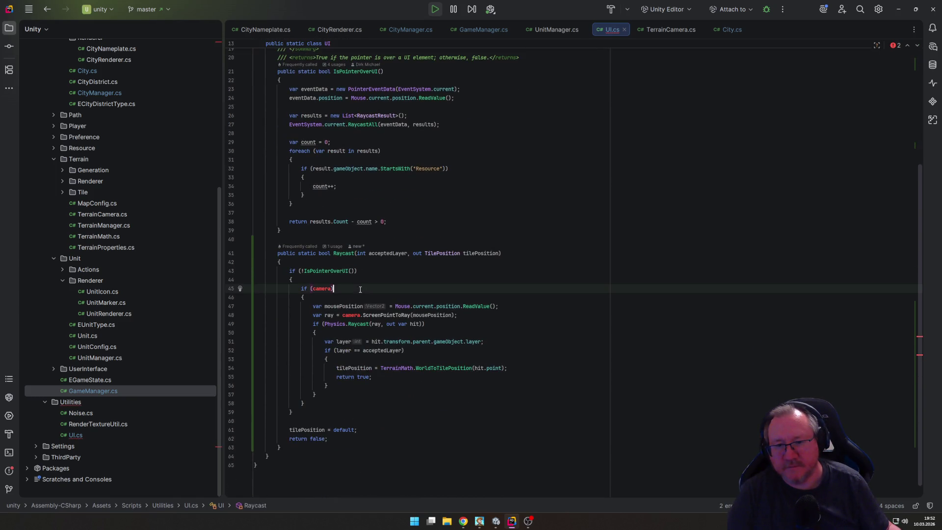
click(419, 279)
key(Return)
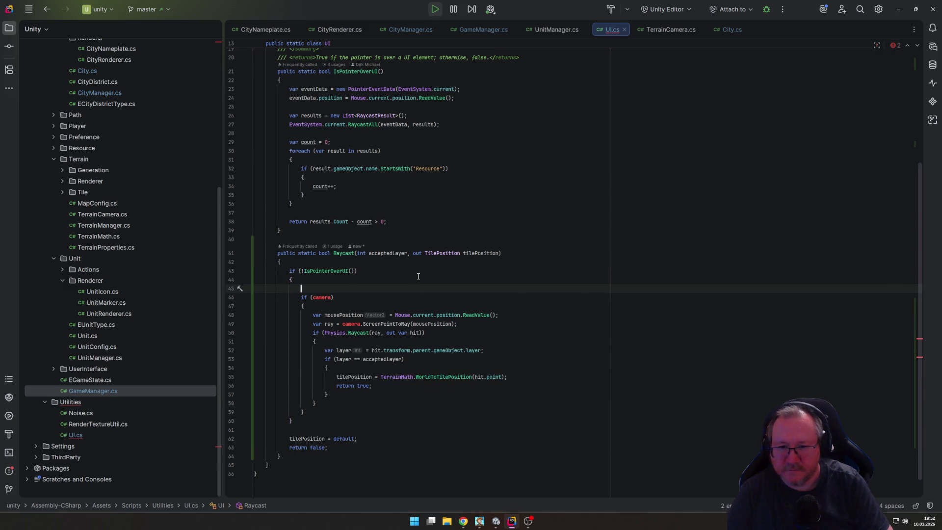
text(_camera ??= Camera.main;)
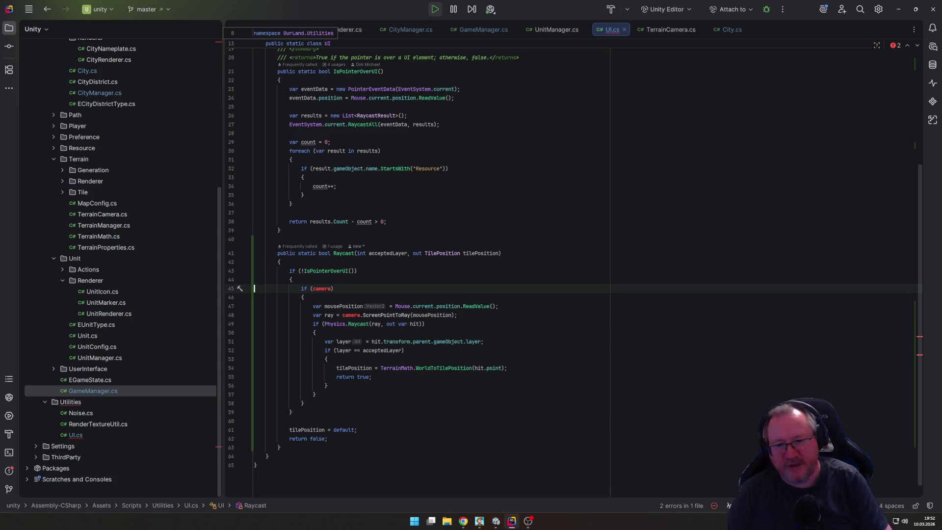
key(ctrl+x)
scroll(399, 197, up, 5)
click(399, 152)
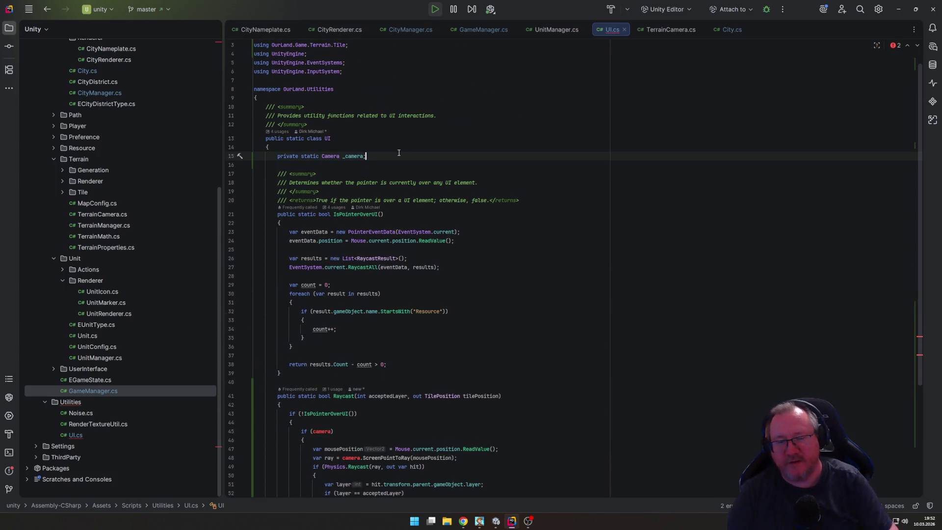
key(ctrl+x)
key(ctrl+x)
scroll(357, 272, down, 4)
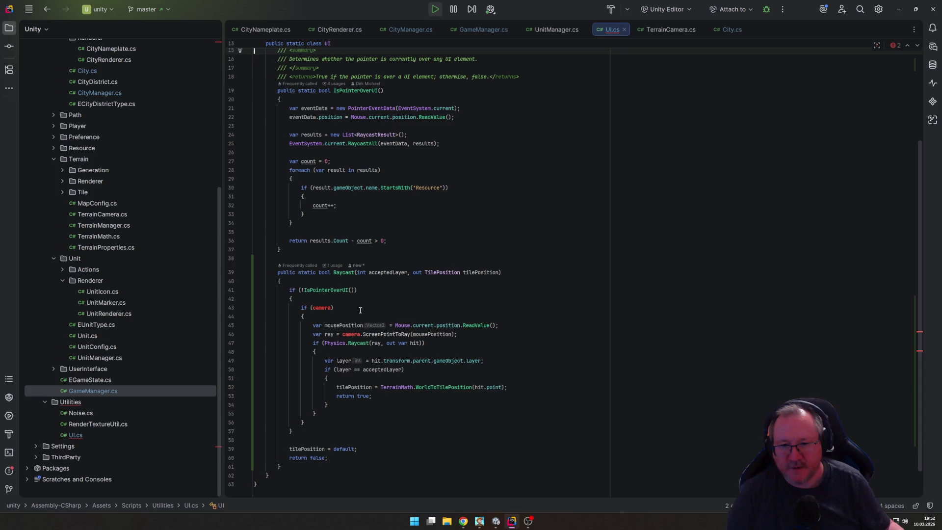
Step: Add 'this Camera camera' as Raycast's first parameter, making it an extension method
click(357, 273)
text(Camera)
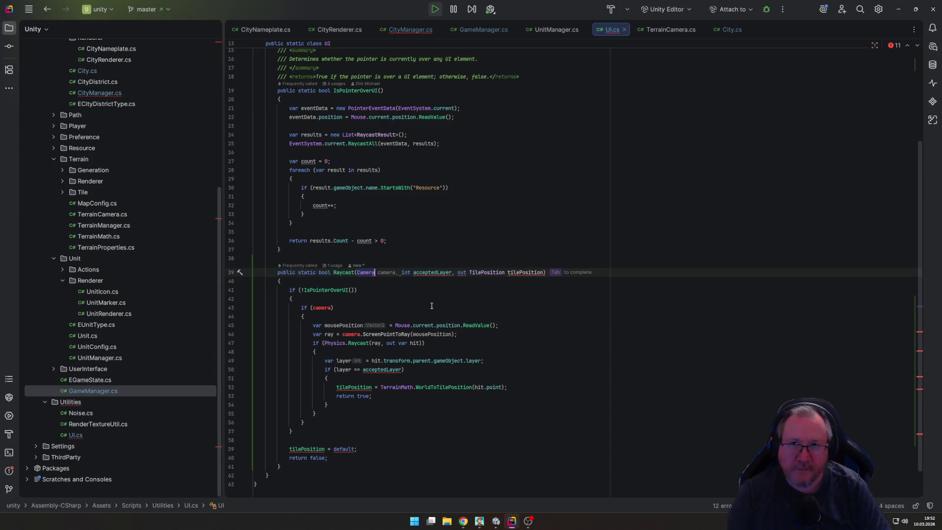
key(Left)
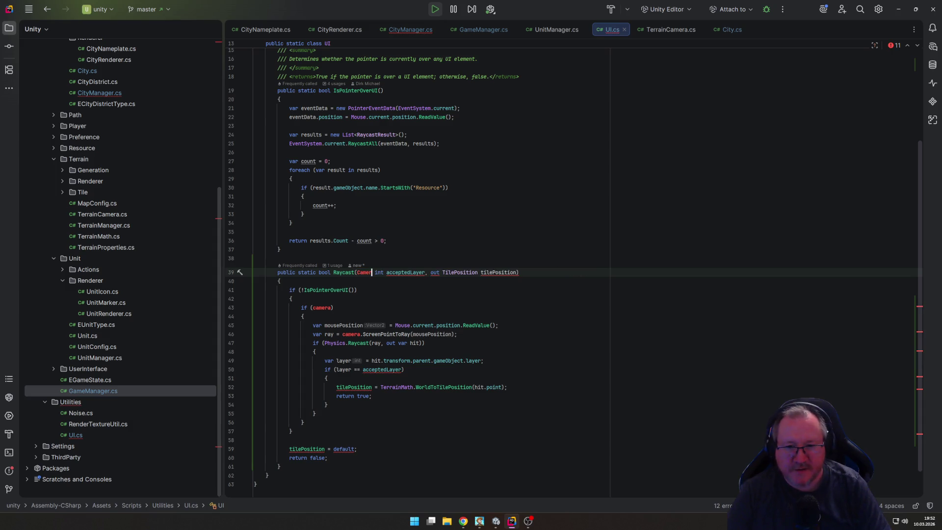
key(Right)
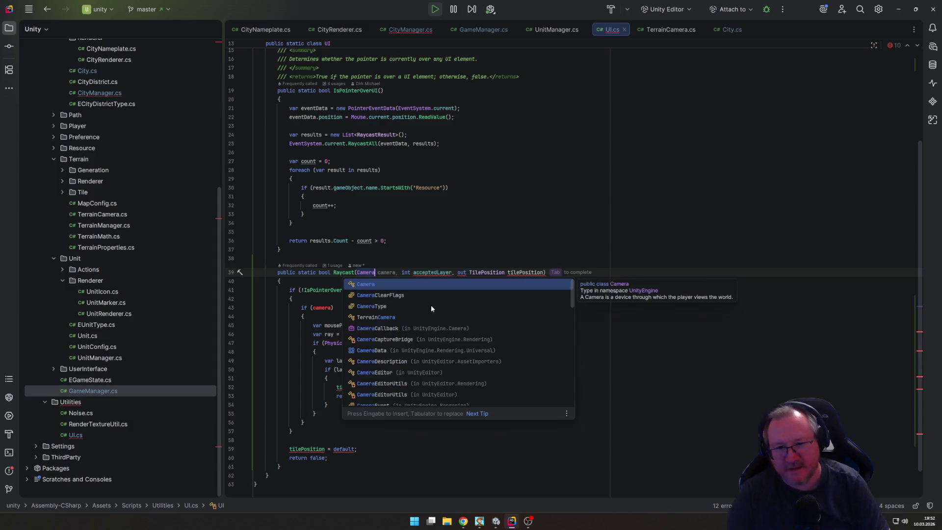
key(Tab)
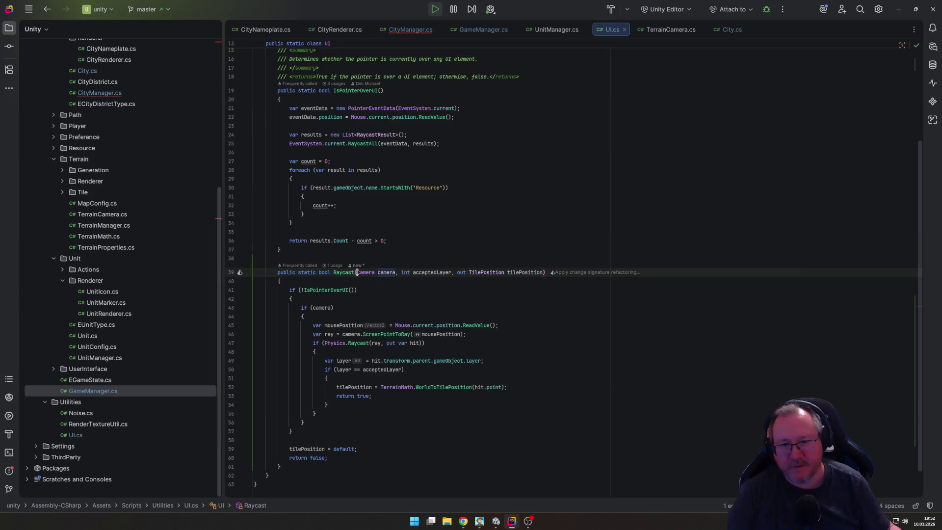
text(this)
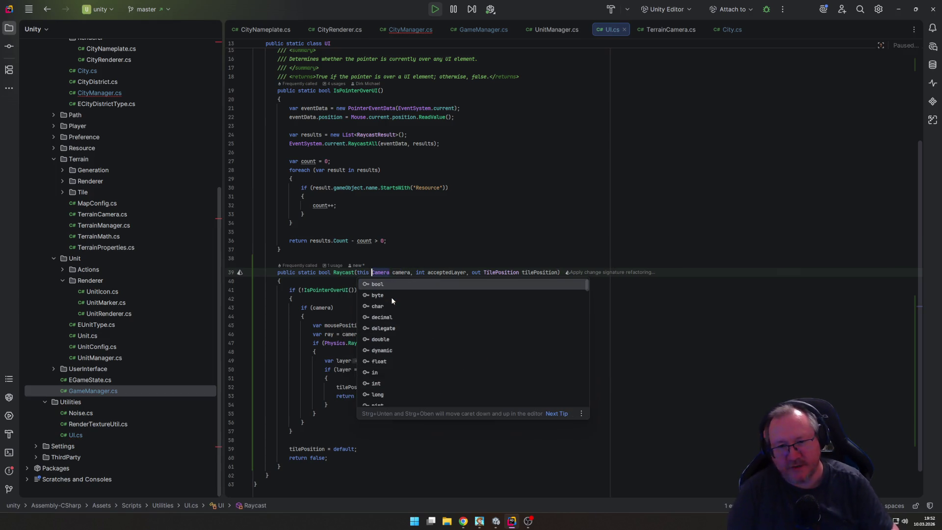
click(392, 298)
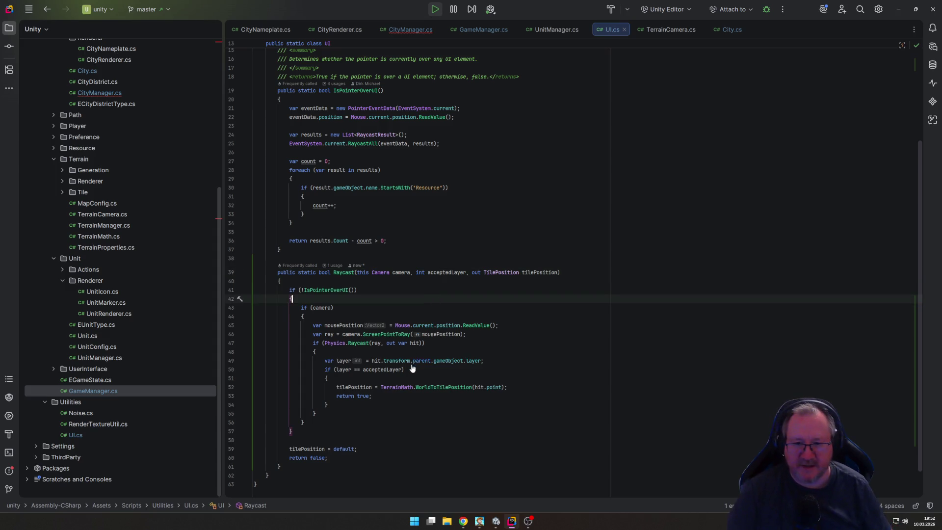
Step: Delete the if (camera) line and its opening brace in Raycast
scroll(412, 368, down, 2)
click(346, 273)
click(355, 254)
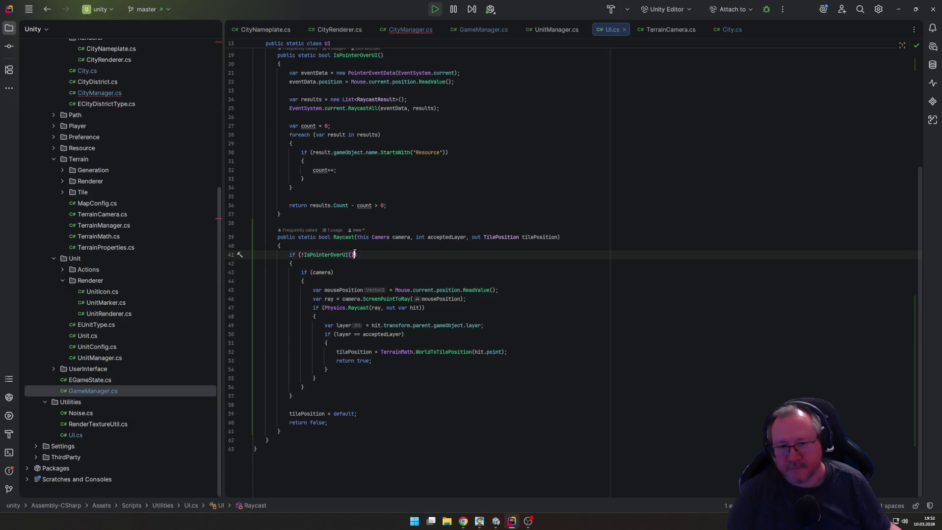
text())
mouse_move(420, 290)
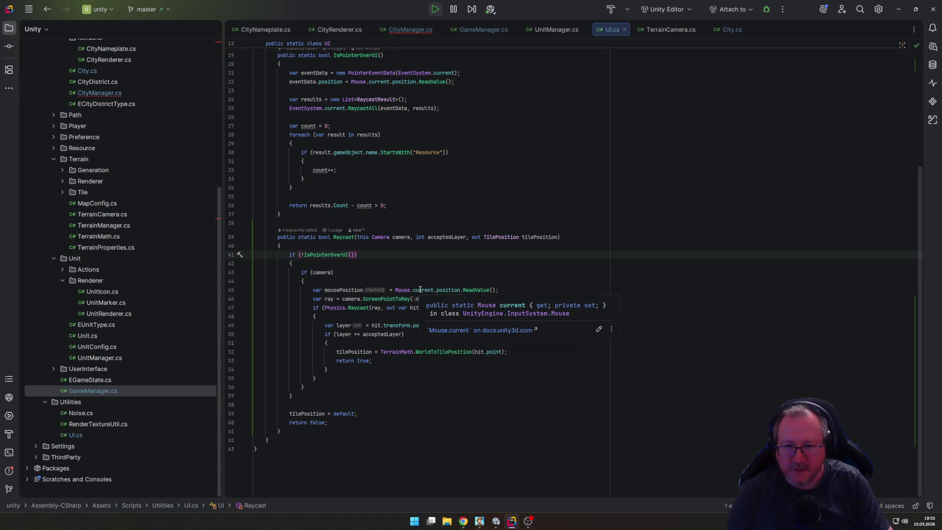
key(Down)
key(Down)
key(shift+Down)
key(shift+Down)
key(Delete)
key(Down)
Step: Remove the stray closing brace, reformat the Raycast block, and return to CityManager.cs
key(Down)
key(Down)
key(Down)
key(shift+Down)
key(Delete)
key(ctrl+alt+l)
key(Down)
key(Down)
key(Down)
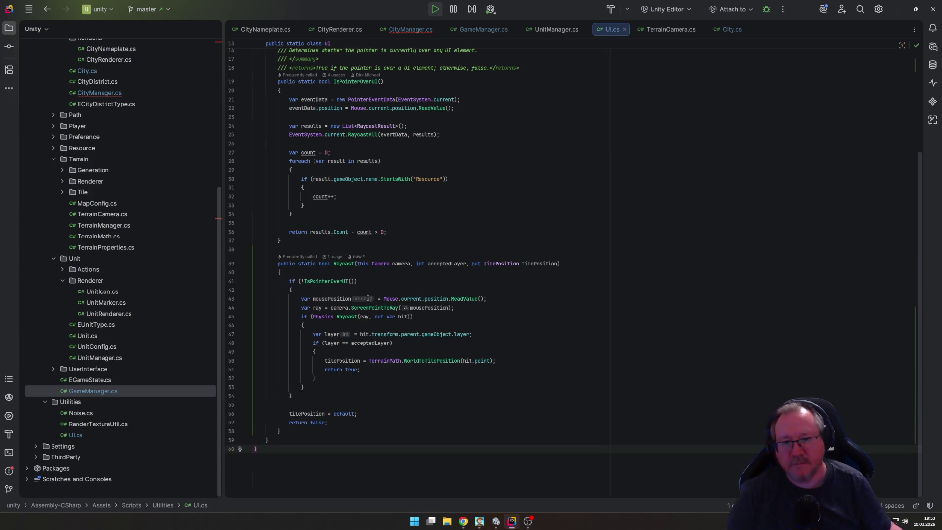
key(ctrl+Tab)
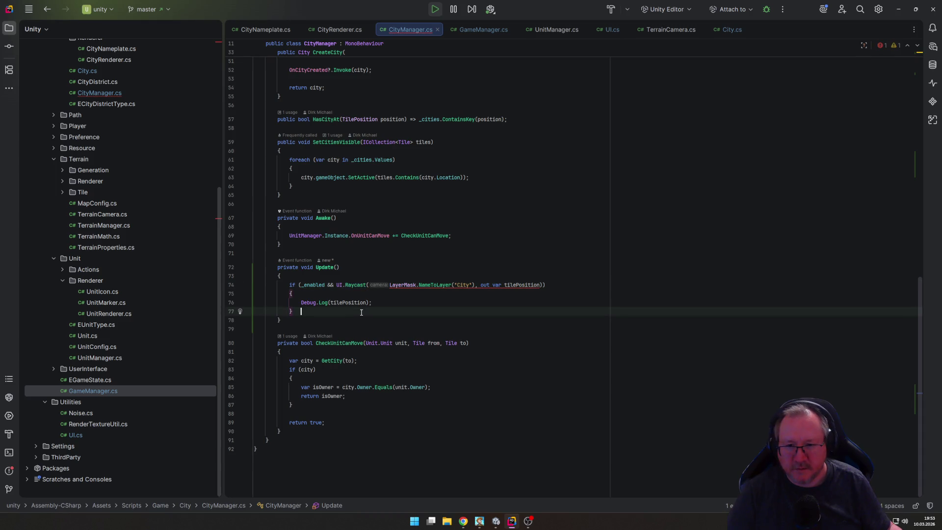
Step: Add a 'private Camera _camera;' field to CityManager below the _enabled field
click(344, 284)
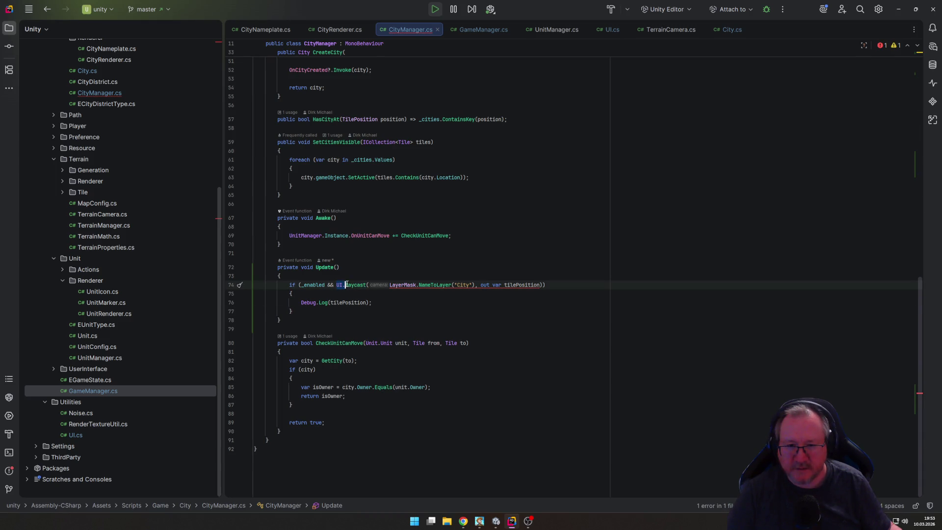
scroll(434, 333, up, 15)
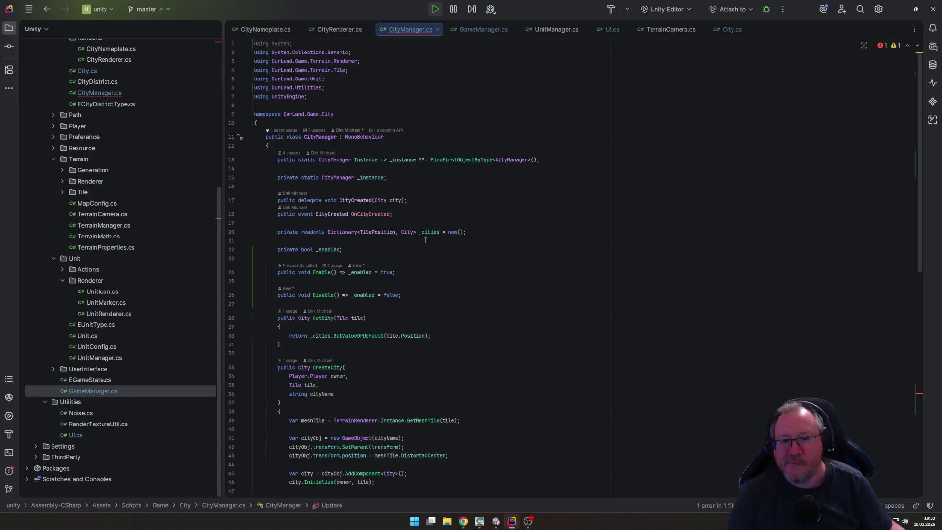
scroll(416, 257, down, 2)
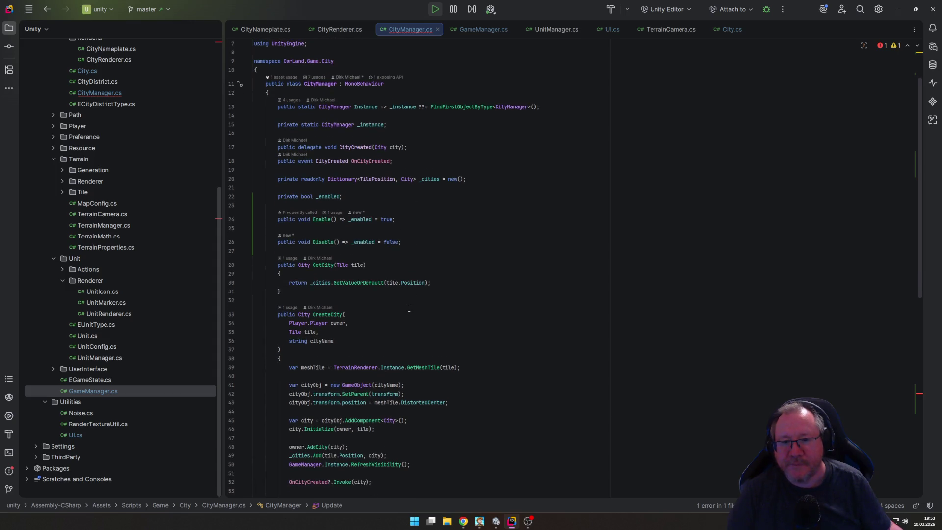
click(401, 197)
key(Return)
text(priv)
key(Return)
text(Cam)
key(Return)
text(_camera;)
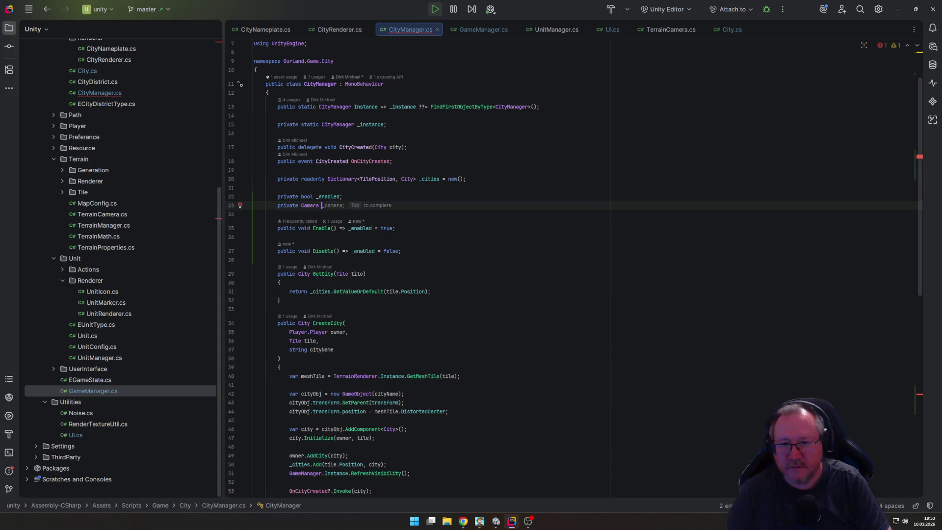
Step: Assign '_camera = Camera.main;' in CityManager's Awake method
scroll(423, 335, down, 6)
scroll(422, 334, down, 7)
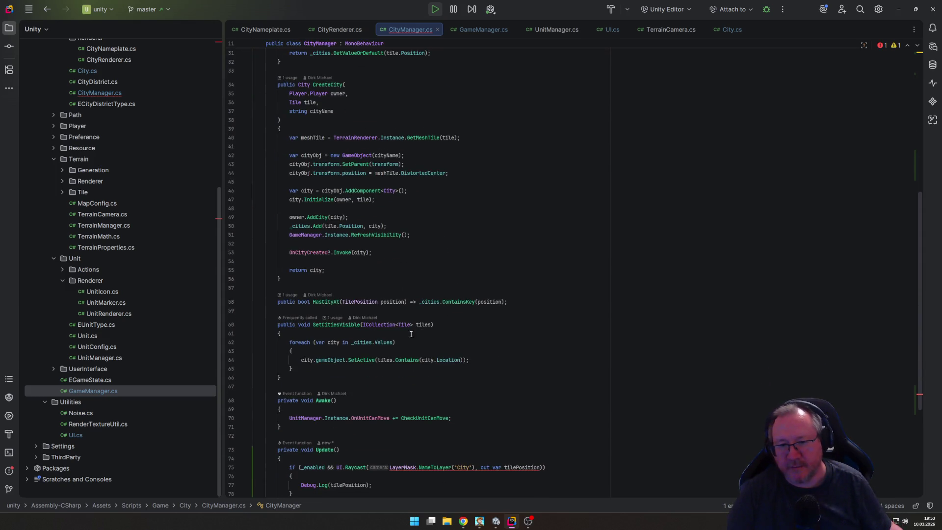
click(486, 289)
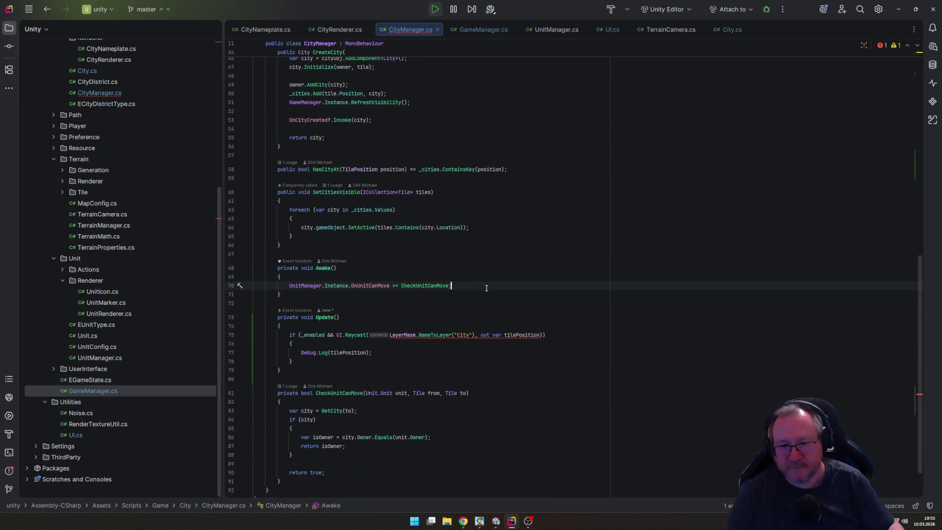
key(Return)
text(_camera = Camera.main;)
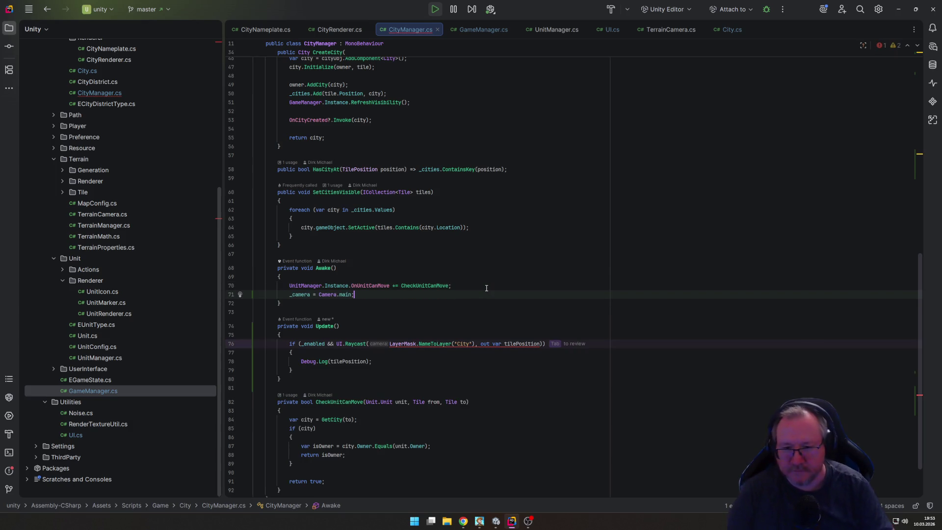
Step: Replace UI.Raycast with _camera.Raycast in Update, then attach the debugger to Unity Editor
scroll(336, 301, down, 2)
double_click(340, 291)
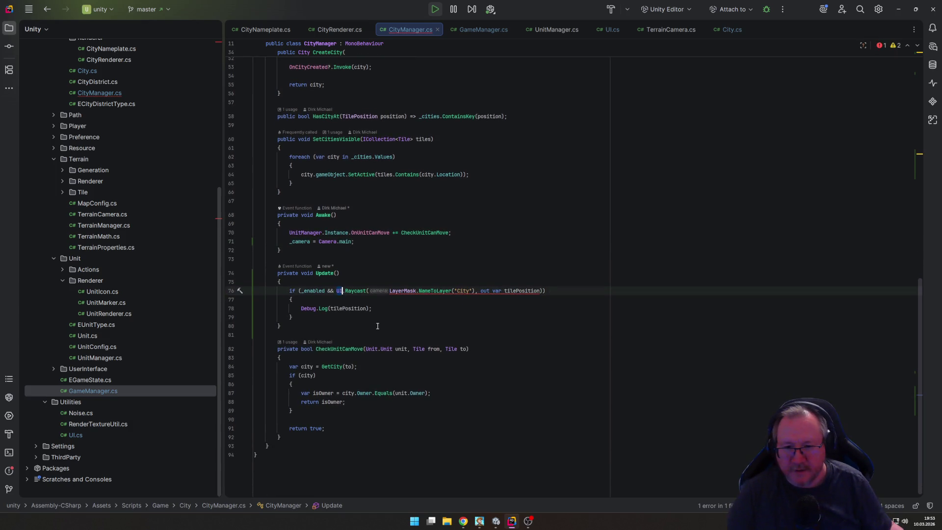
text(_cam)
key(Return)
key(End)
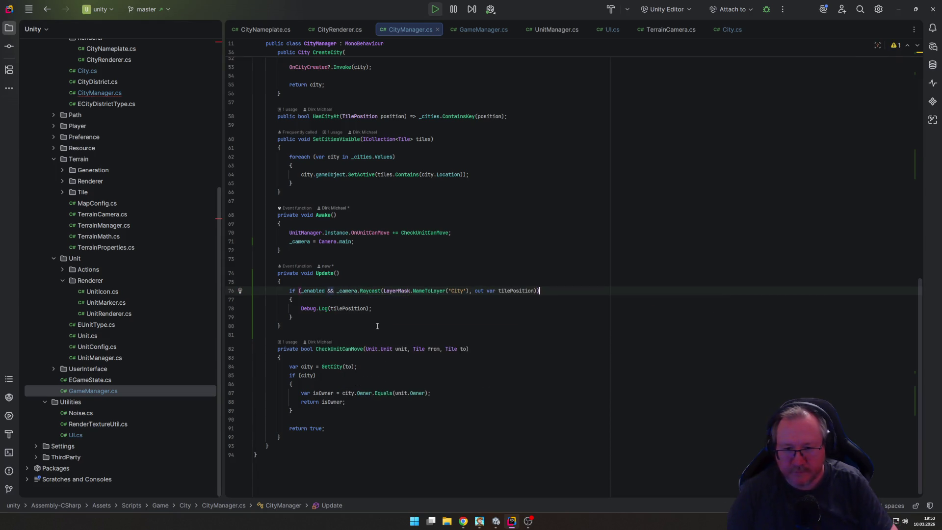
key(Down)
key(Down)
key(Down)
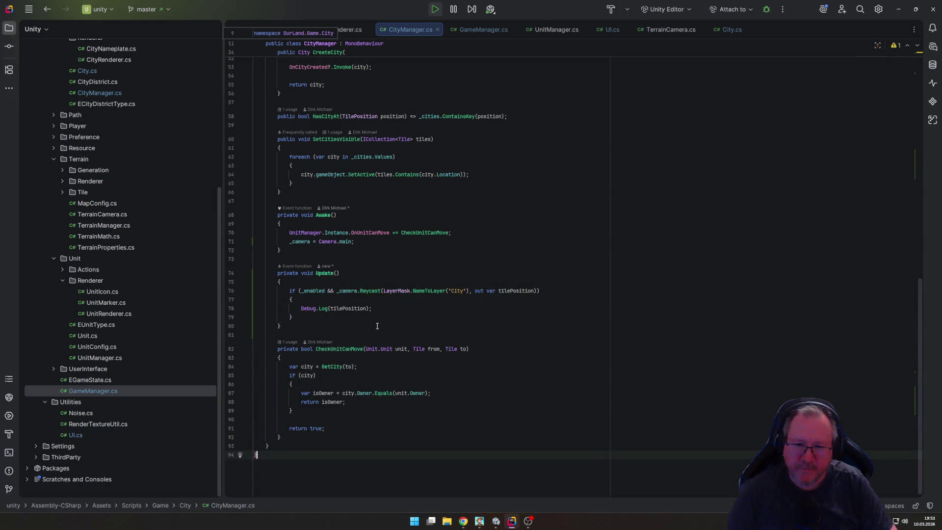
click(489, 10)
click(512, 46)
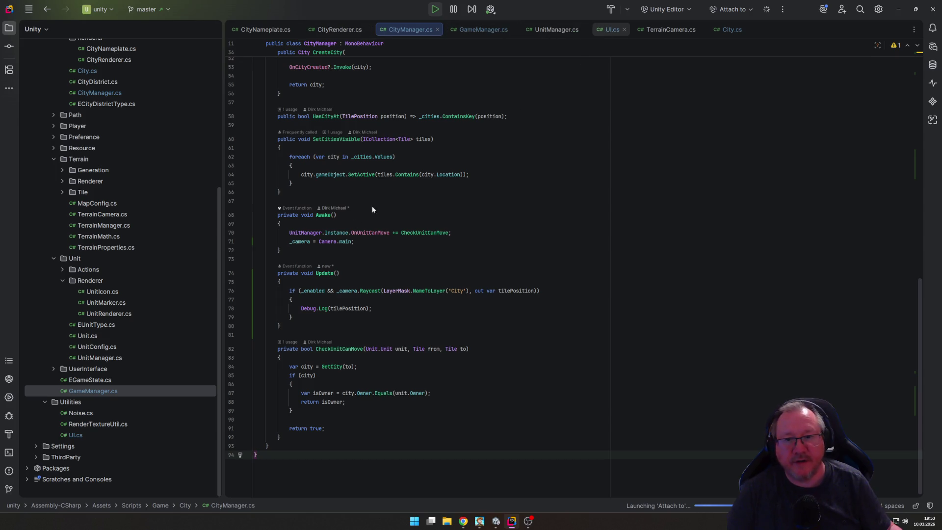
Step: Set a breakpoint on line 43 of UI.cs and trigger it from the running game
key(ctrl+Tab)
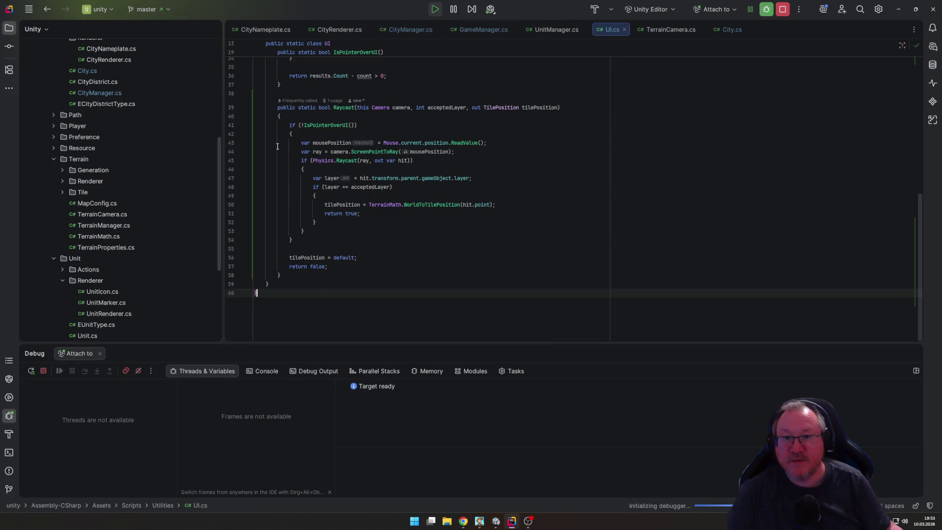
click(232, 143)
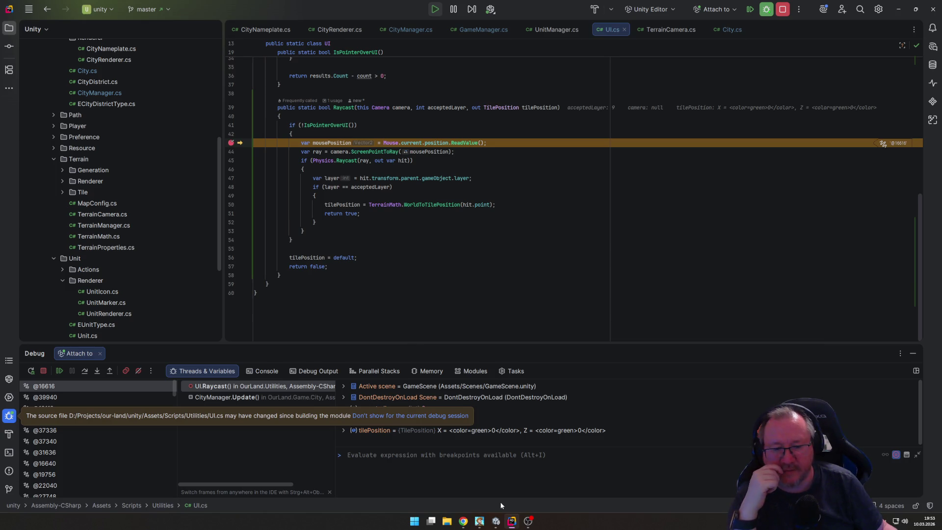
click(495, 523)
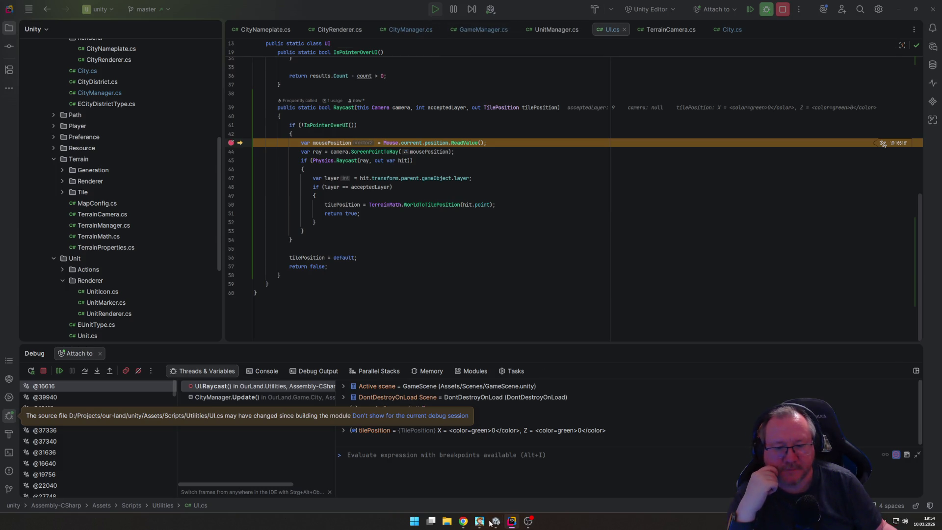
mouse_move(496, 523)
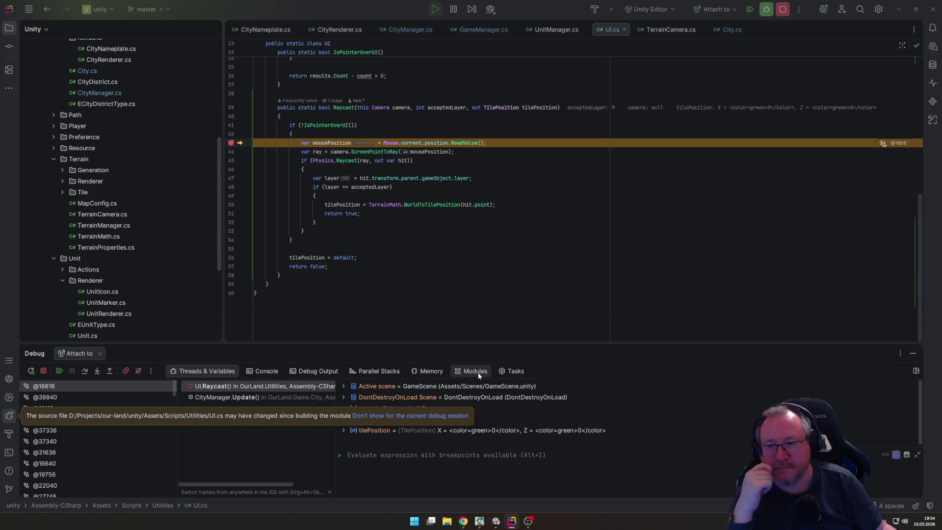
click(60, 372)
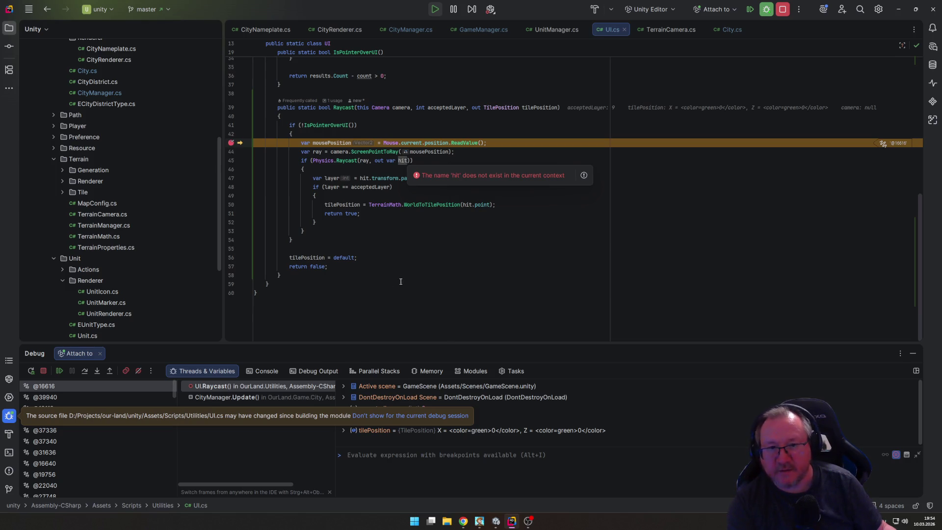
Step: Step through Raycast to see the hit layer is 0, not the accepted 9
key(F10)
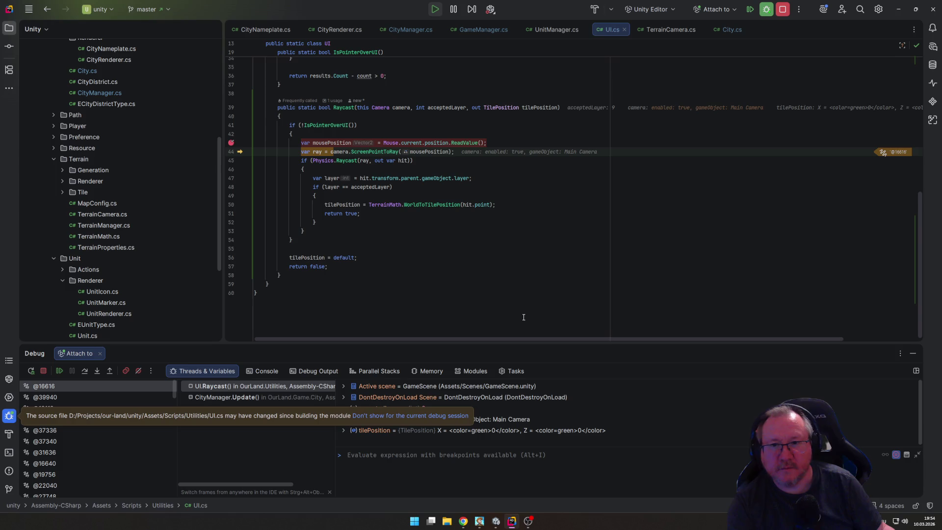
key(F10)
key(F10)
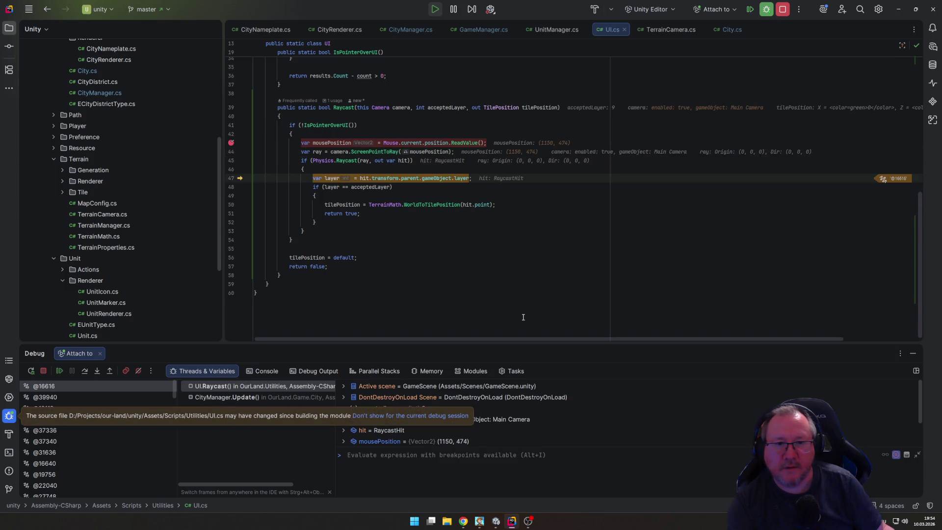
key(F10)
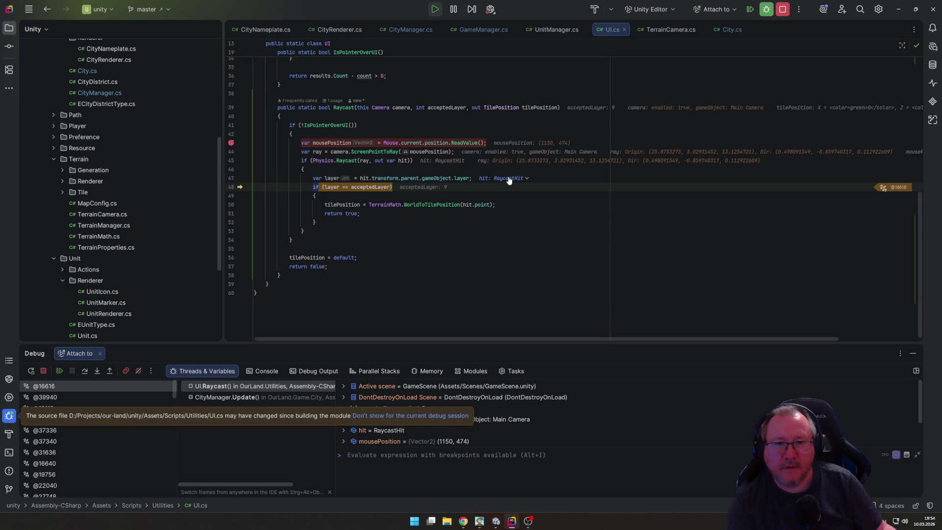
mouse_move(331, 178)
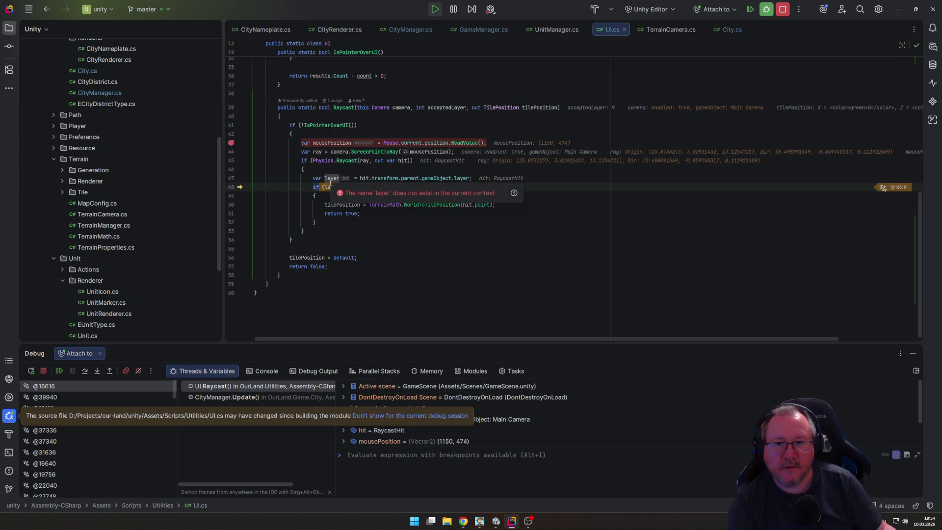
click(368, 294)
mouse_move(331, 187)
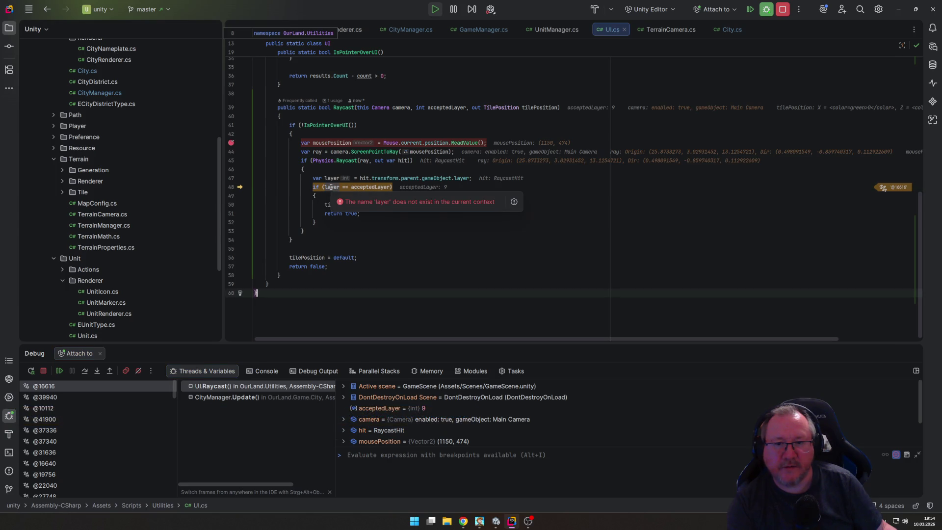
click(300, 266)
key(ctrl+F10)
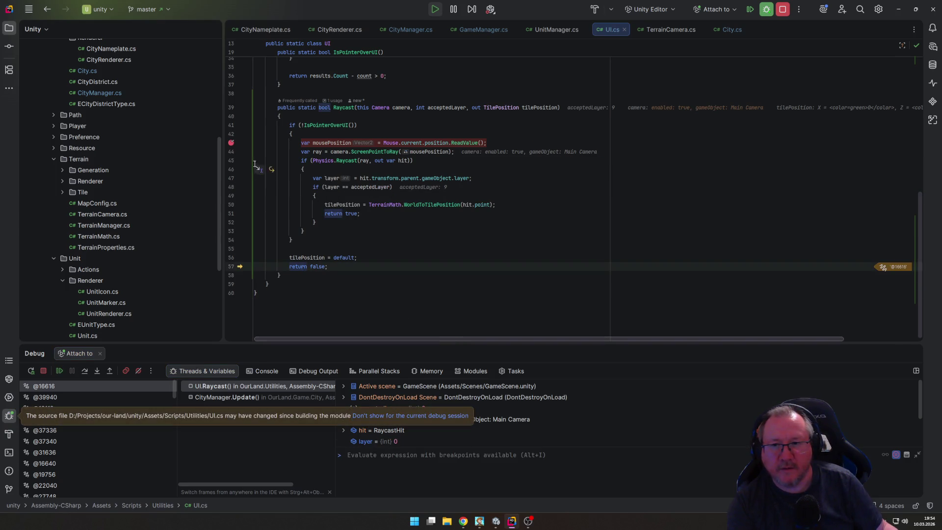
Step: Disable the line 43 breakpoint, resume the game, and bring Unity forward
right_click(232, 143)
click(136, 171)
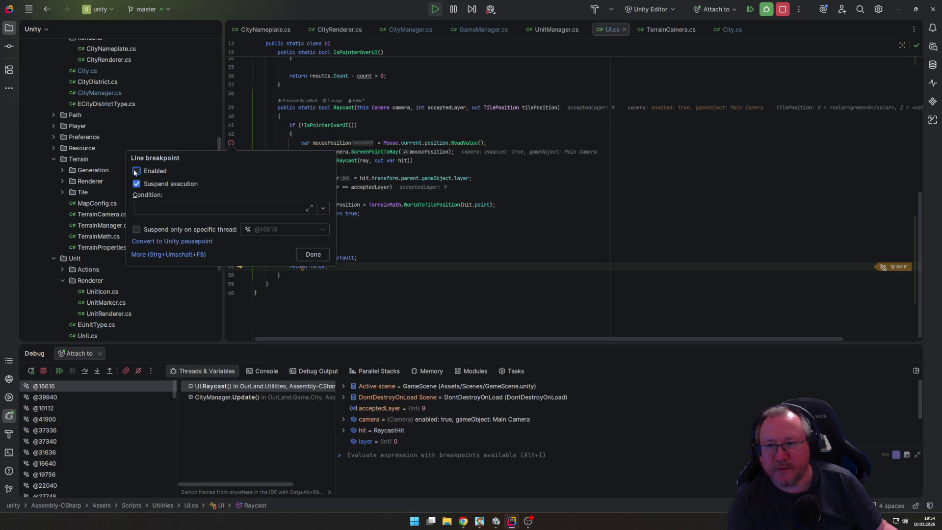
click(550, 274)
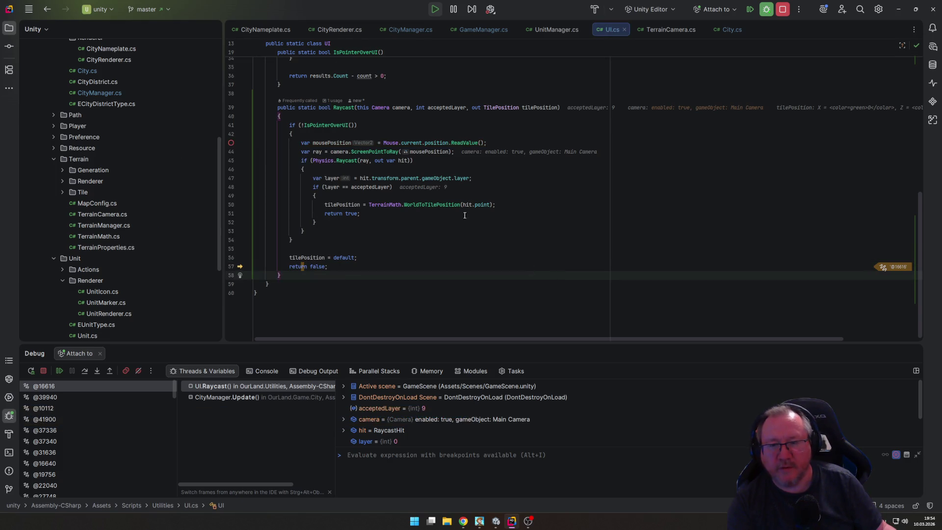
key(F5)
click(496, 521)
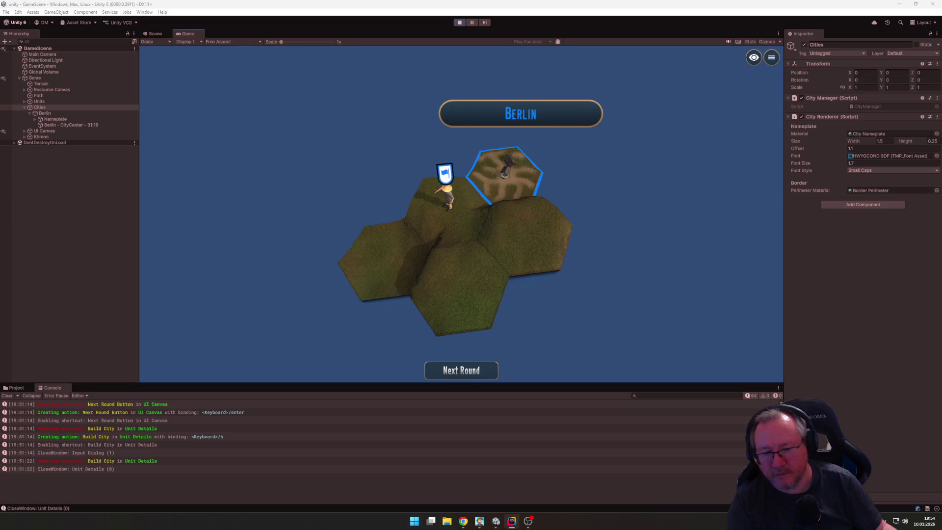
Step: Stop and replay the game, build a city named 'Berlin' with B, then switch to Rider
click(459, 22)
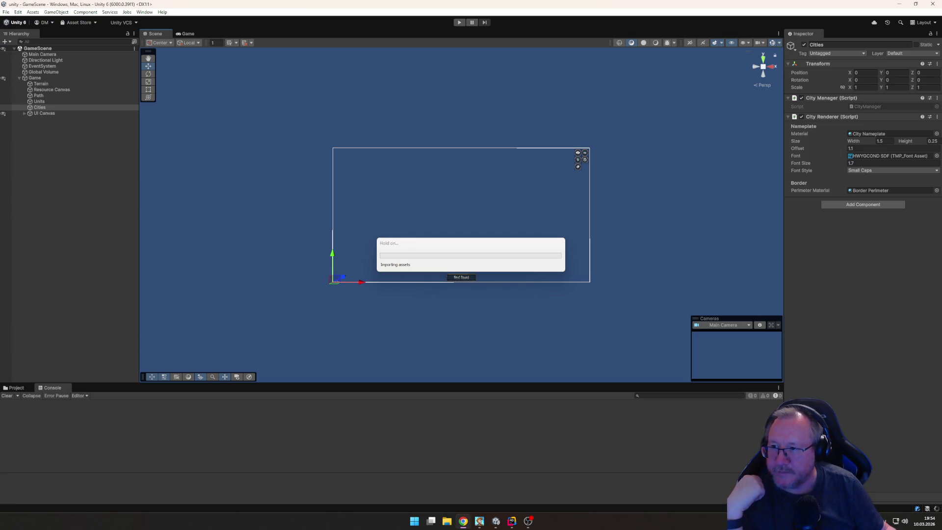
click(460, 22)
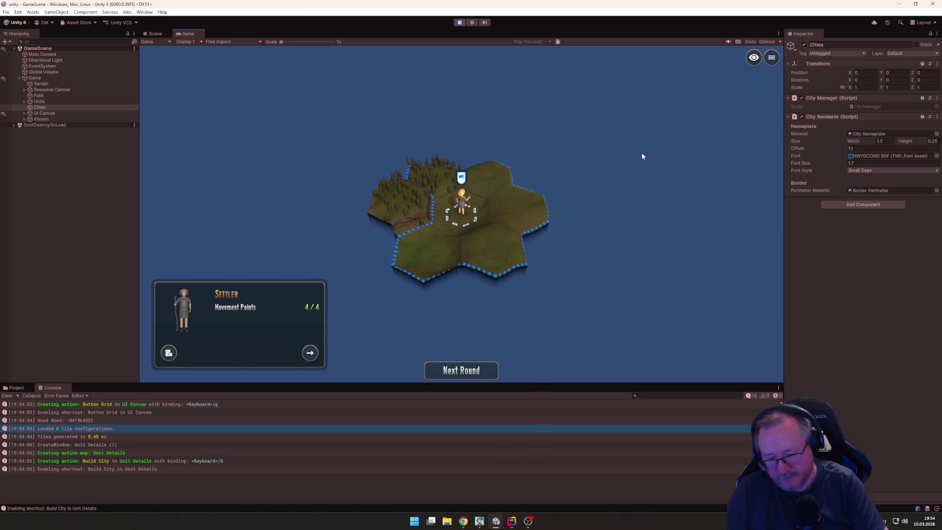
text(b)
text(Berlin)
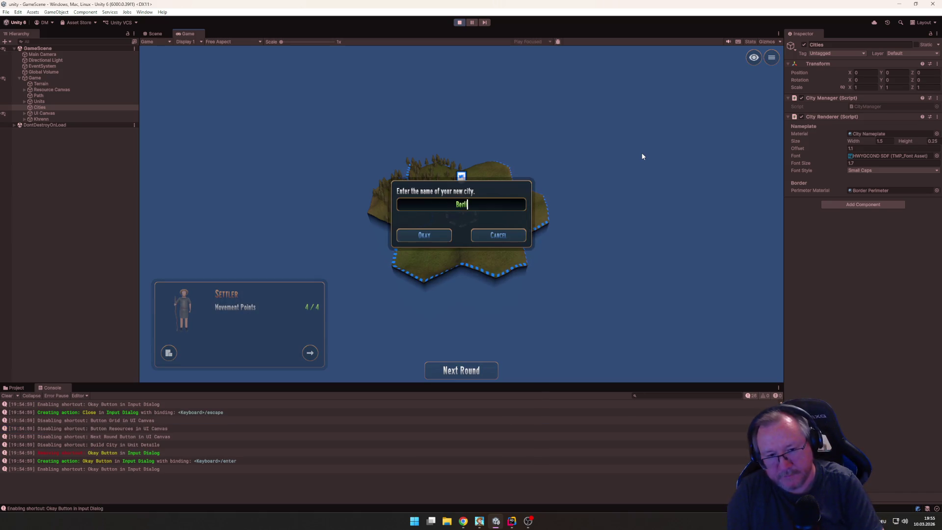
key(Return)
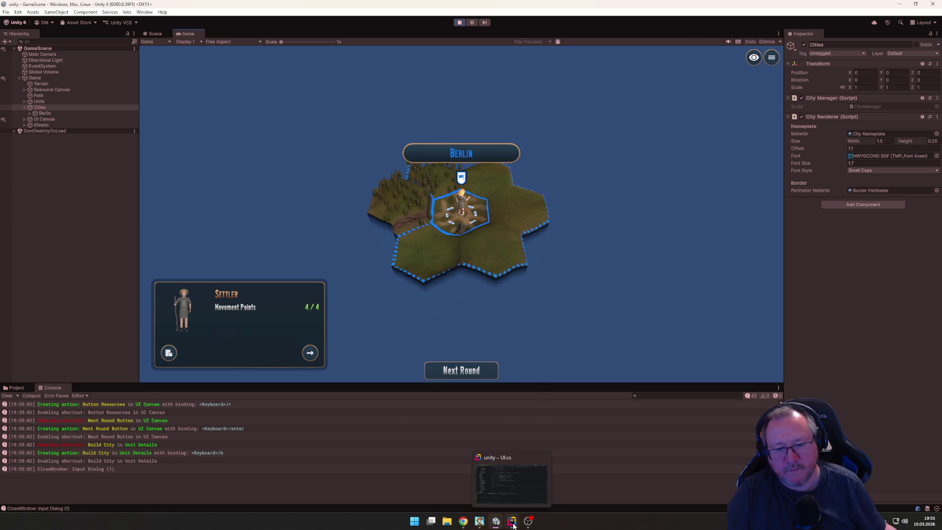
click(512, 523)
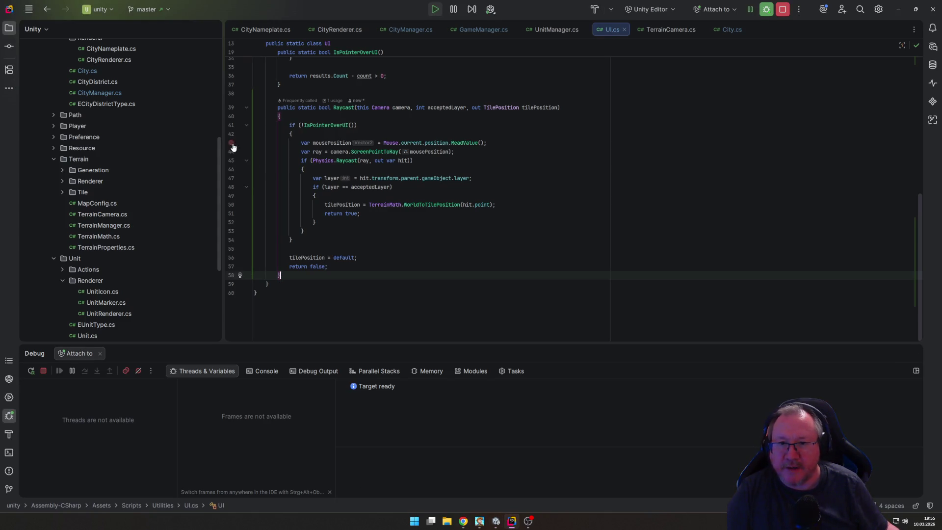
Step: Set a line 47 breakpoint and click Berlin's nameplate in Unity to hit it
click(231, 179)
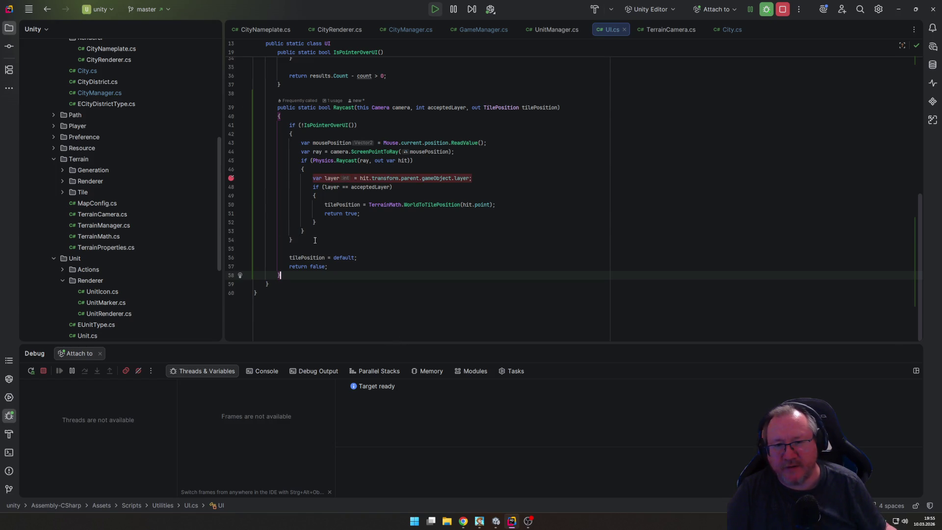
click(496, 521)
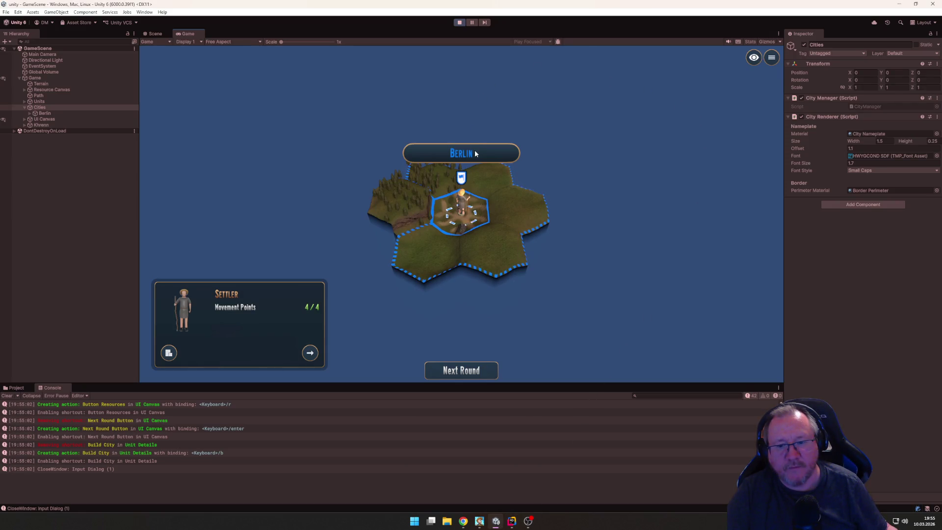
key(b)
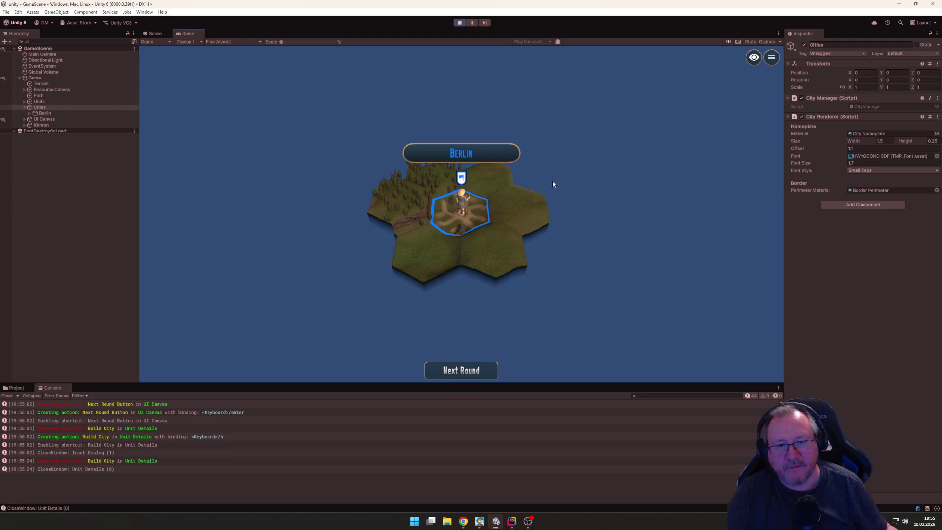
click(512, 521)
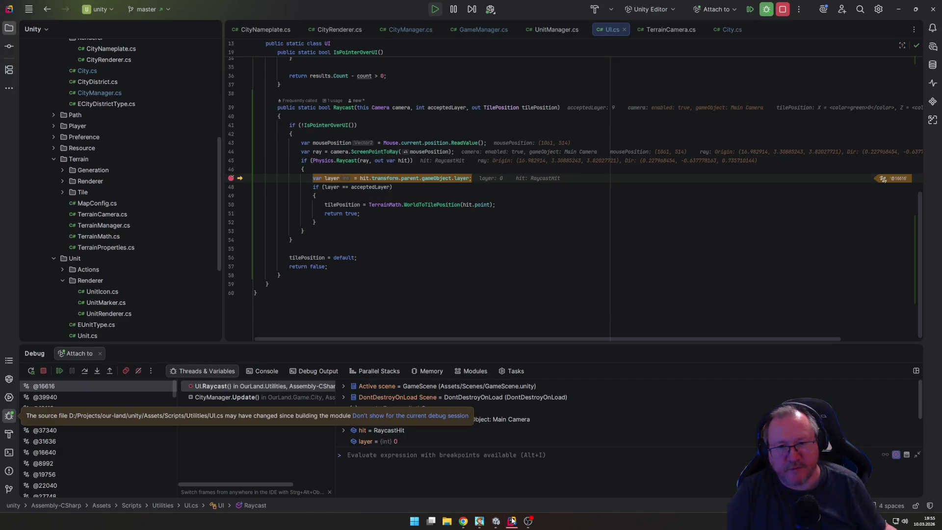
Step: Disable the line 47 breakpoint, resume the game, and check Unity again
right_click(231, 178)
click(137, 206)
click(59, 370)
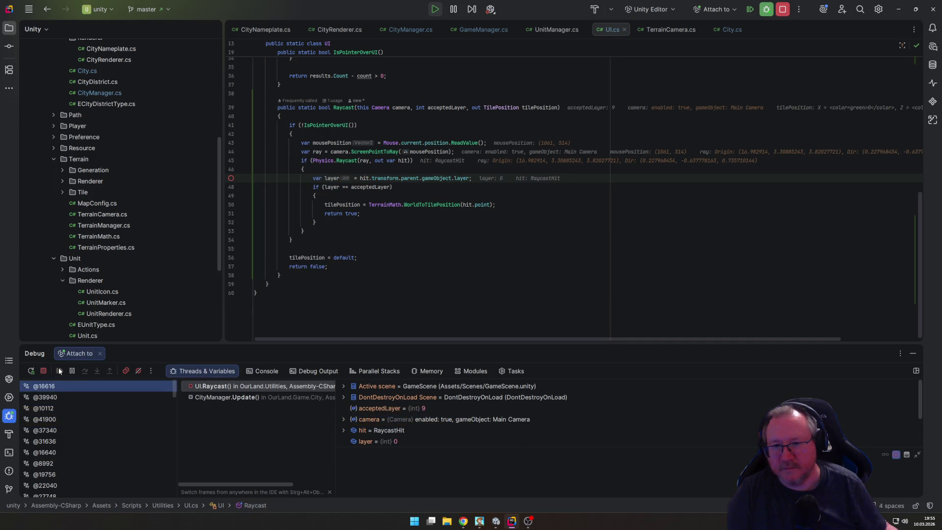
click(500, 523)
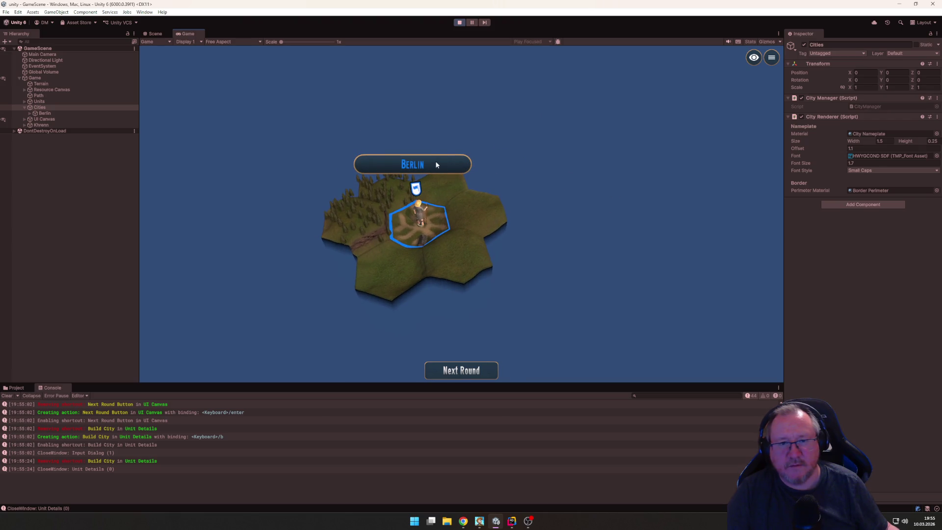
key(alt+Tab)
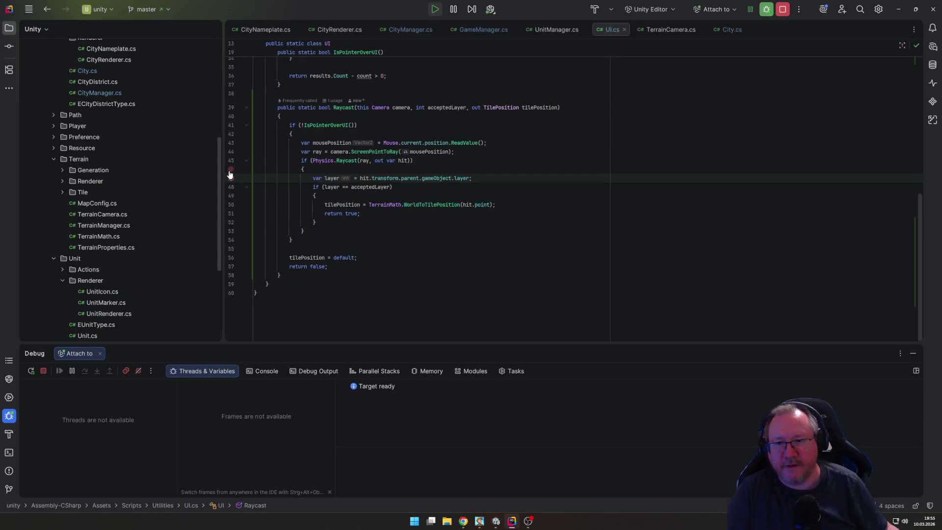
Step: Re-enable the line 47 breakpoint, hit it again with layer 0, then detach the debugger
click(230, 179)
right_click(230, 179)
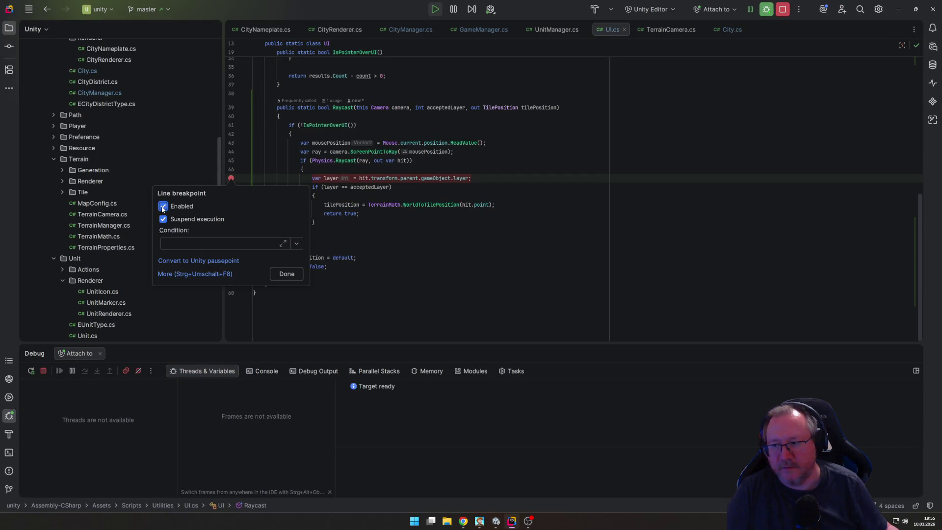
key(alt+Tab)
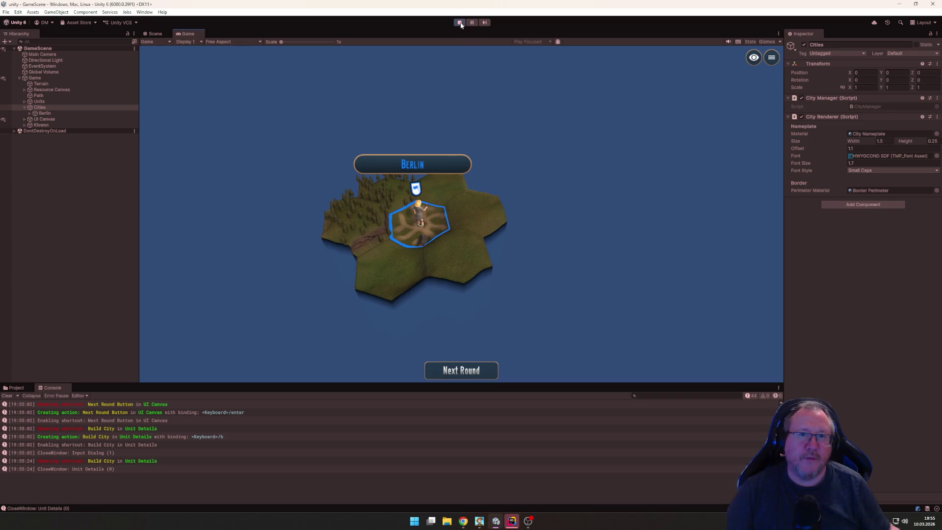
key(alt+Tab)
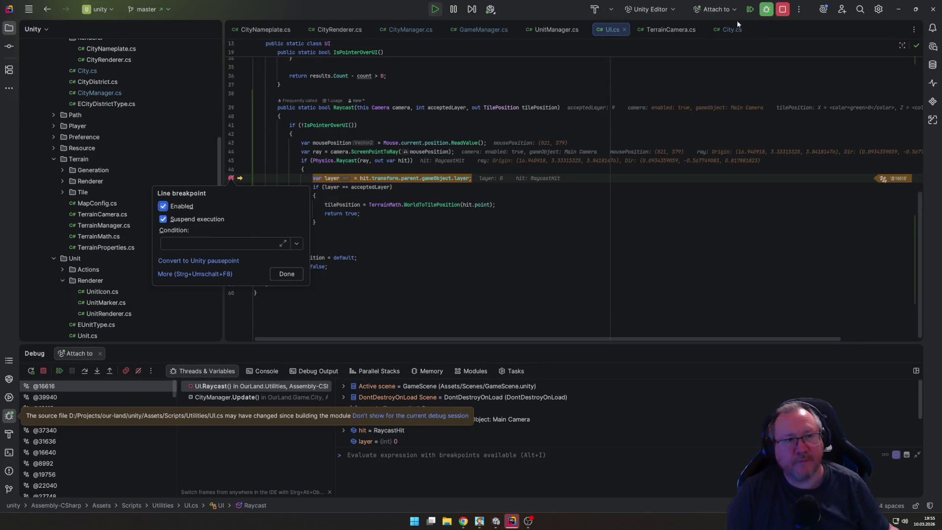
key(Escape)
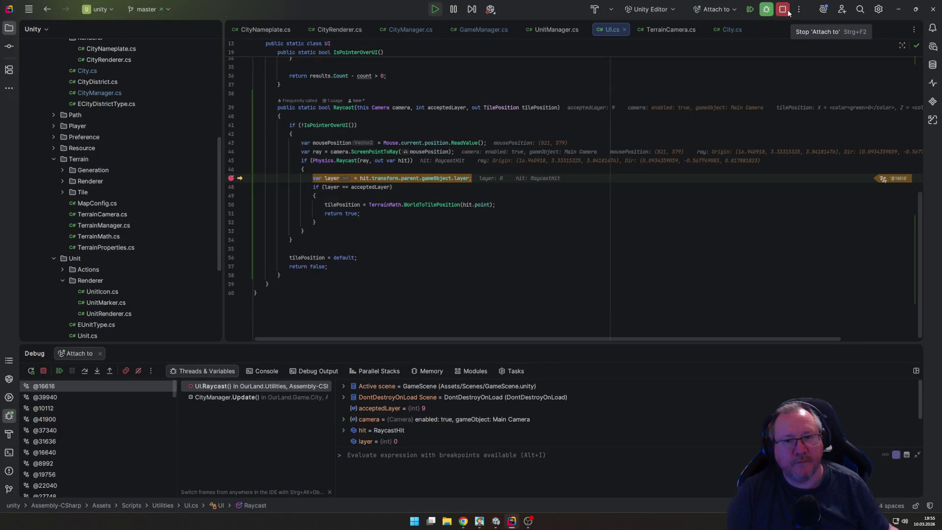
click(787, 11)
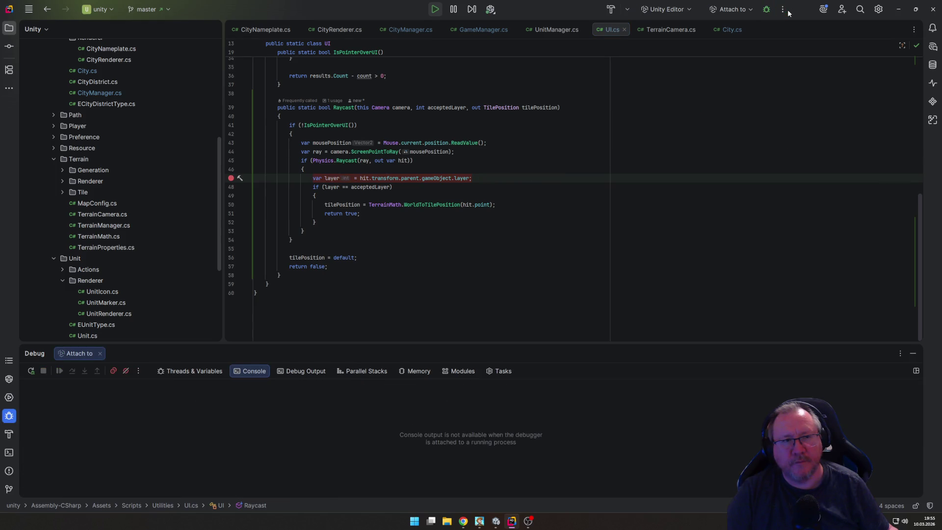
key(alt+Tab)
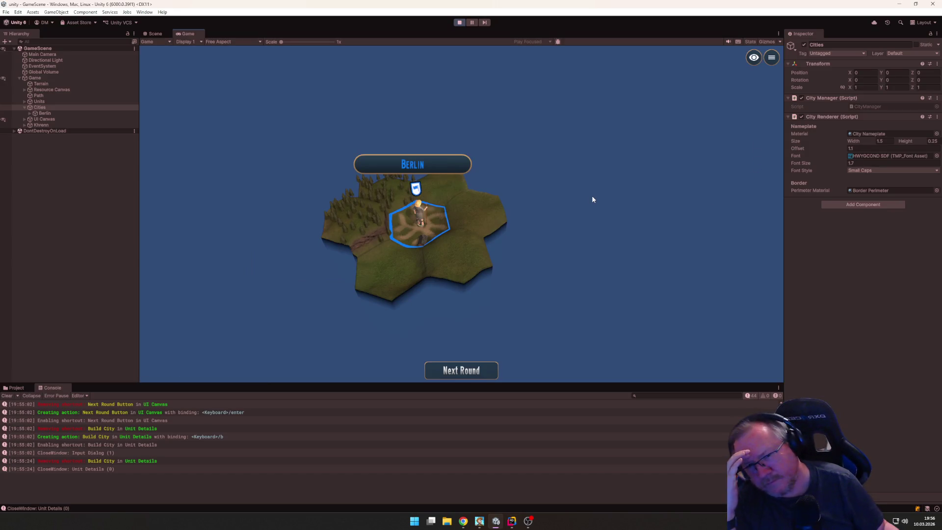
Step: Select Berlin's Nameplate child to view its components, stop play mode, and return to Rider
click(30, 114)
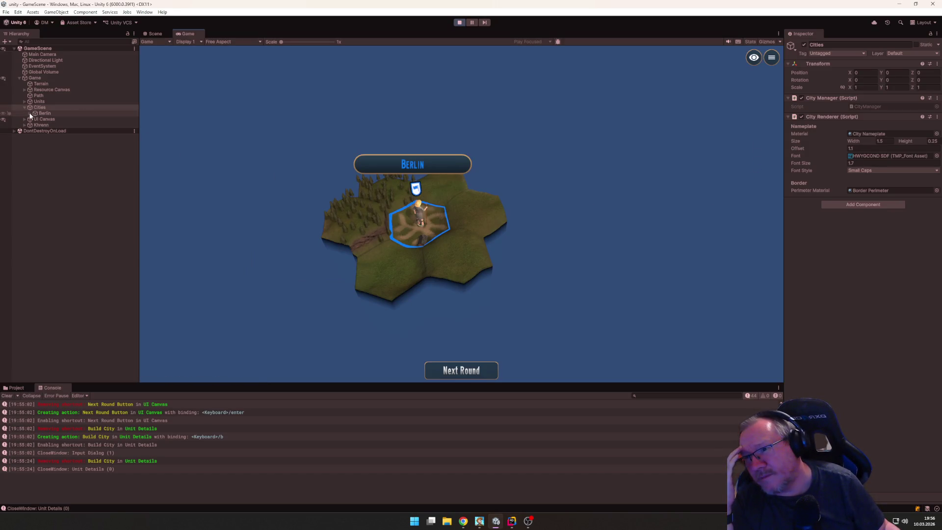
click(51, 120)
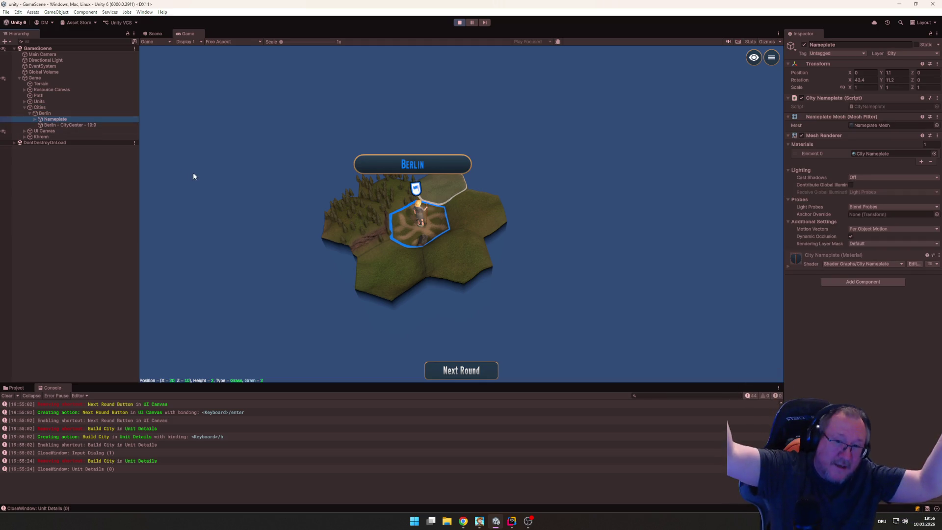
click(461, 22)
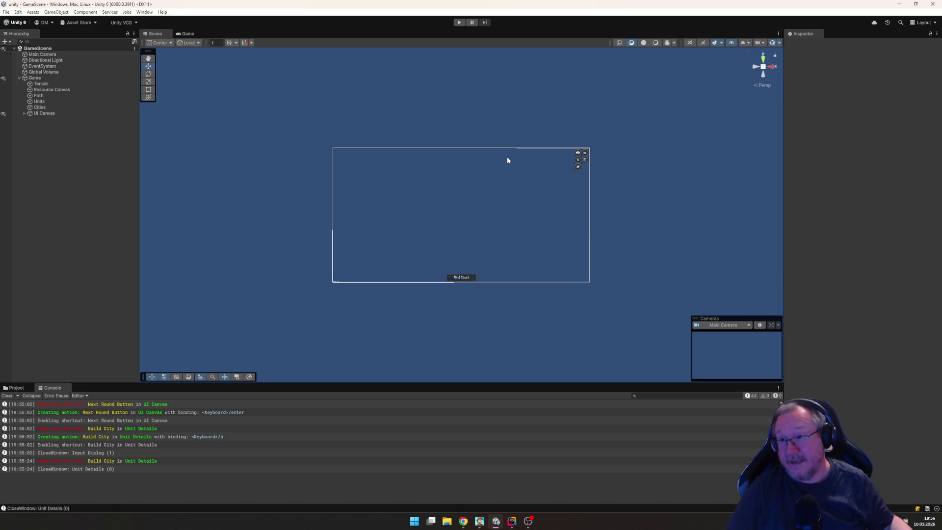
key(alt+Tab)
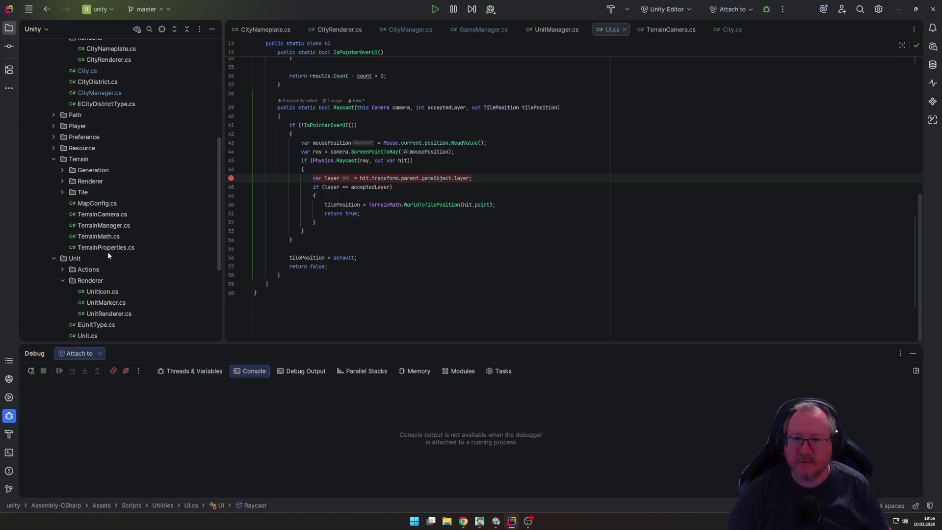
Step: Collapse the Terrain Renderer, Unit and Terrain script folders in Rider, then open CityNameplate.cs
click(62, 181)
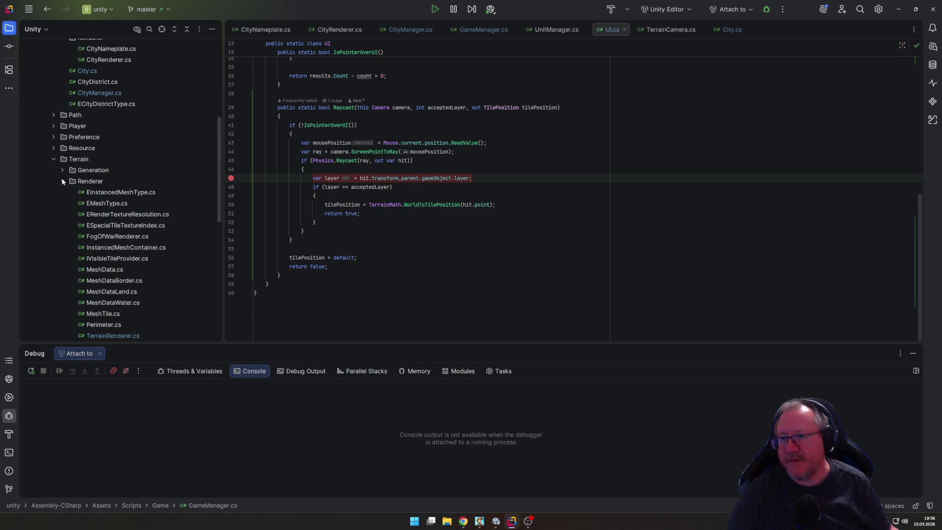
scroll(139, 256, down, 2)
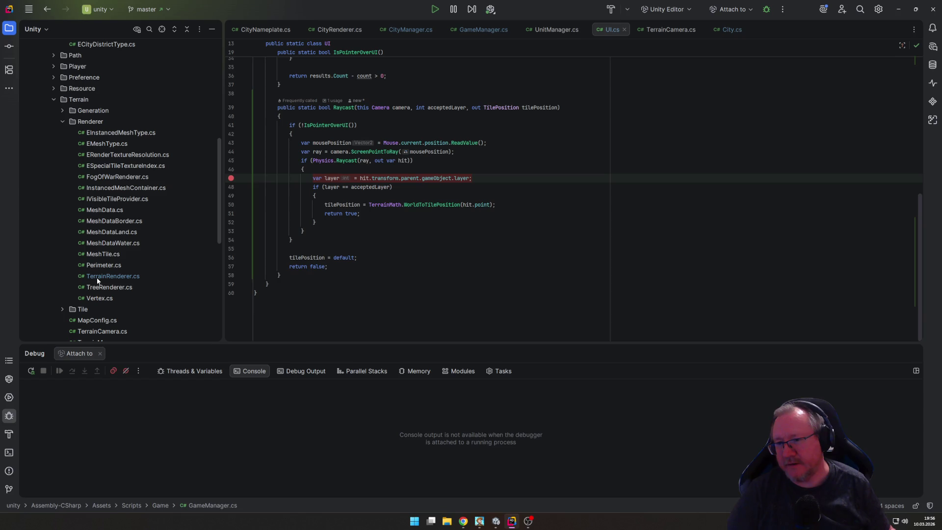
click(66, 126)
click(62, 122)
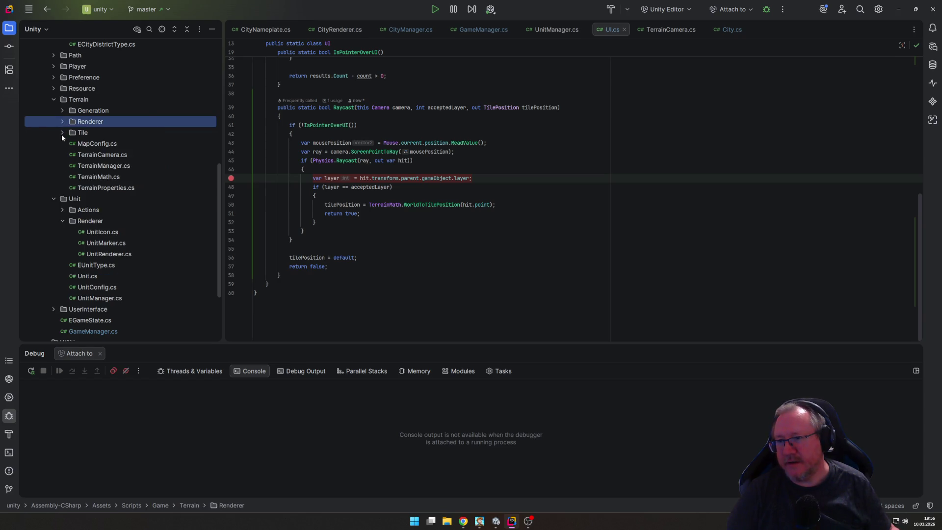
click(53, 199)
scroll(69, 142, up, 1)
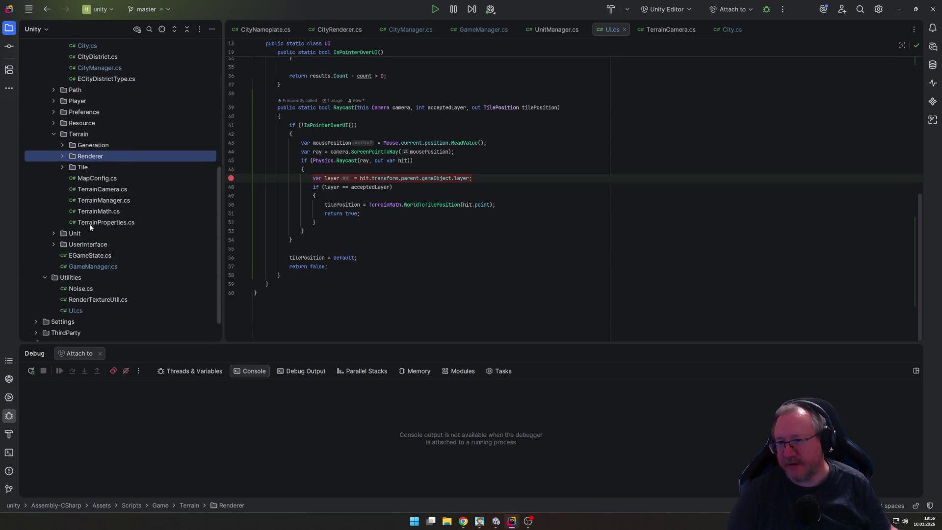
click(54, 137)
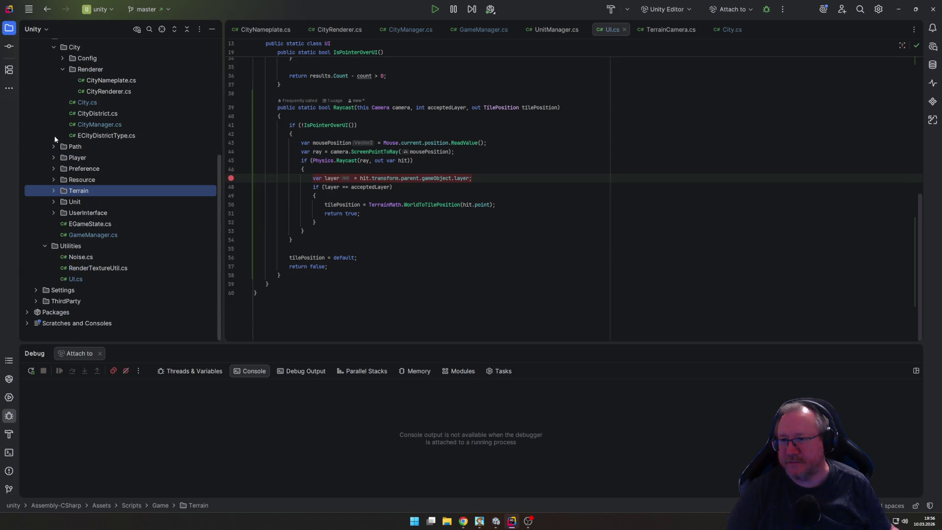
scroll(103, 143, up, 3)
double_click(109, 186)
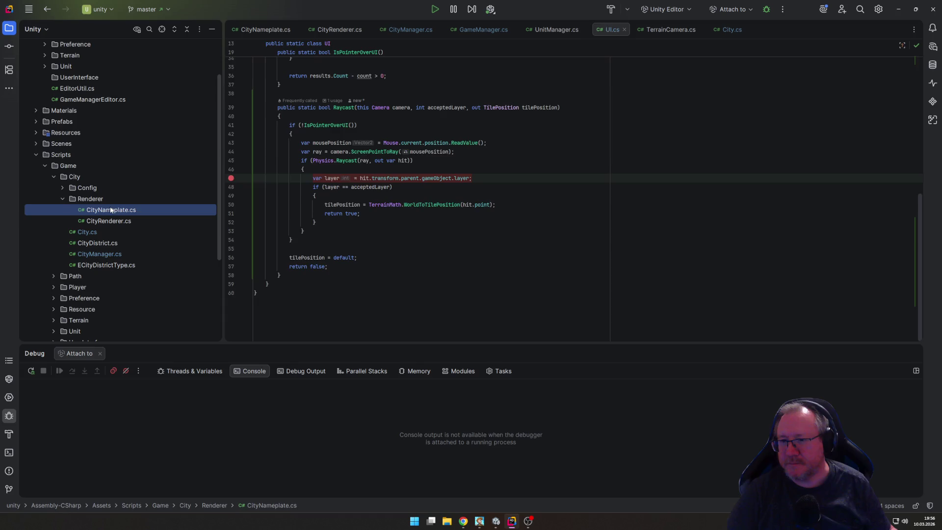
scroll(369, 250, down, 10)
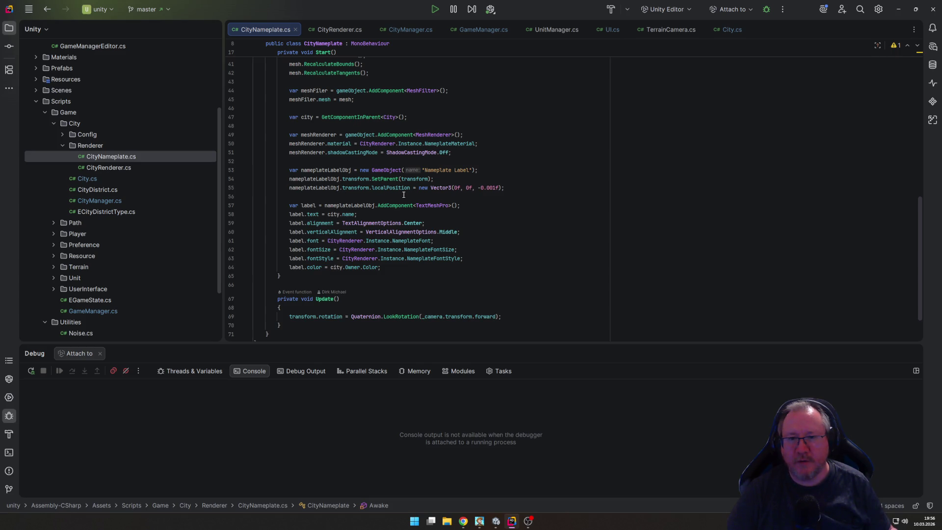
Step: After the MeshRenderer setup, add a MeshCollider whose sharedMesh is the nameplate mesh
click(400, 162)
key(Return)
text(var meshC)
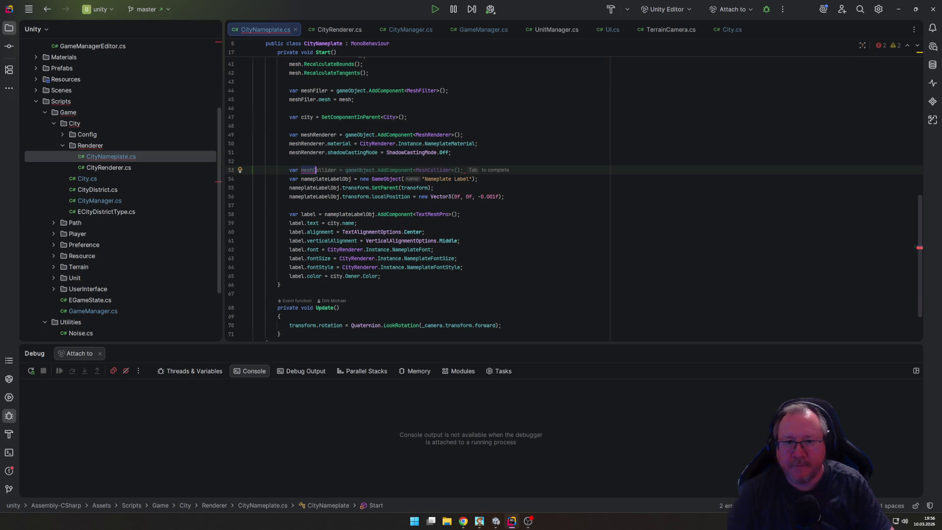
key(Tab)
key(Return)
key(Tab)
key(Return)
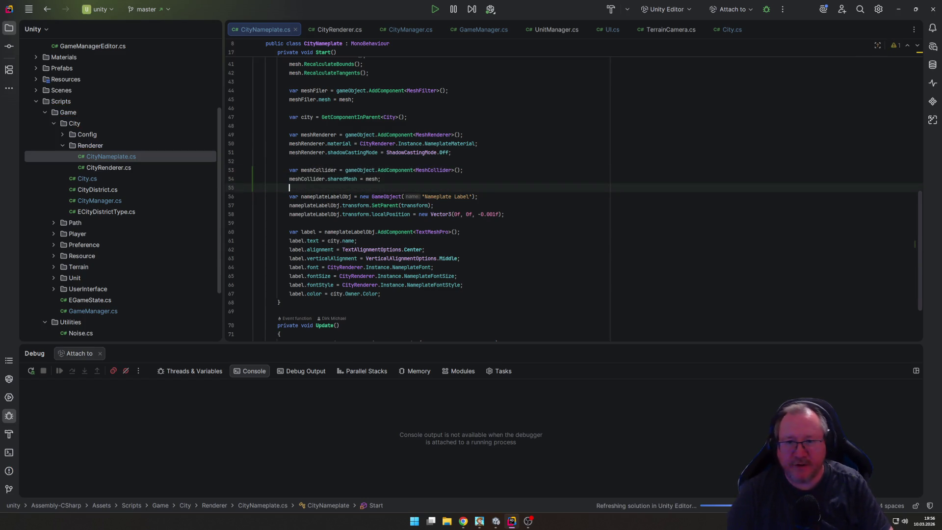
key(Escape)
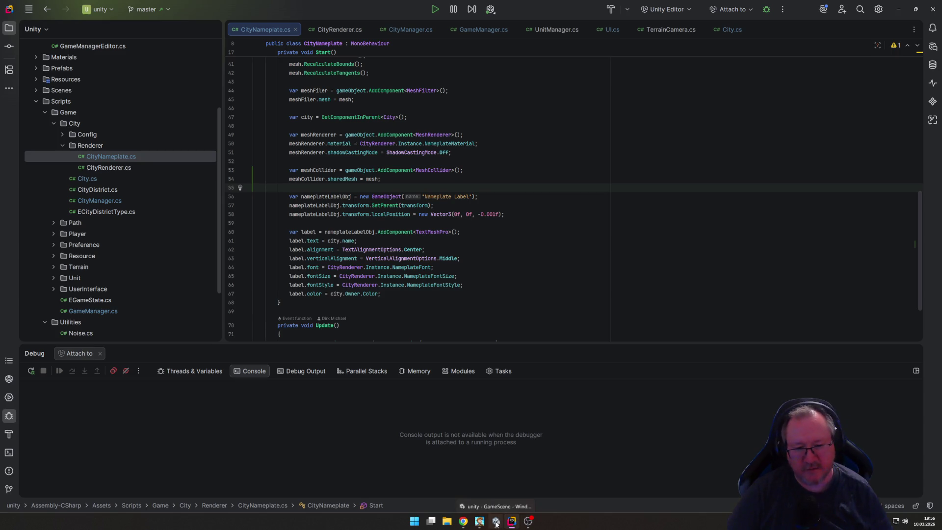
mouse_move(496, 524)
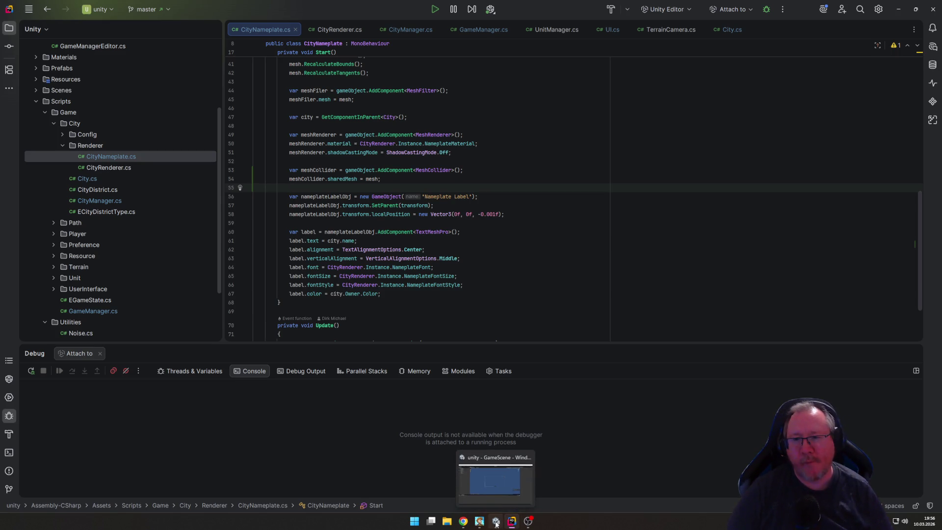
click(495, 524)
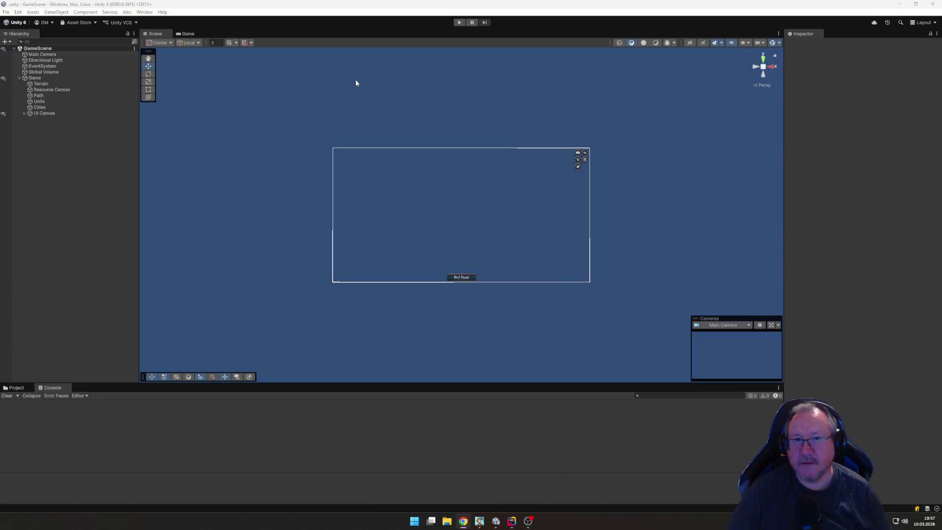
Step: Enter play mode and found a city named 'Berlin' with the settler
click(459, 22)
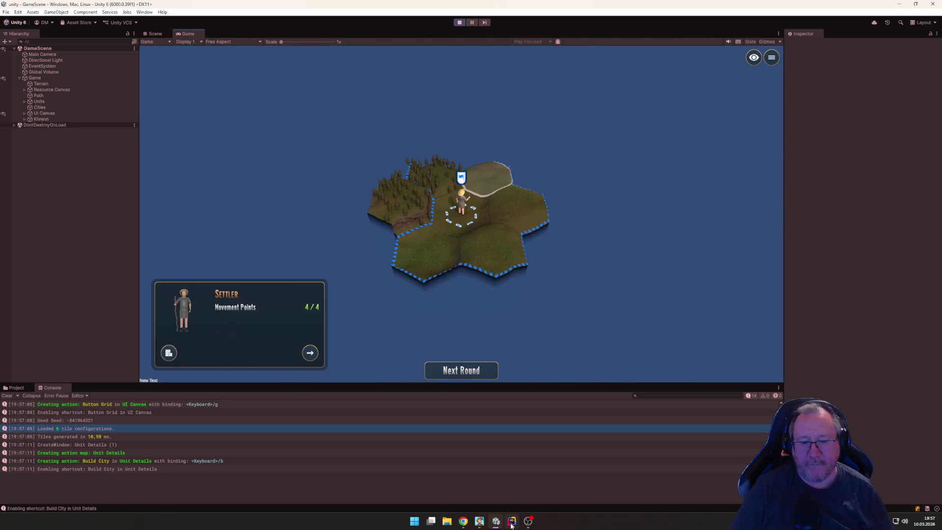
click(511, 524)
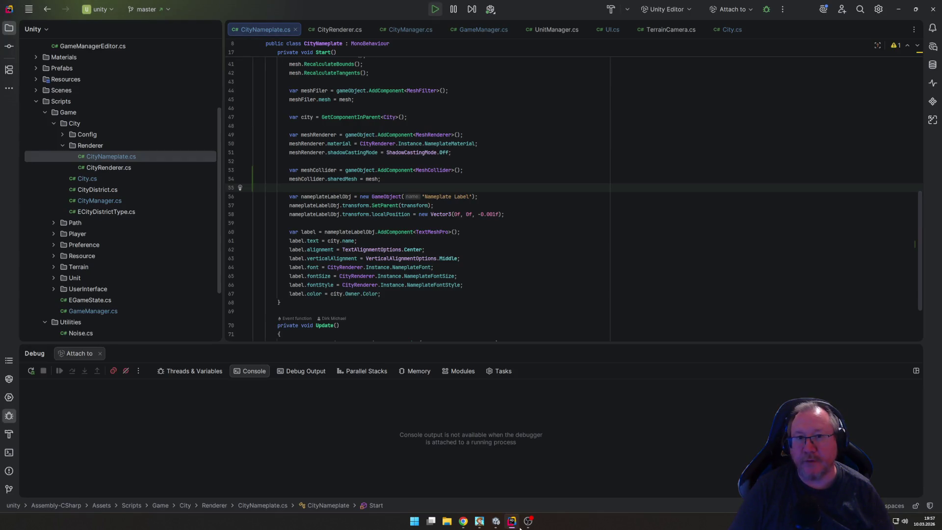
click(513, 523)
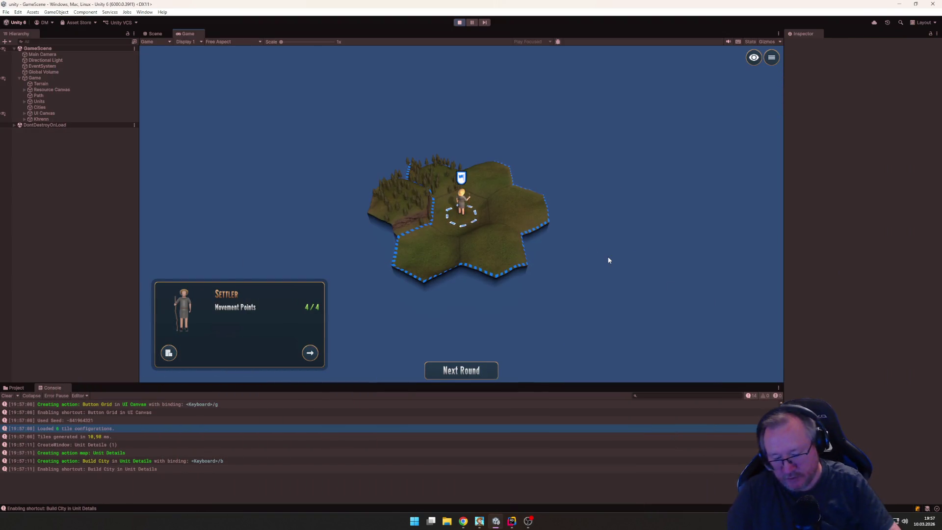
text(b)
text(Berlin)
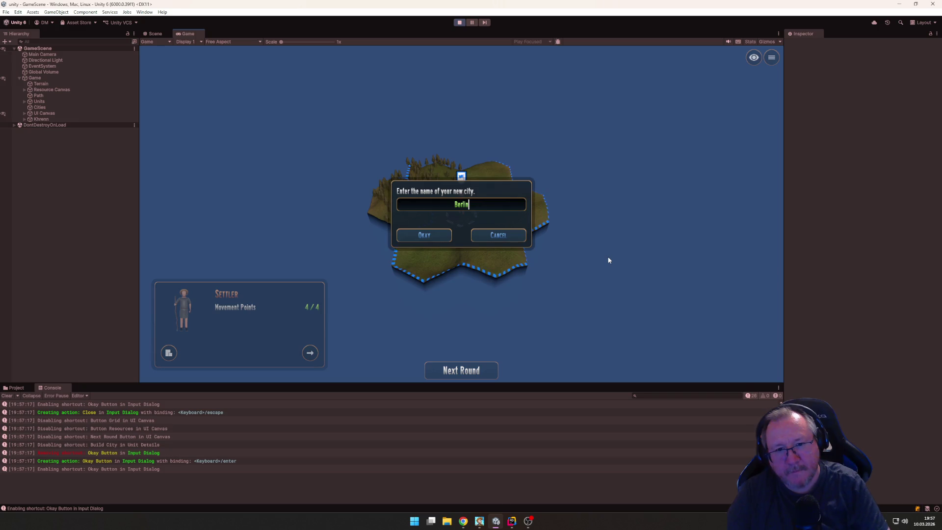
key(Return)
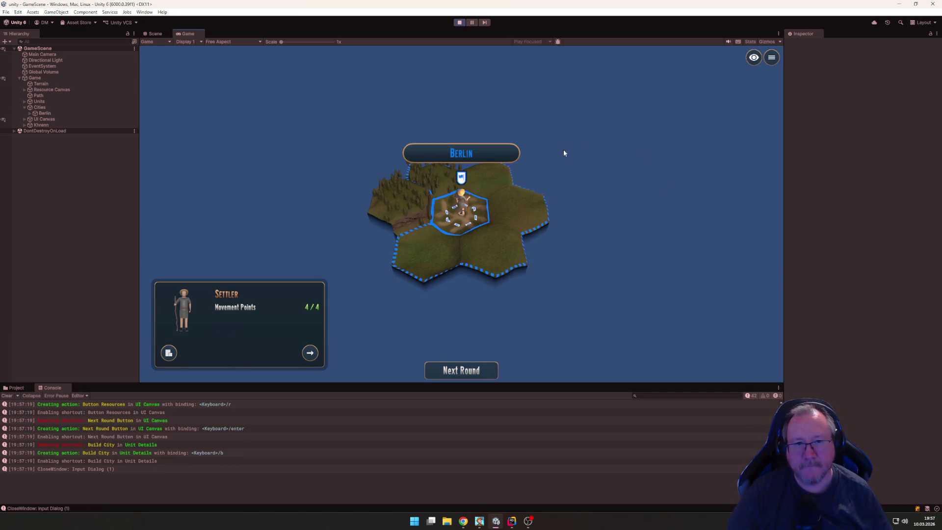
Step: Close the settler panel and expand Berlin to select its Nameplate object
click(330, 128)
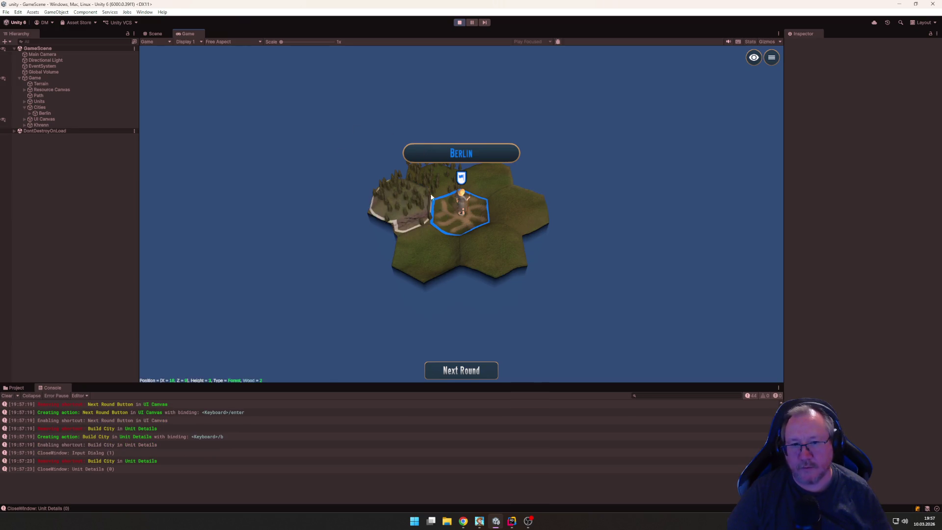
click(29, 113)
click(55, 120)
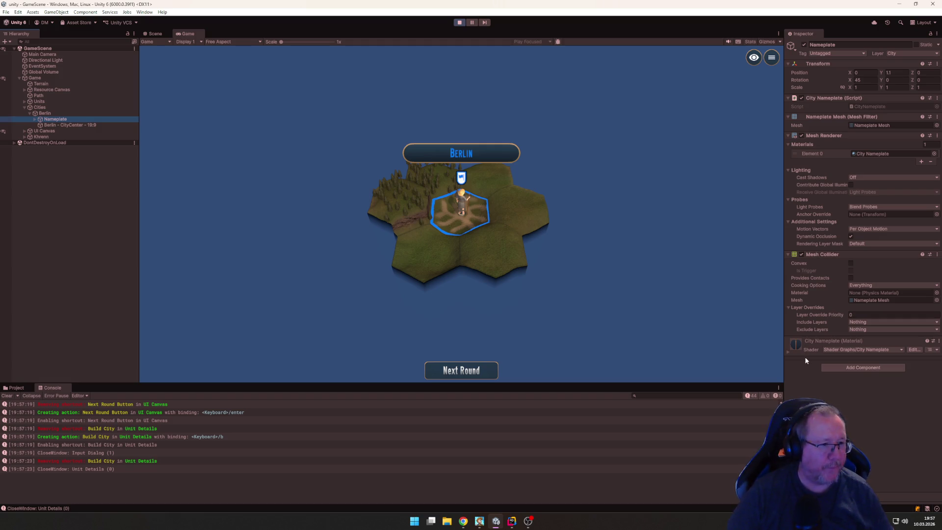
Step: Rotate and zoom the game camera to view Berlin and its nameplate from another angle
drag(736, 349, 639, 351)
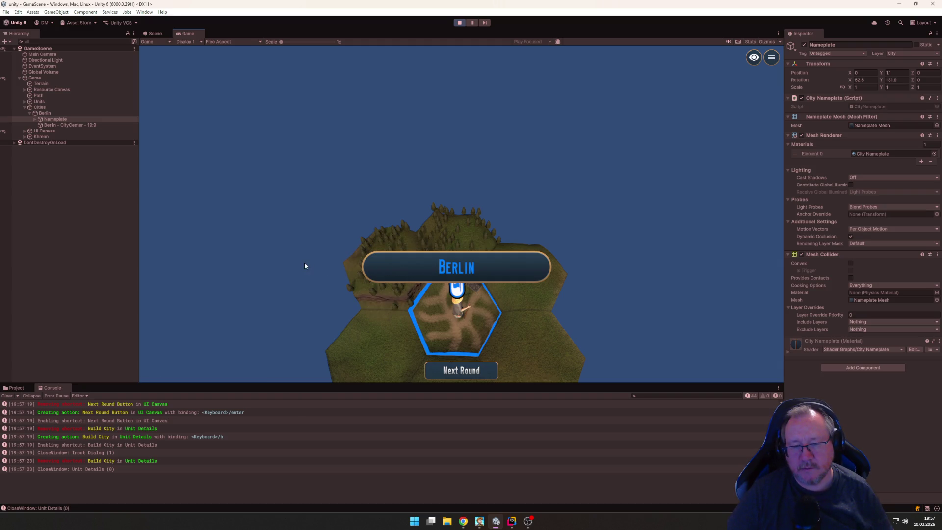
scroll(311, 281, down, 2)
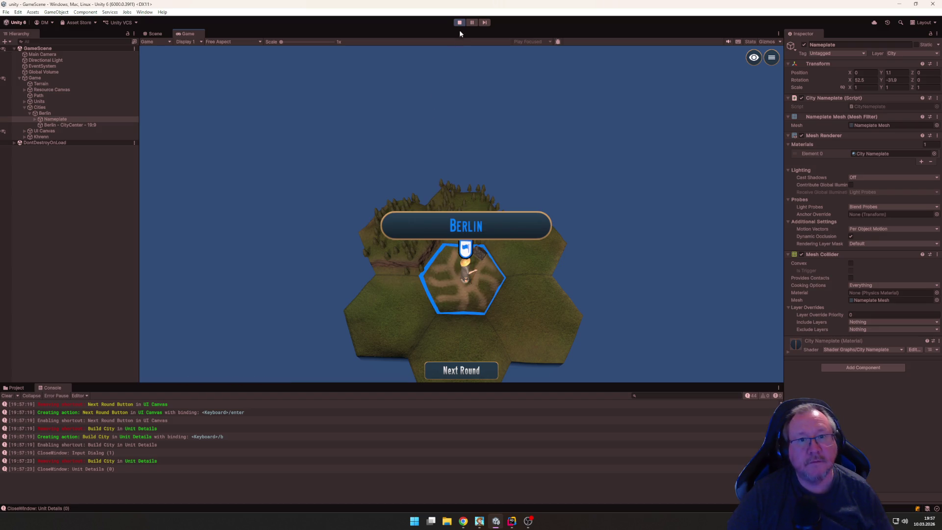
Step: Frame Berlin's Nameplate in the Scene view and orbit to inspect it edge-on
click(155, 33)
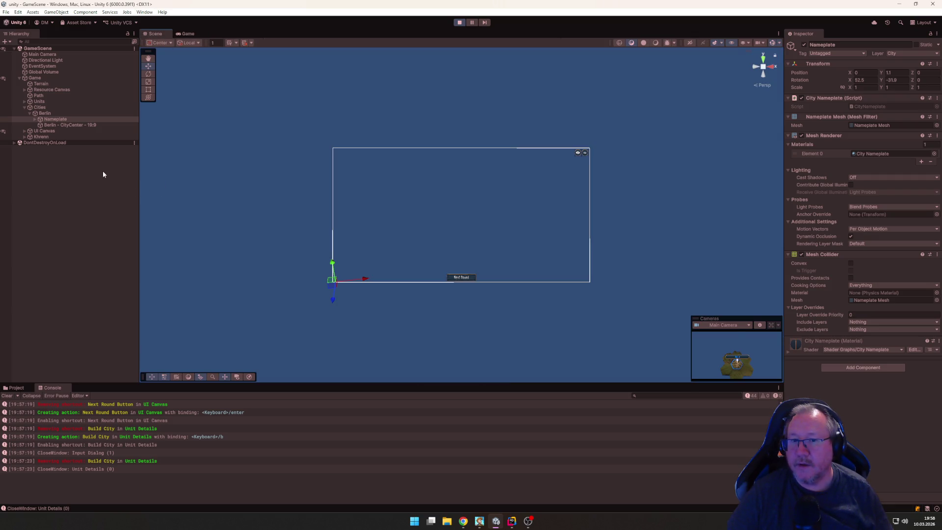
click(43, 113)
click(48, 119)
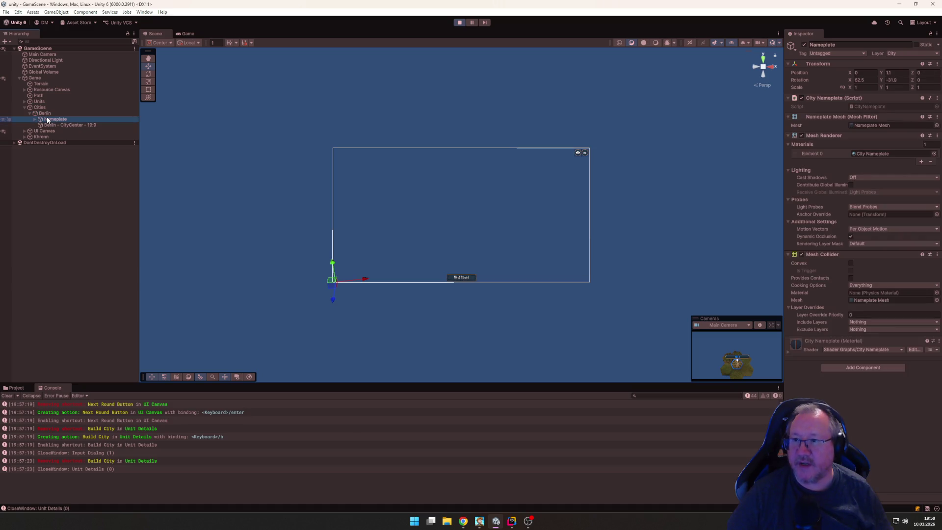
key(f)
mouse_move(361, 215)
mouse_down()
mouse_move(537, 259)
mouse_move(637, 262)
mouse_move(658, 294)
mouse_move(737, 297)
mouse_up()
mouse_move(448, 277)
mouse_down()
mouse_move(609, 256)
mouse_move(689, 211)
mouse_move(724, 175)
mouse_move(623, 267)
mouse_move(545, 267)
mouse_move(414, 309)
mouse_move(503, 282)
mouse_move(275, 260)
mouse_move(272, 290)
mouse_move(271, 278)
mouse_move(206, 261)
mouse_move(272, 273)
mouse_up()
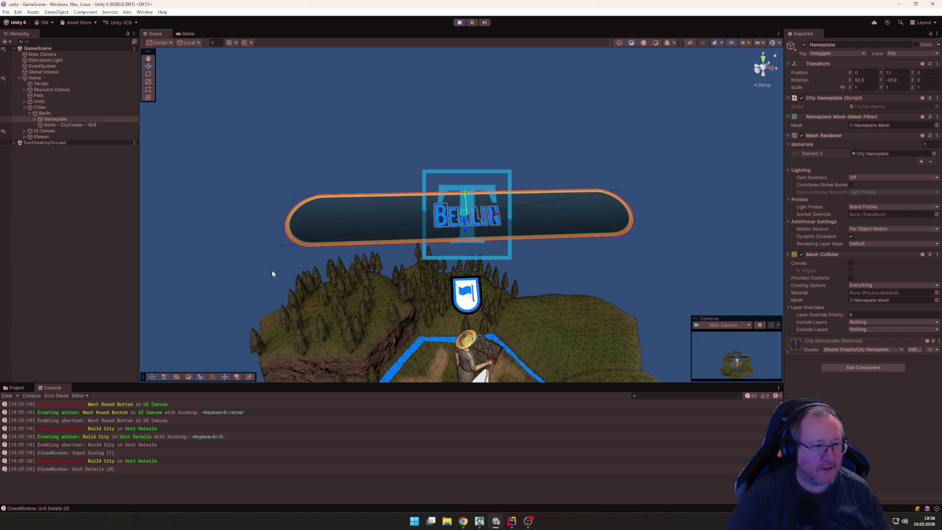
mouse_move(535, 281)
mouse_down()
mouse_move(505, 300)
mouse_move(375, 275)
mouse_move(349, 288)
mouse_up()
mouse_move(594, 284)
mouse_down()
mouse_move(445, 256)
mouse_move(406, 233)
mouse_move(629, 313)
mouse_move(553, 286)
mouse_move(579, 260)
mouse_move(479, 273)
mouse_move(352, 260)
mouse_move(494, 338)
mouse_move(461, 340)
mouse_move(397, 311)
mouse_move(352, 330)
mouse_move(335, 325)
mouse_up()
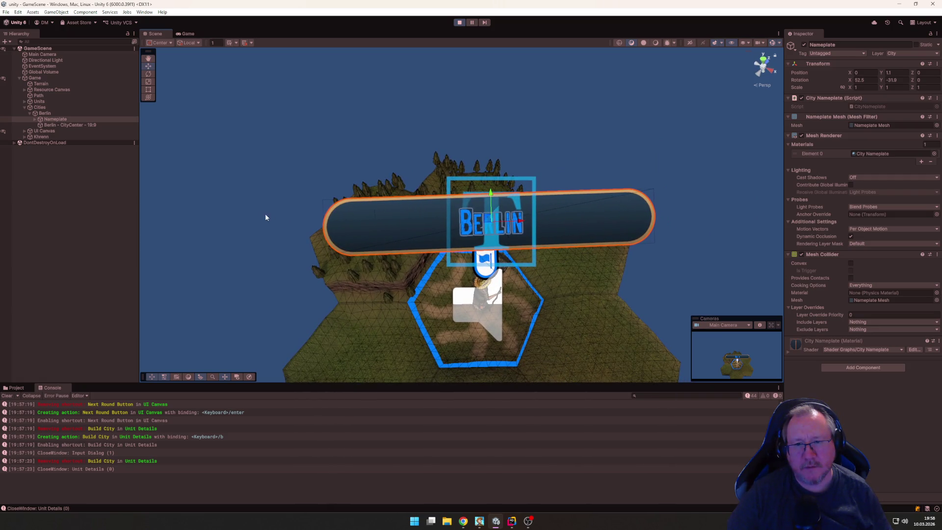
Step: Check the Nameplate Label child, reselect Nameplate, then expand the player's object in the Hierarchy
key(Right)
key(Down)
mouse_move(217, 227)
mouse_down()
mouse_move(236, 168)
mouse_move(243, 178)
mouse_move(235, 184)
mouse_up()
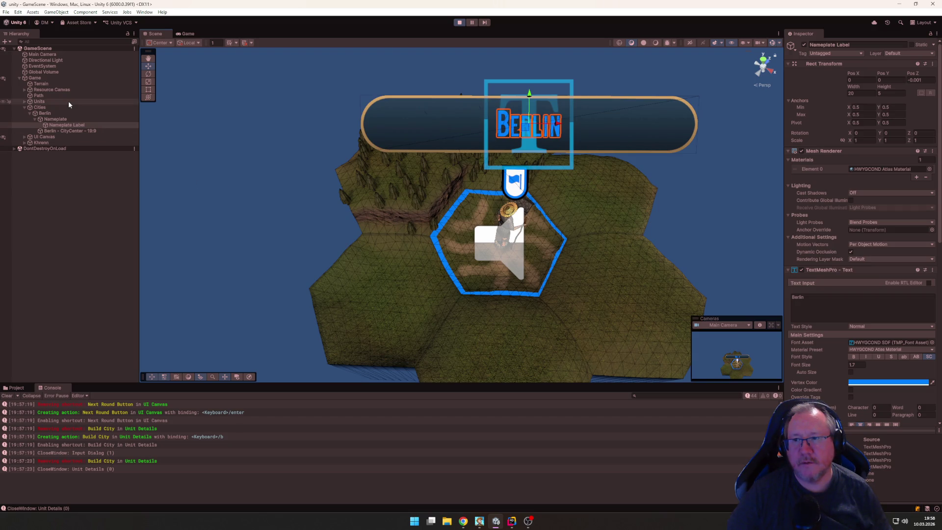
click(57, 120)
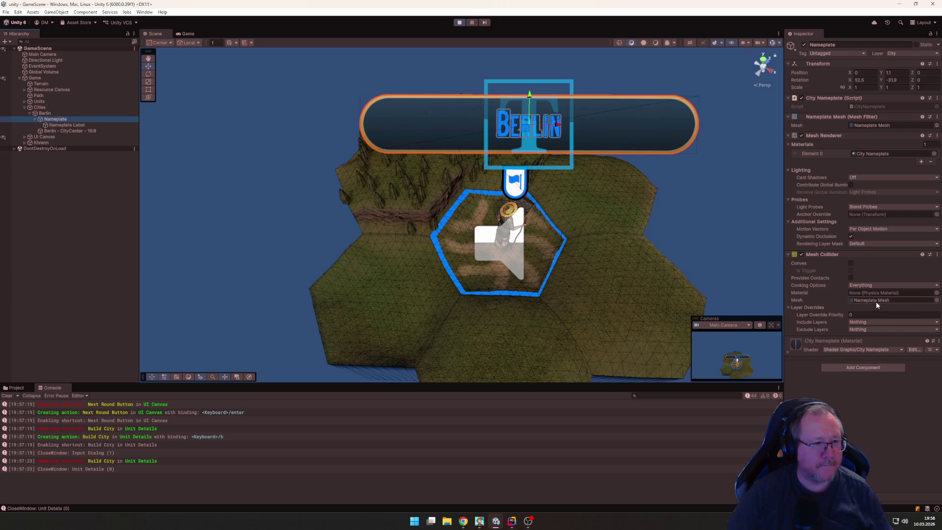
mouse_move(729, 288)
mouse_down()
mouse_move(652, 270)
mouse_move(643, 301)
mouse_move(654, 284)
mouse_move(820, 222)
mouse_move(754, 217)
mouse_up()
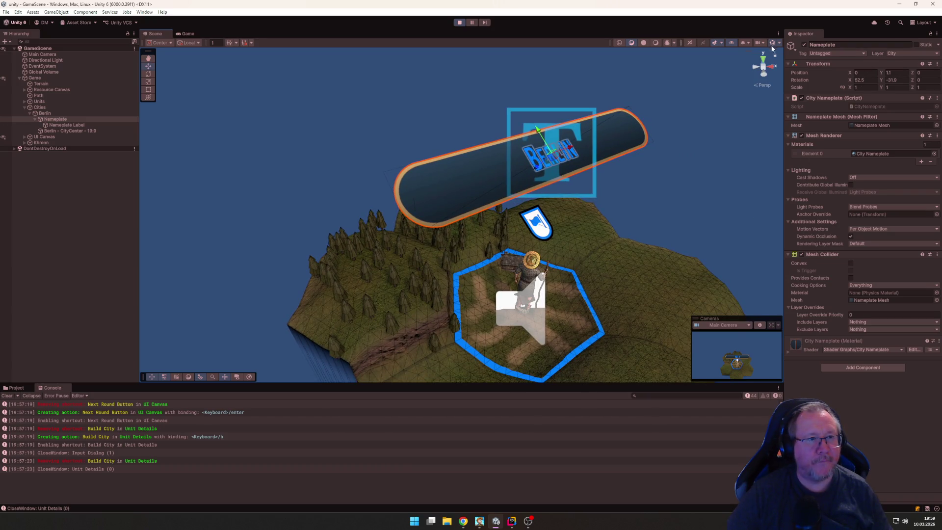
click(58, 120)
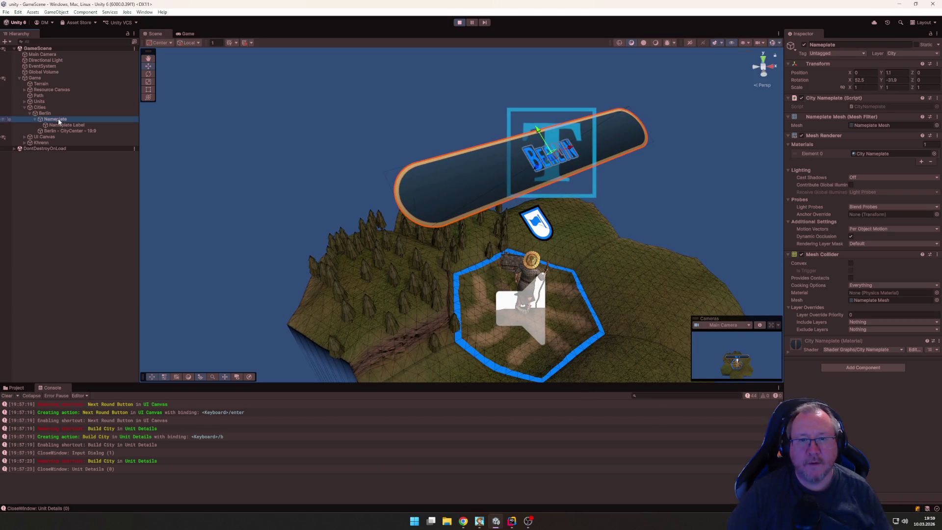
key(Down)
key(Up)
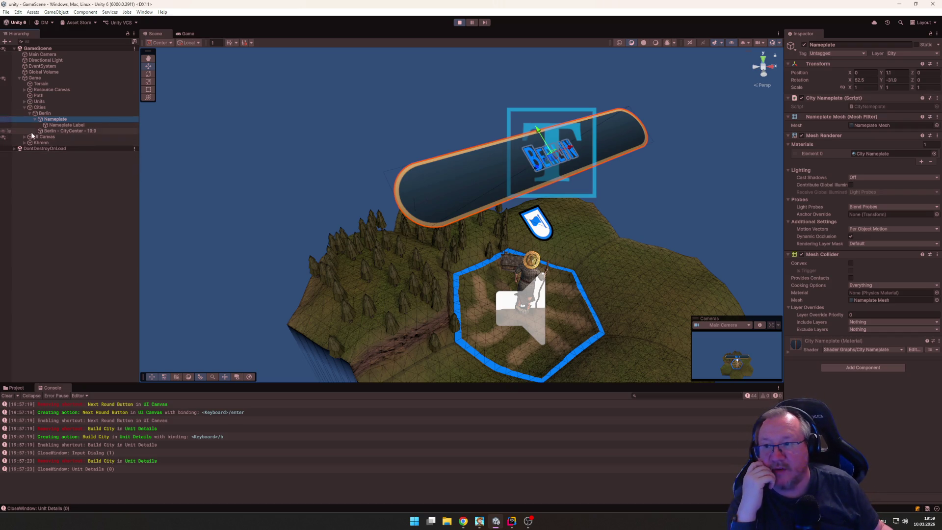
click(25, 142)
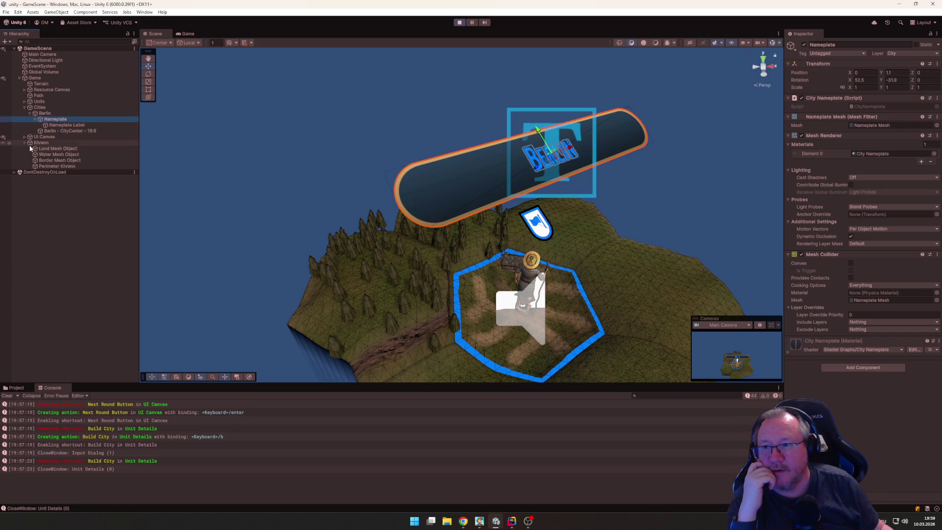
click(43, 149)
key(f)
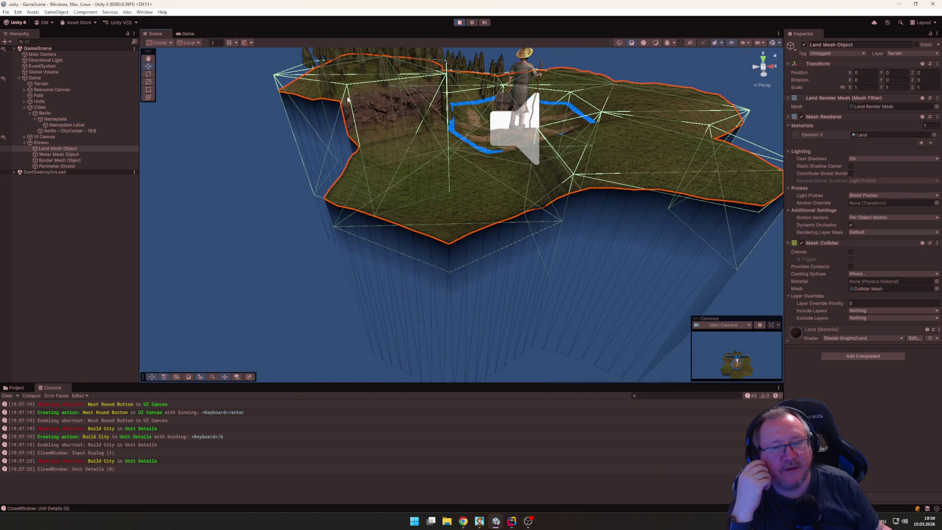
mouse_move(347, 102)
mouse_down()
mouse_move(332, 208)
mouse_move(294, 156)
mouse_move(349, 206)
mouse_up()
click(54, 114)
click(55, 120)
mouse_move(445, 227)
mouse_down()
mouse_move(400, 211)
mouse_move(370, 185)
mouse_move(378, 162)
mouse_move(566, 170)
mouse_move(507, 208)
mouse_move(528, 259)
mouse_move(500, 250)
mouse_move(459, 272)
mouse_move(311, 296)
mouse_move(286, 249)
mouse_move(250, 240)
mouse_up()
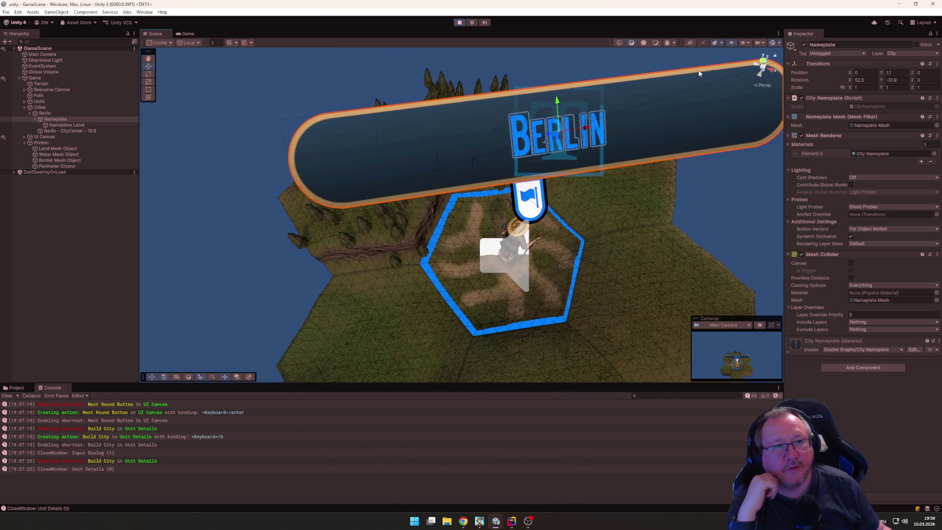
mouse_move(305, 162)
mouse_down()
mouse_move(310, 231)
mouse_move(452, 164)
mouse_move(647, 132)
mouse_move(412, 195)
mouse_move(437, 164)
mouse_move(508, 200)
mouse_move(471, 248)
mouse_move(480, 239)
mouse_move(347, 266)
mouse_move(246, 225)
mouse_move(564, 293)
mouse_move(463, 289)
mouse_move(512, 297)
mouse_up()
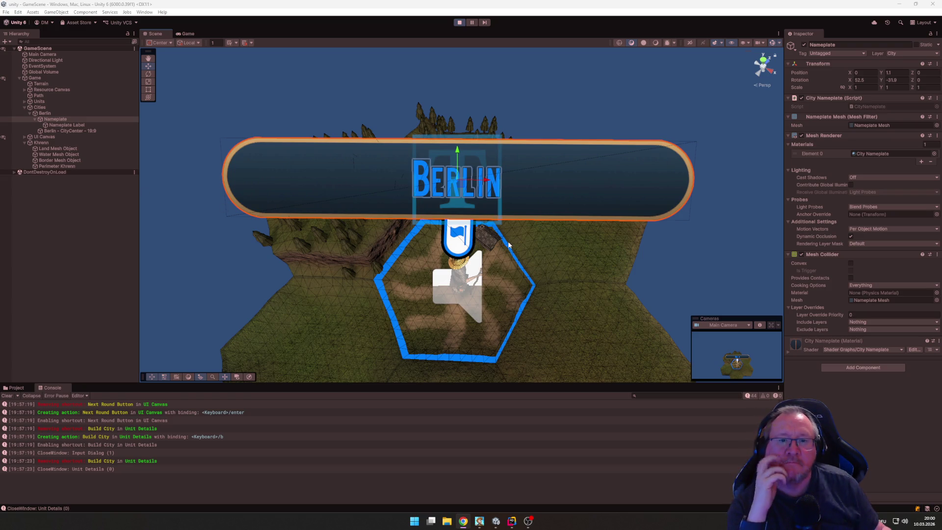
key(Down)
mouse_move(629, 291)
mouse_down()
mouse_move(634, 301)
mouse_move(641, 280)
mouse_up()
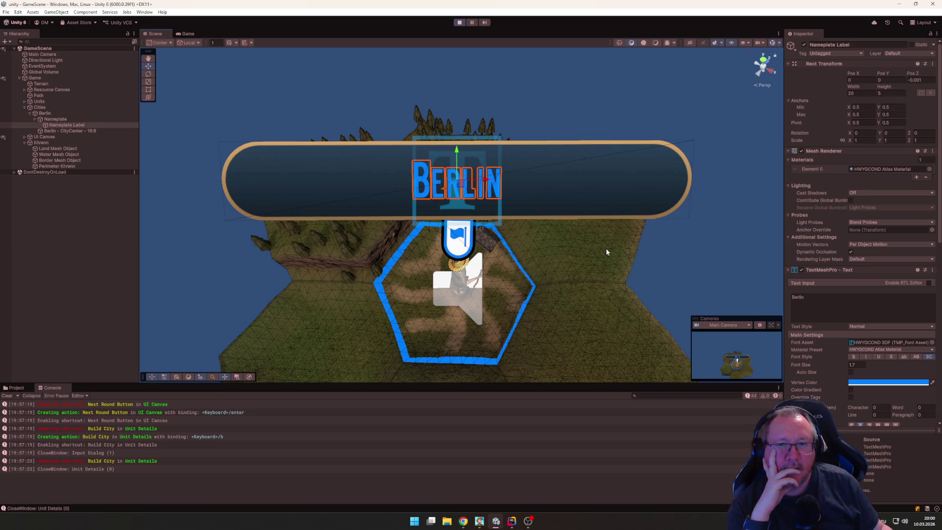
click(54, 120)
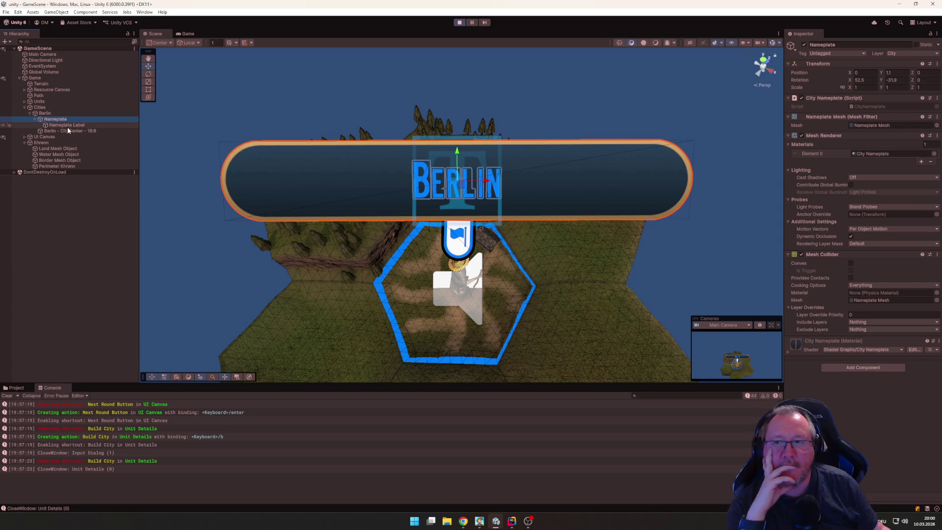
click(67, 126)
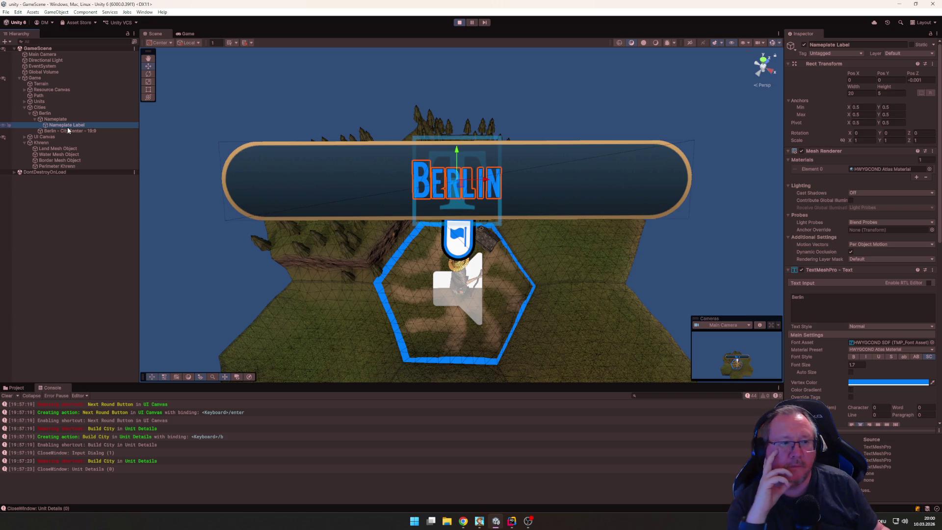
click(68, 122)
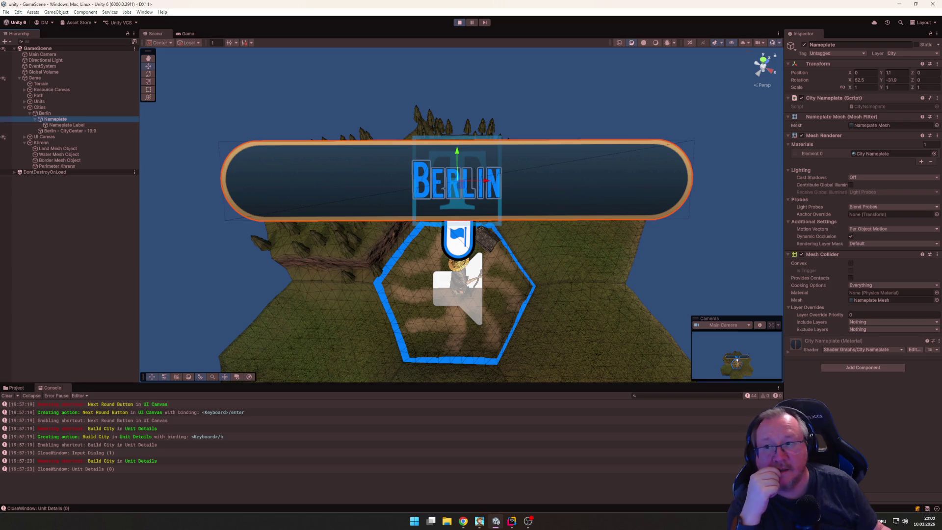
Step: Frame the Land Mesh Object and toggle its Mesh Collider off and back on
click(51, 155)
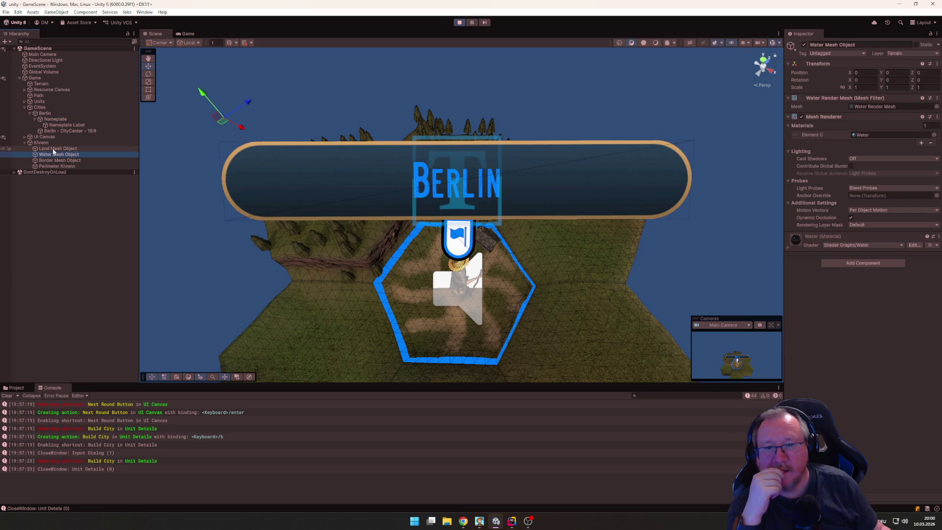
click(55, 148)
key(f)
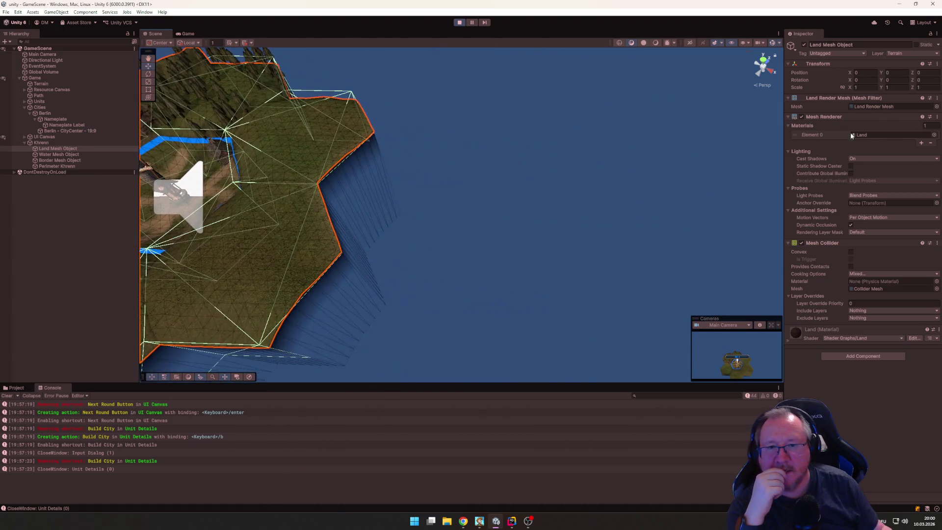
mouse_move(460, 263)
mouse_down()
mouse_move(484, 88)
mouse_move(637, 122)
mouse_move(704, 156)
mouse_move(844, 195)
mouse_move(834, 181)
mouse_move(805, 176)
mouse_move(765, 192)
mouse_move(679, 185)
mouse_move(662, 227)
mouse_move(659, 339)
mouse_move(605, 191)
mouse_move(576, 214)
mouse_move(505, 164)
mouse_move(515, 167)
mouse_up()
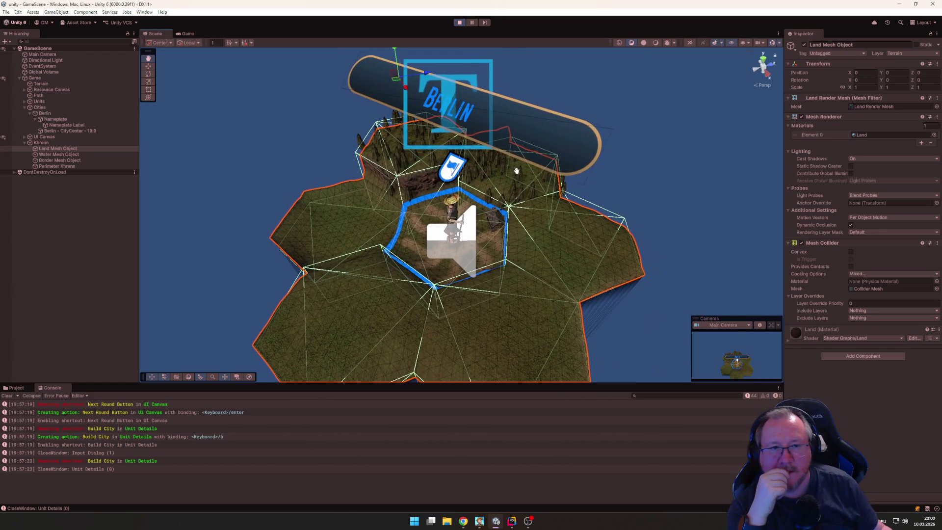
click(801, 243)
click(801, 243)
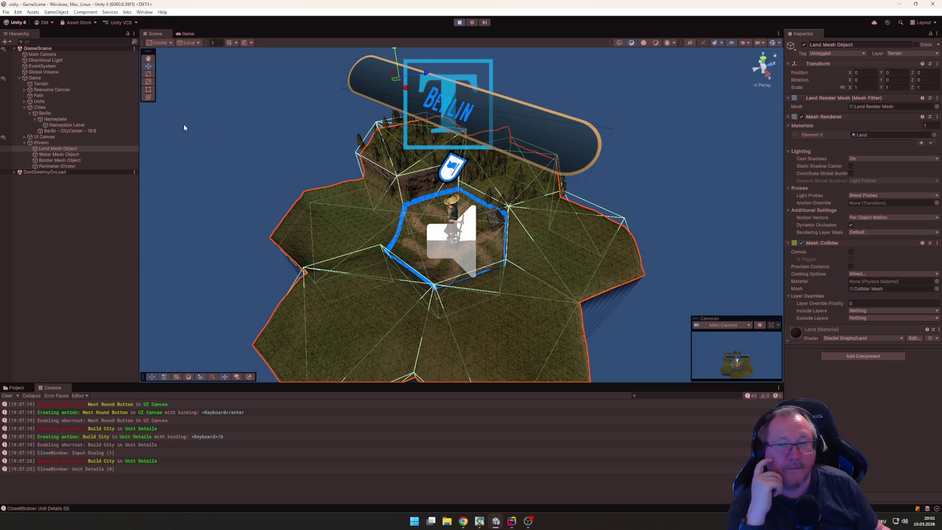
Step: Hide and re-show the Nameplate's Mesh Renderer, then check the Game view before moving to Rider
click(70, 119)
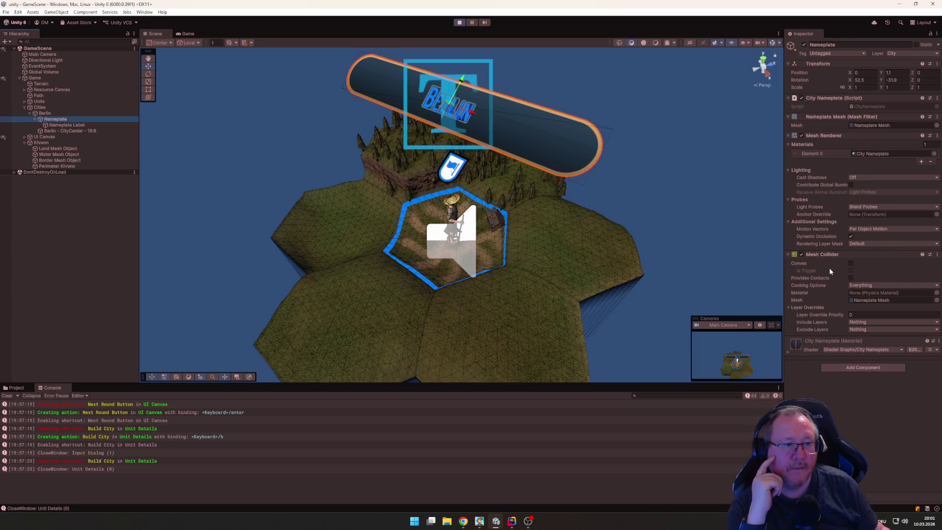
click(802, 255)
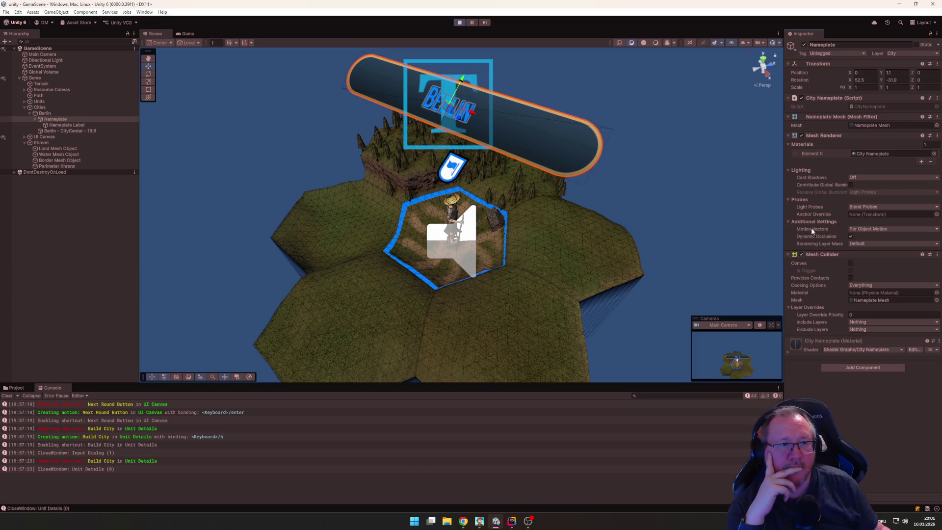
click(802, 136)
mouse_move(650, 154)
mouse_down()
mouse_move(637, 222)
mouse_move(730, 244)
mouse_move(608, 206)
mouse_move(700, 200)
mouse_move(647, 181)
mouse_move(654, 175)
mouse_up()
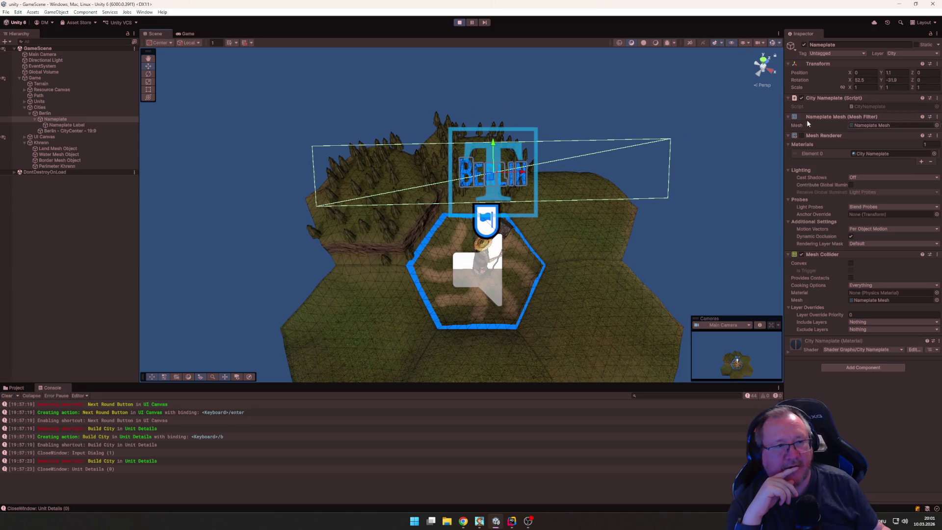
click(801, 136)
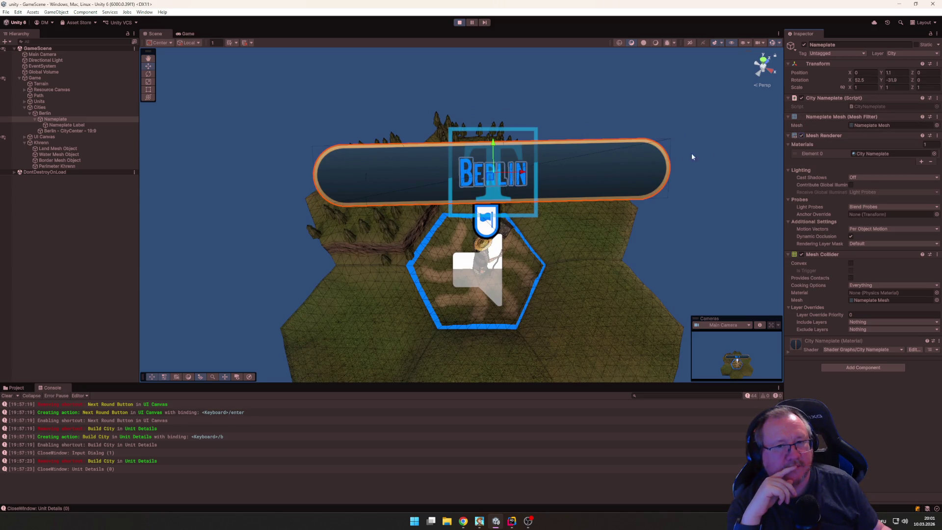
click(188, 34)
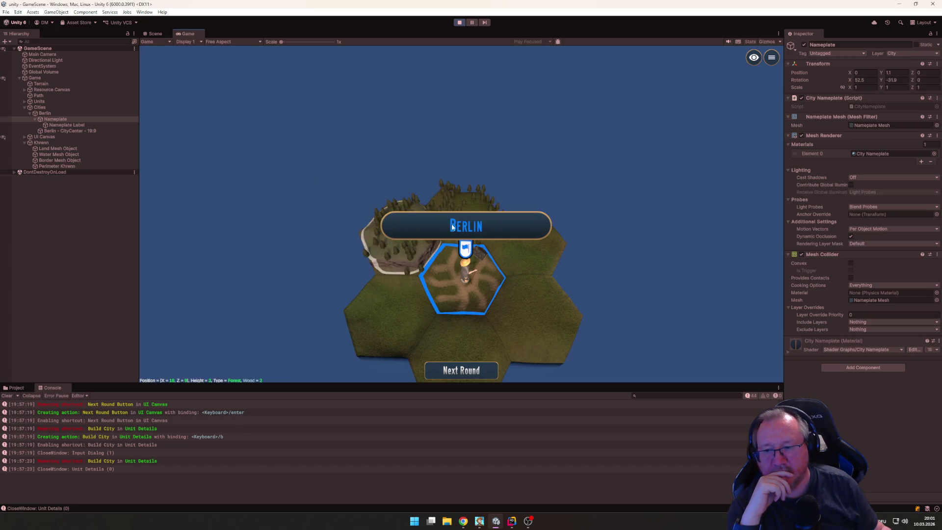
key(alt+Tab)
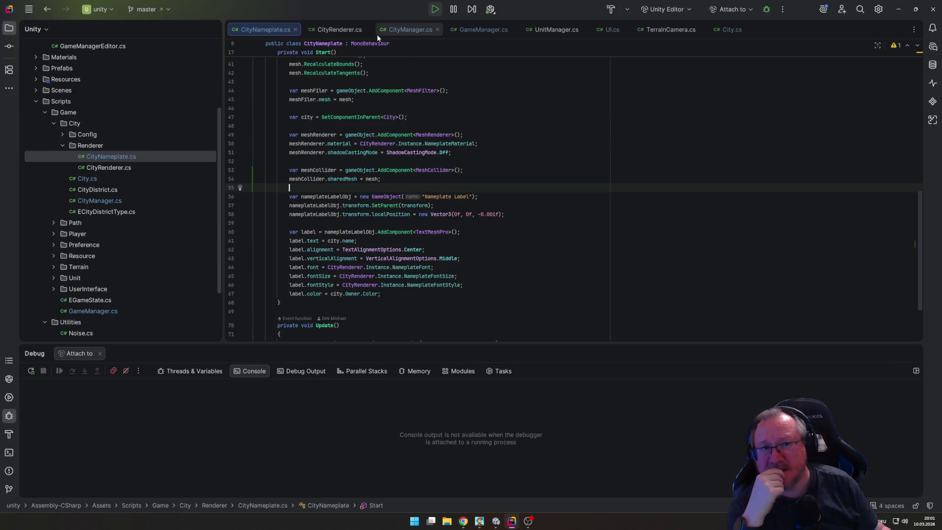
Step: In UI.cs's Raycast method, add Debug.Log(layer); below the layer line
click(599, 30)
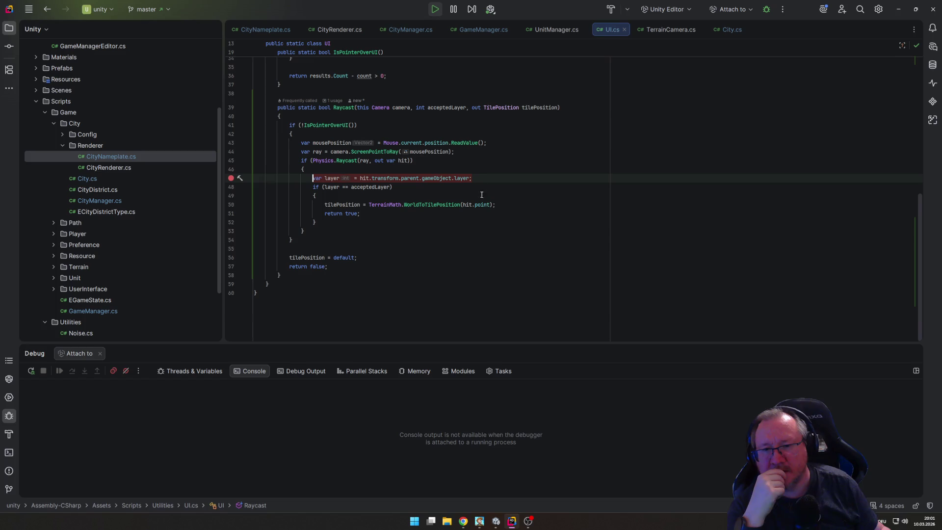
click(529, 164)
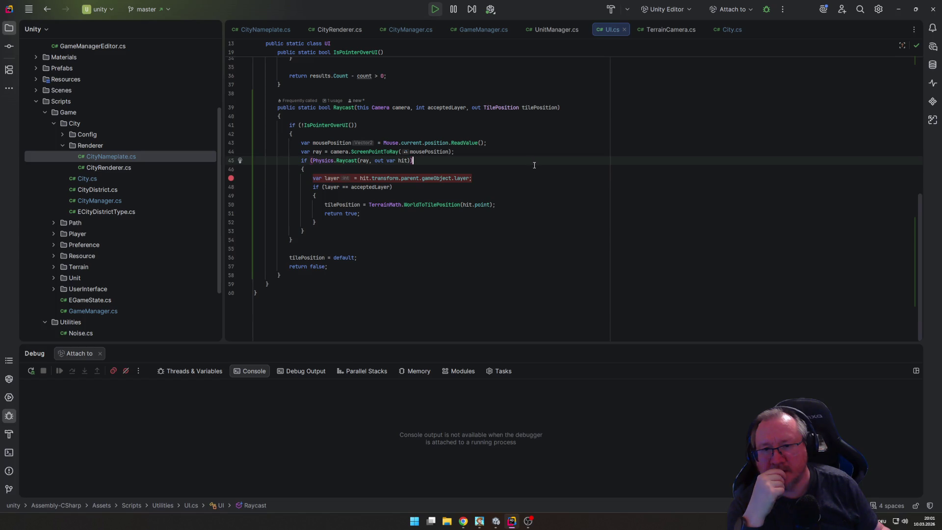
click(553, 170)
click(559, 178)
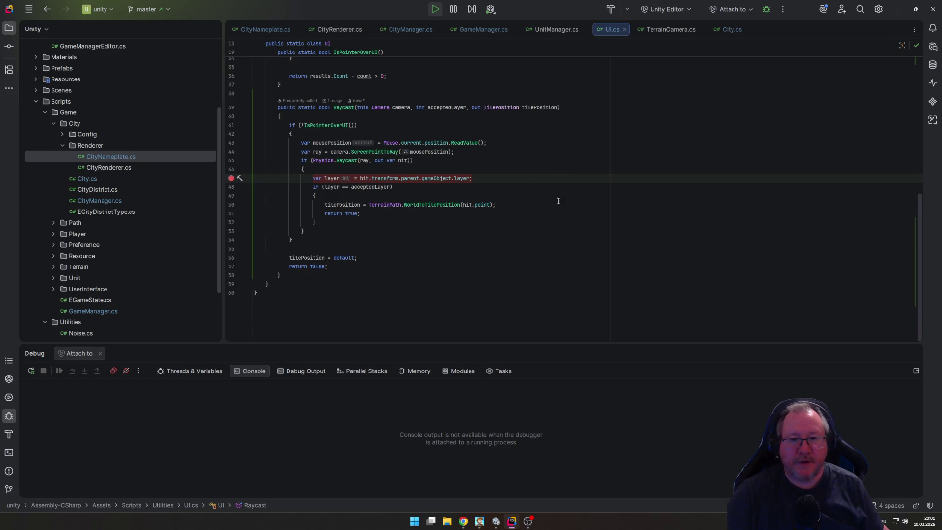
key(alt+Tab)
key(ctrl+p)
key(alt+Tab)
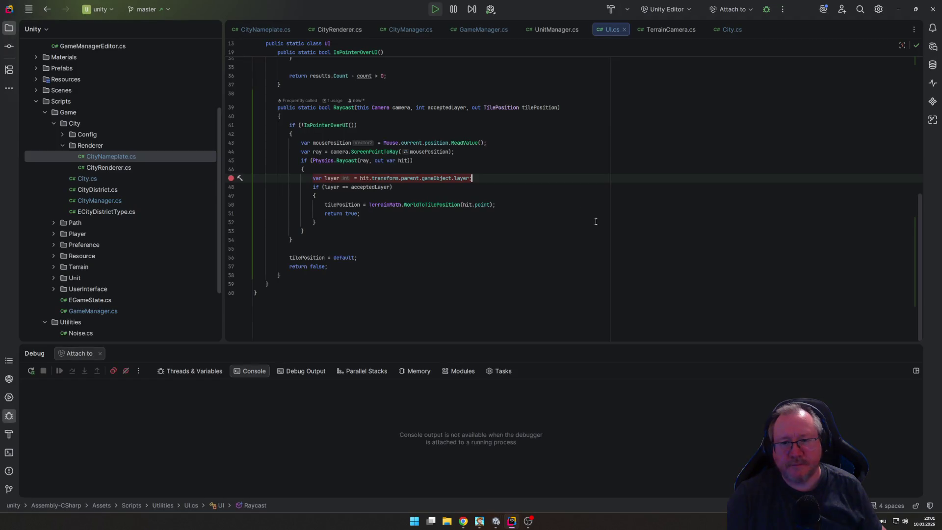
key(Return)
text(Debug.Log(layer);)
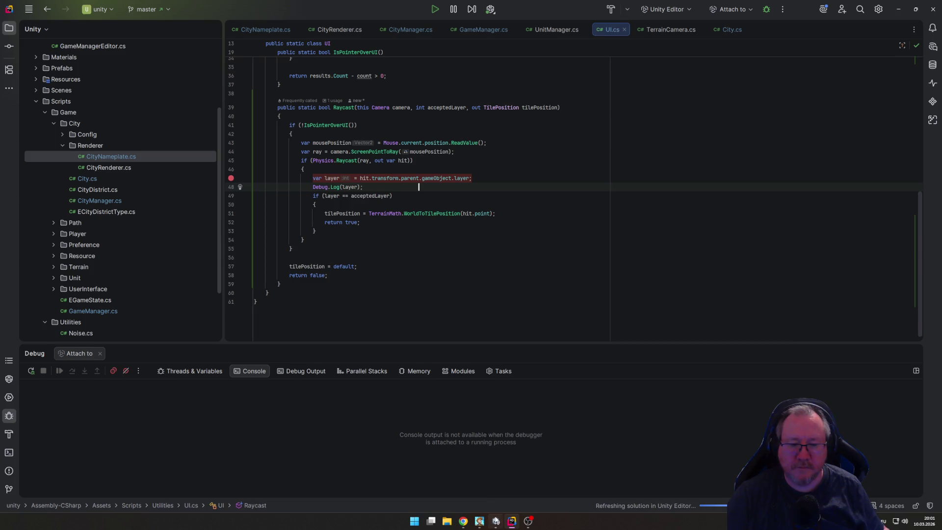
mouse_move(497, 524)
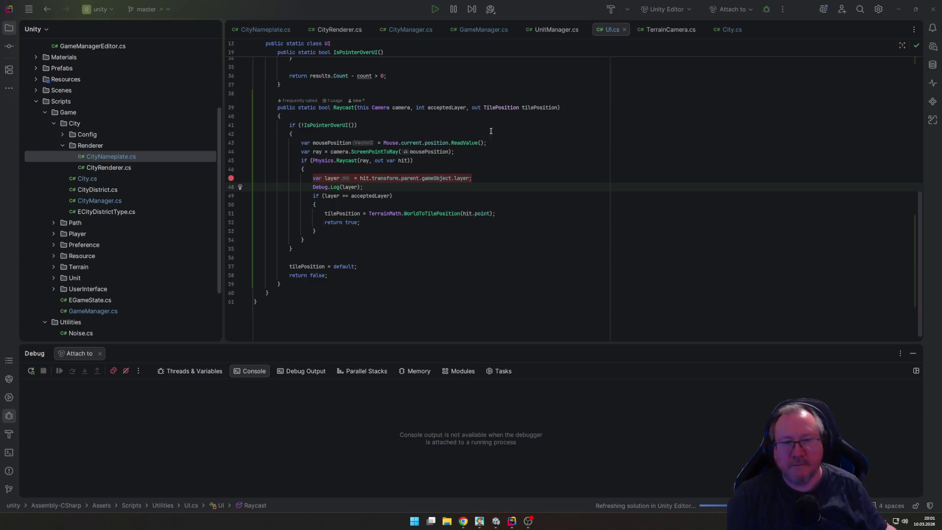
Step: Return to Unity and start the game in play mode
key(alt+Tab)
key(Tab)
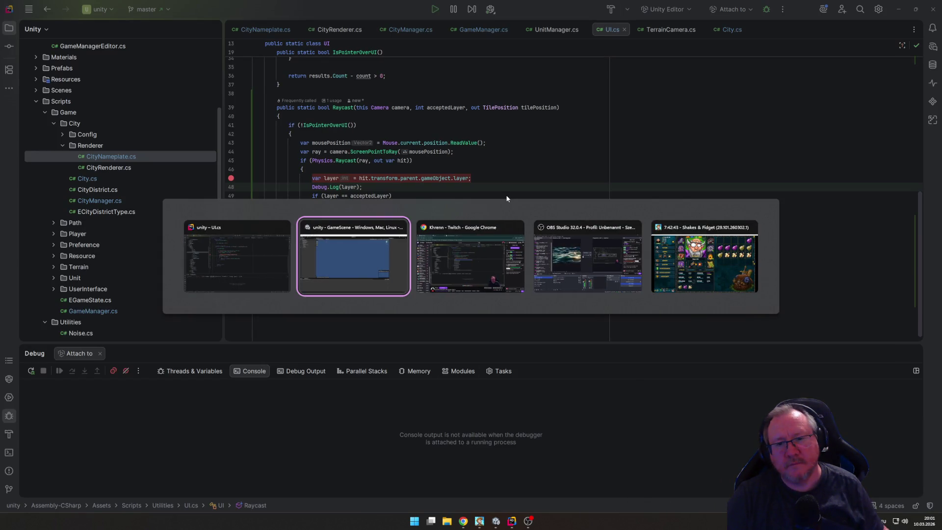
click(460, 24)
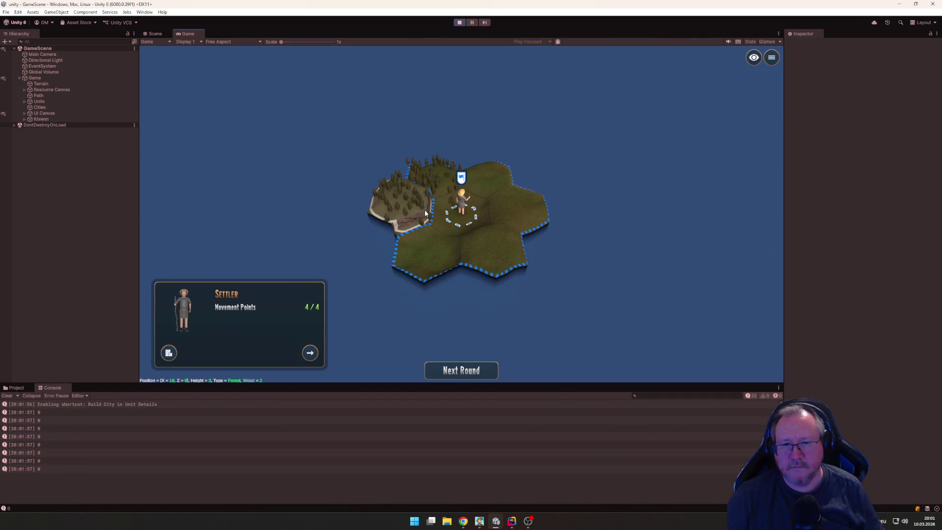
Step: Found 'Berlin' again with the settler and expand the Units group in the Hierarchy
text(bBerli)
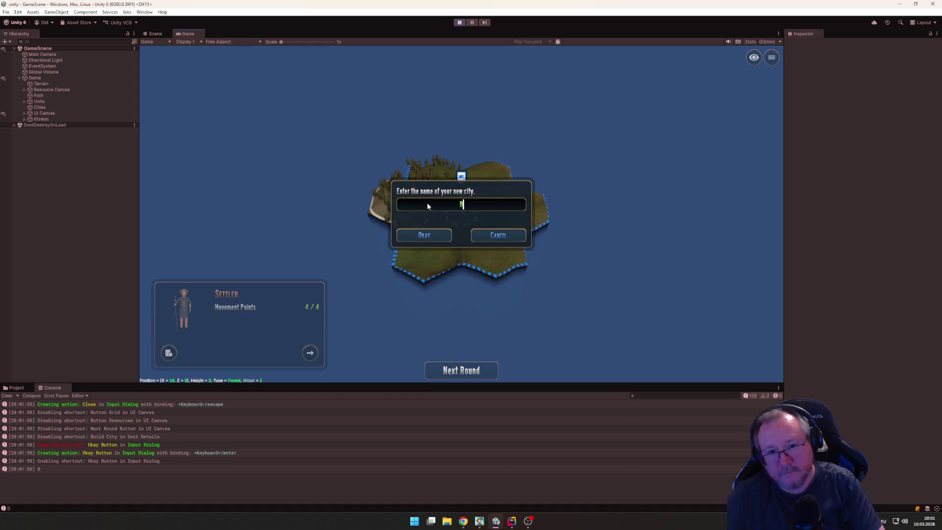
text(n)
key(Return)
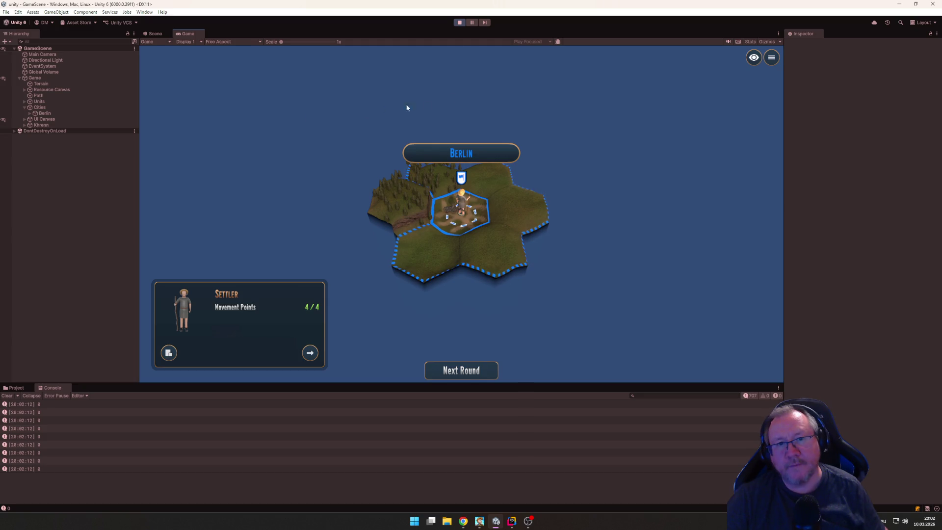
click(24, 102)
Step: Select Berlin's Nameplate and change its layer to Unit
click(52, 108)
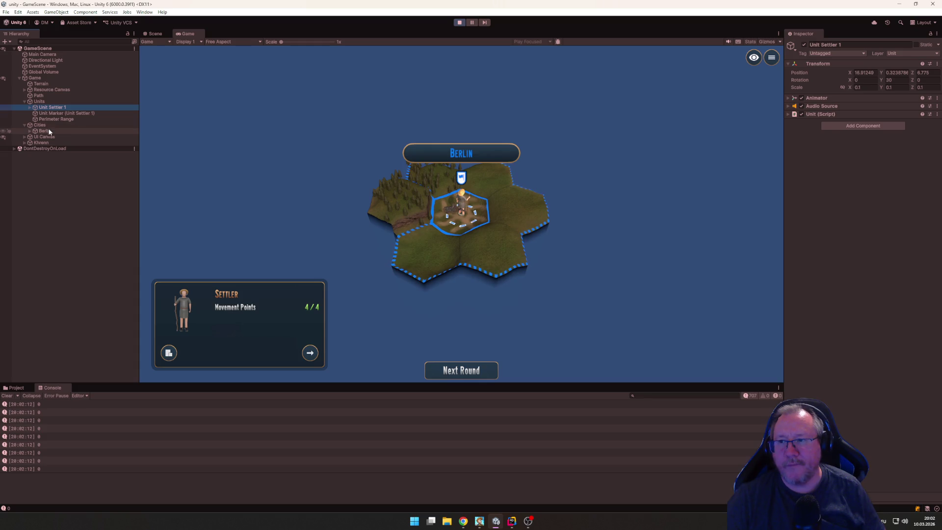
click(33, 132)
click(29, 131)
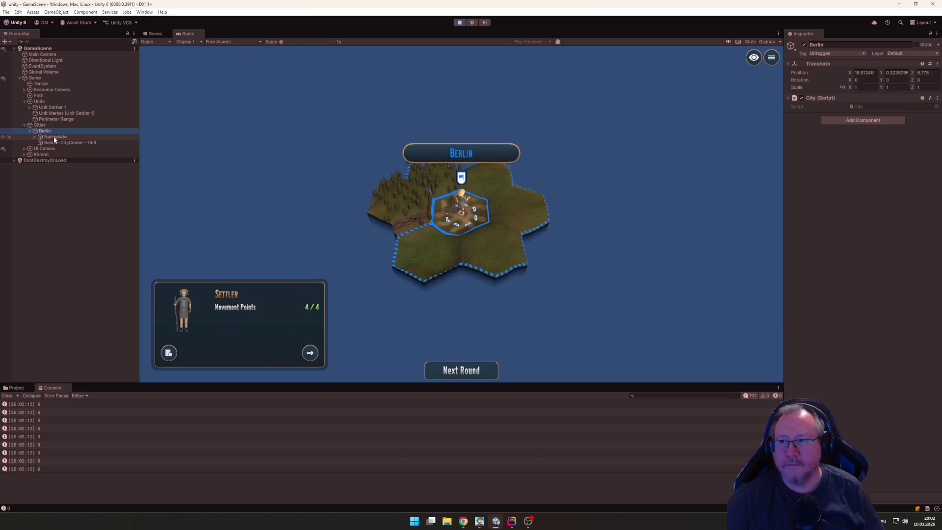
click(54, 136)
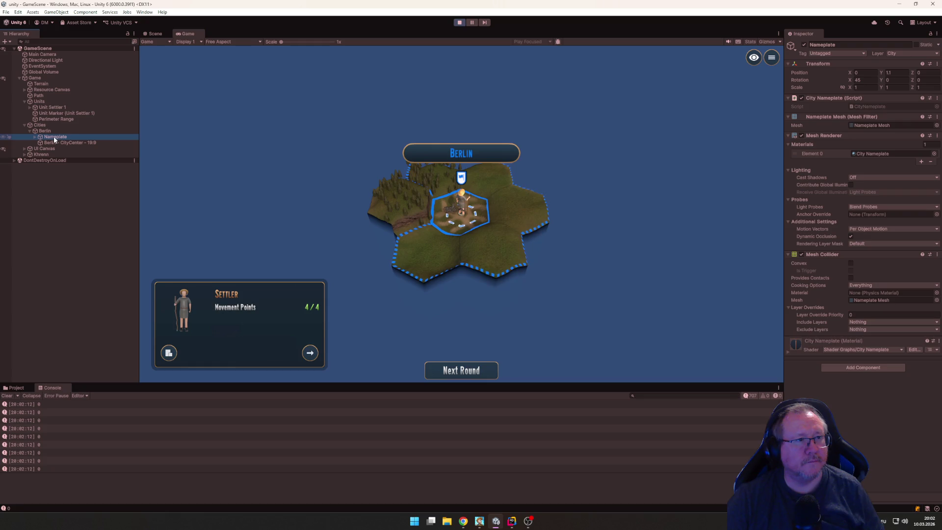
mouse_move(550, 231)
mouse_down()
mouse_move(599, 203)
mouse_move(666, 217)
mouse_move(507, 213)
mouse_move(549, 202)
mouse_move(540, 212)
mouse_up()
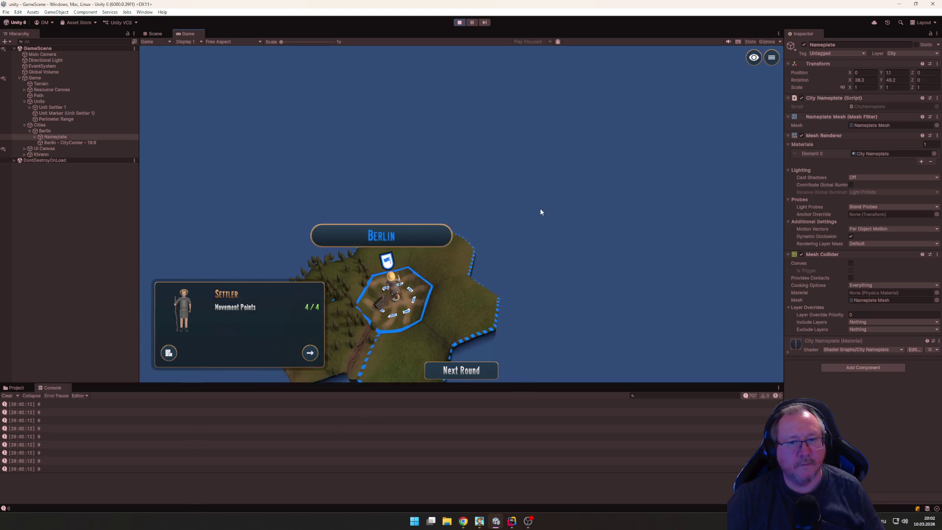
click(898, 53)
click(896, 119)
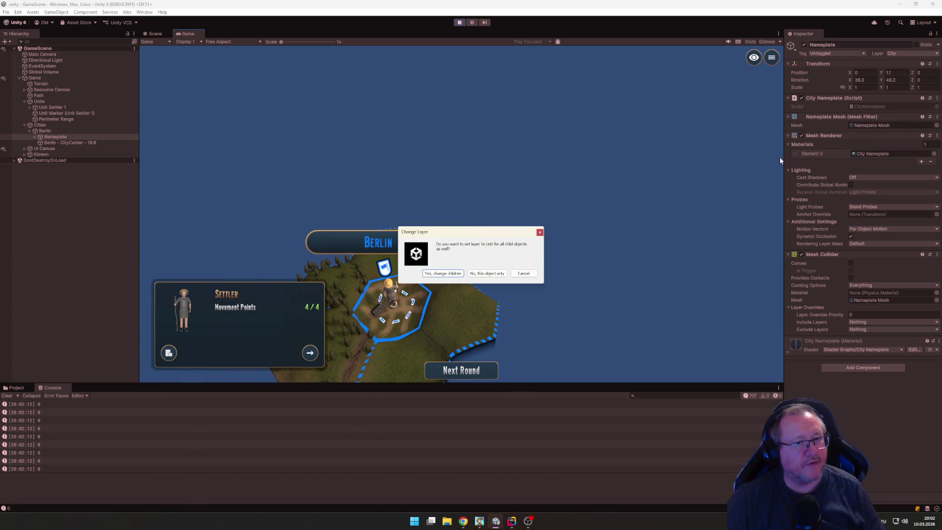
click(496, 273)
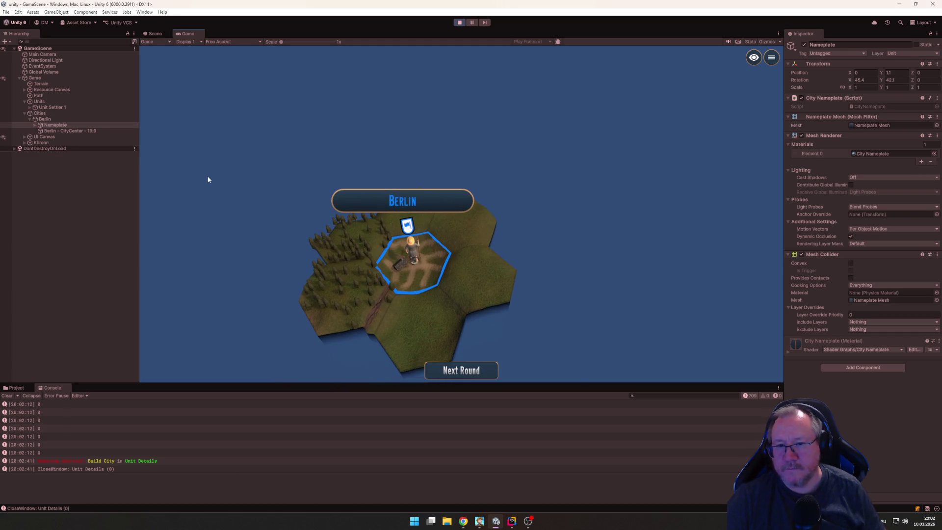
Step: Clear the console, compare with Khrenn's Terrain-layer Land Mesh Object, then stop the game
click(7, 395)
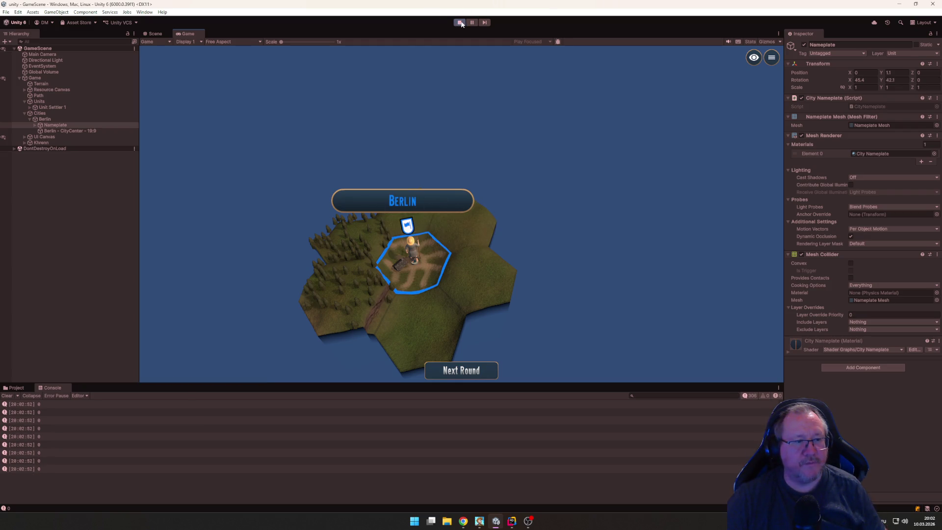
click(25, 143)
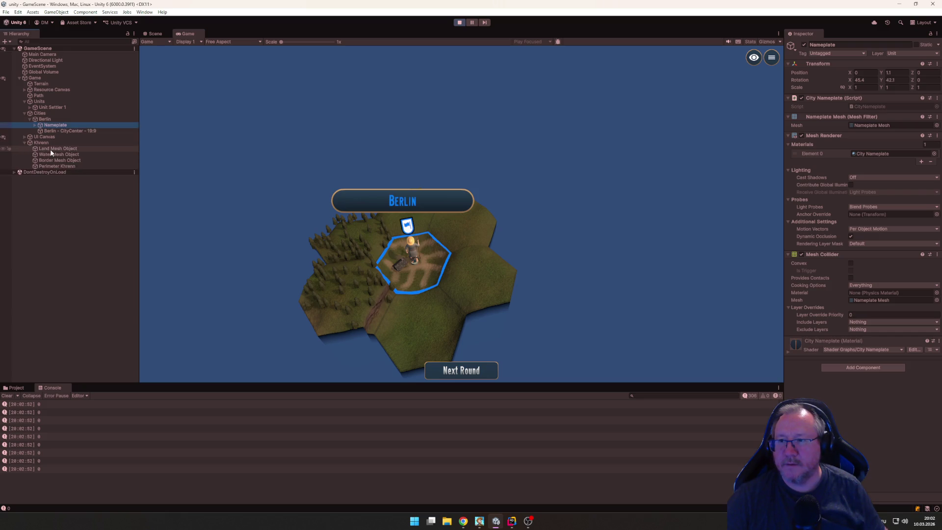
click(51, 150)
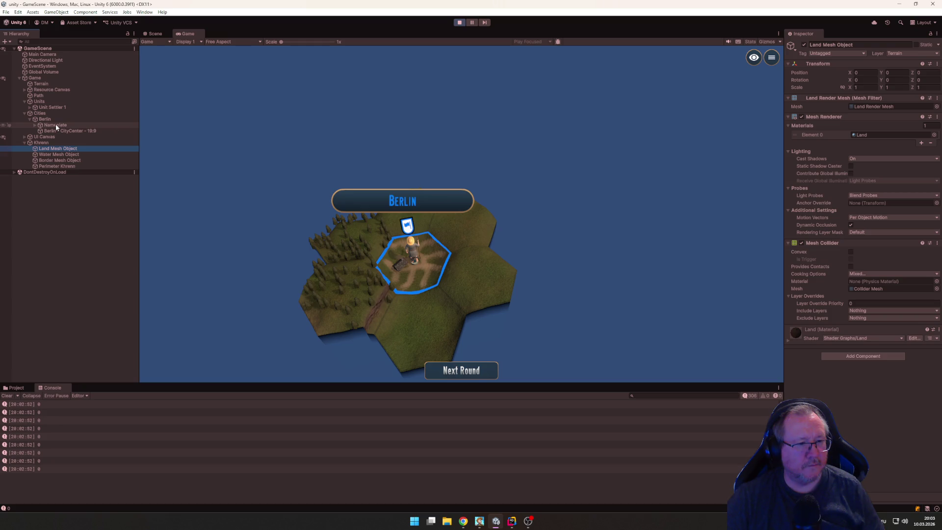
click(56, 125)
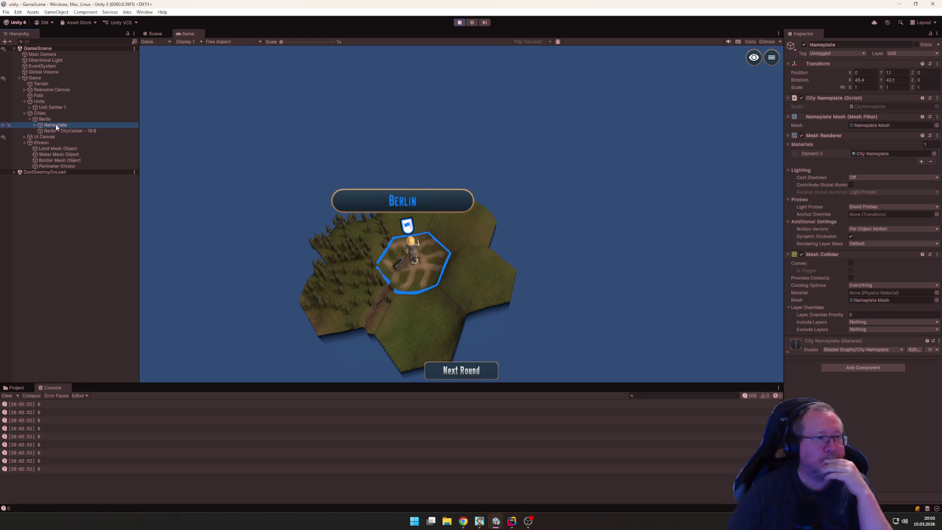
click(471, 114)
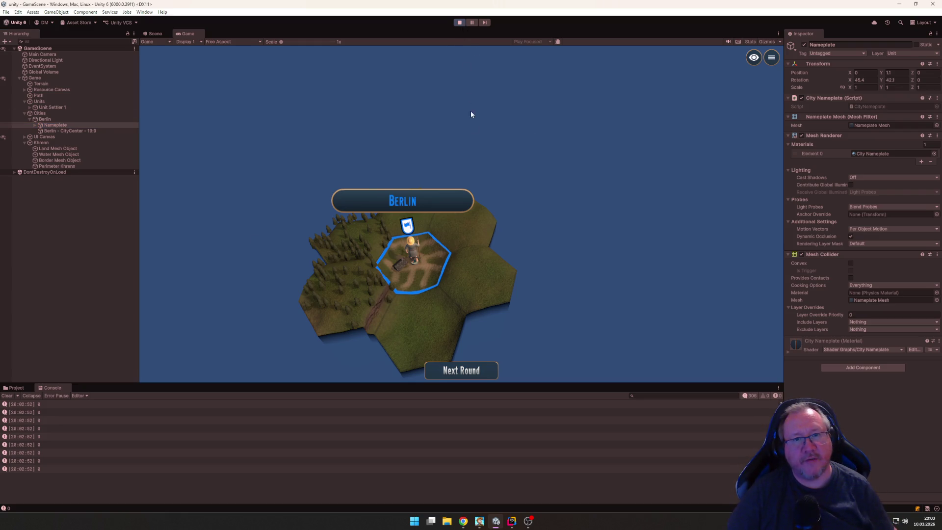
click(459, 23)
key(alt+Tab)
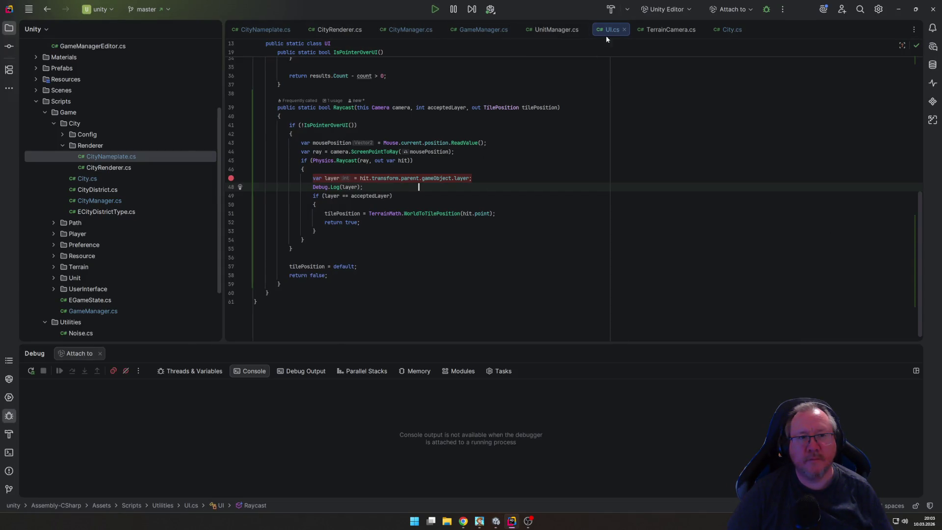
Step: Switch from CityRenderer.cs to CityNameplate.cs and scroll through its Start method
click(341, 28)
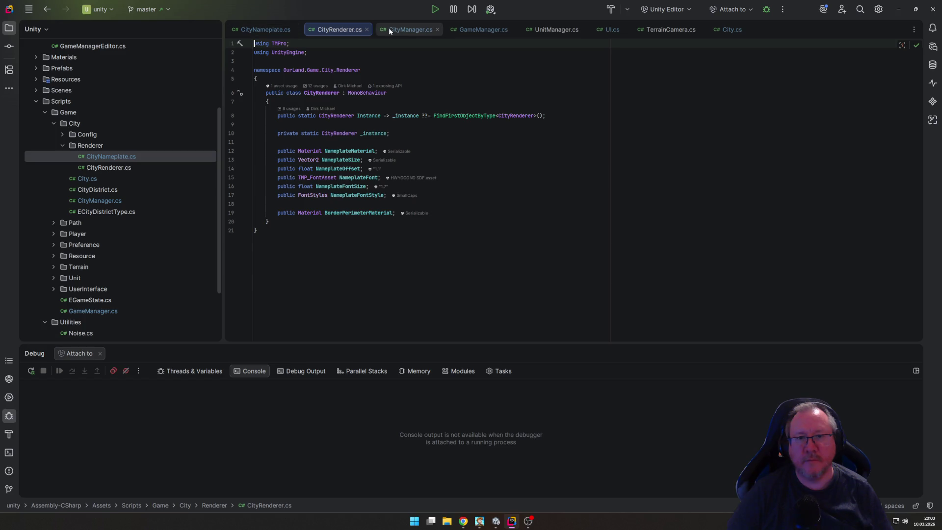
click(268, 29)
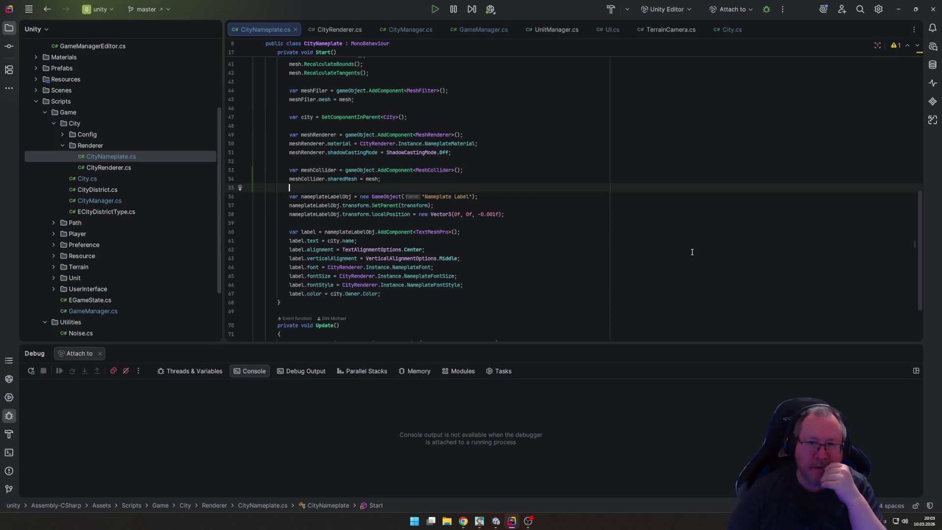
scroll(692, 252, up, 1)
scroll(693, 251, up, 5)
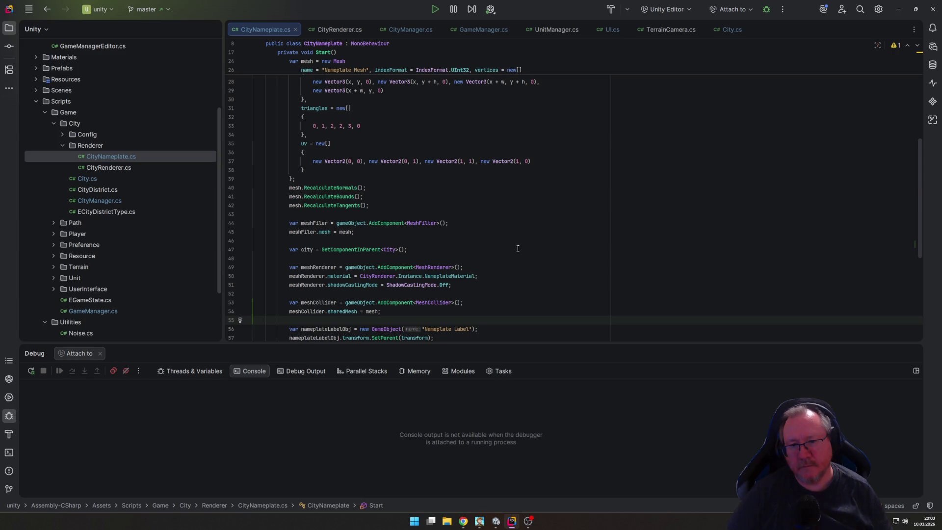
scroll(517, 248, down, 3)
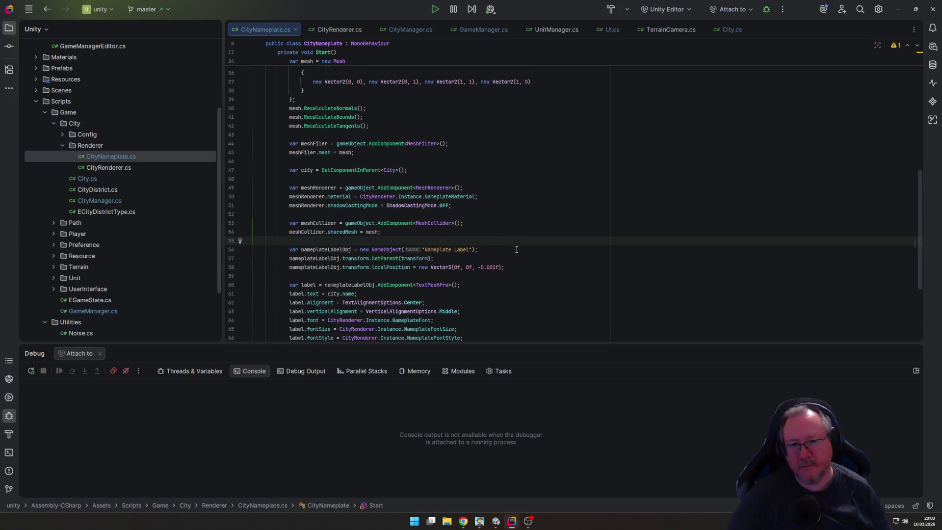
Step: Move 'var city = GetComponentInParent<City>();' to just above the 'var label' line
click(499, 223)
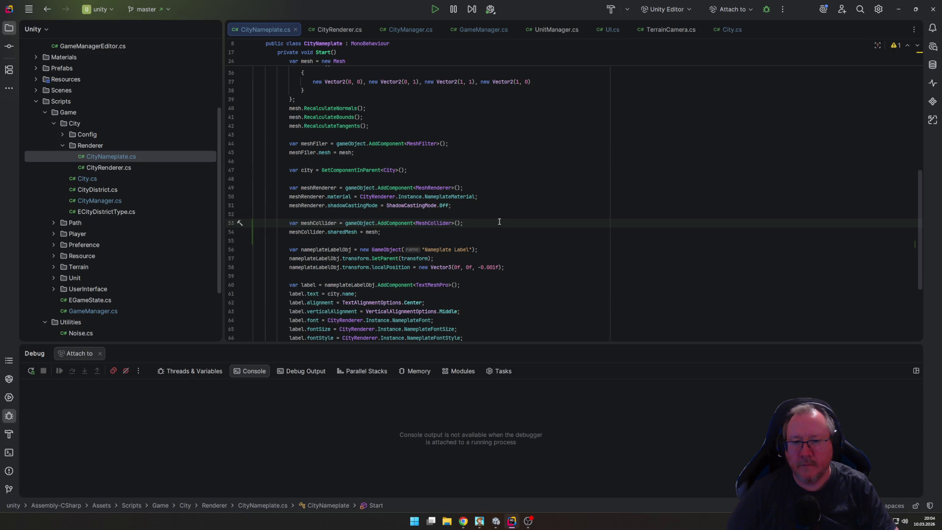
key(Up)
key(Up)
key(Up)
key(Up)
key(Up)
key(Up)
key(shift+Down)
key(shift+Down)
key(Delete)
key(Up)
key(Down)
key(Down)
key(Down)
key(Return)
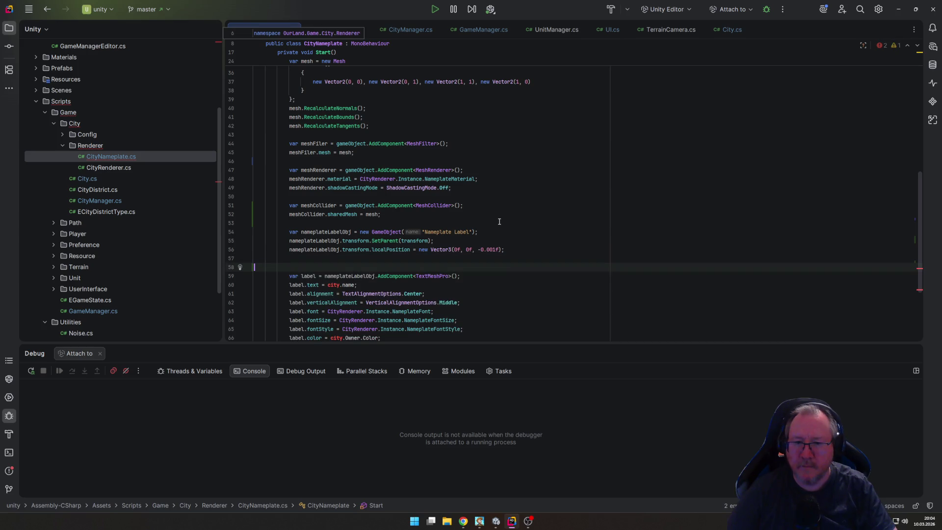
key(ctrl+v)
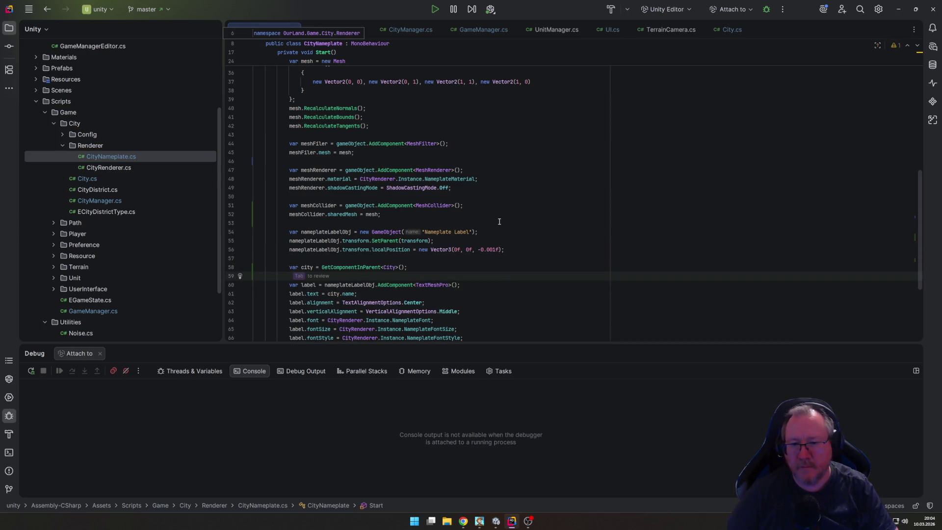
key(BackSpace)
key(Down)
key(Down)
key(Down)
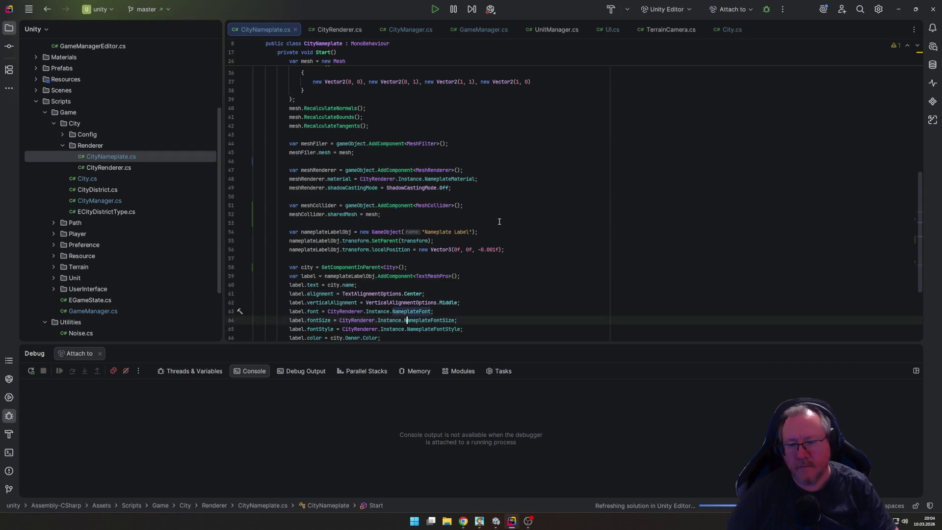
key(Down)
key(Down)
key(Down)
key(Up)
key(Up)
key(Up)
key(Up)
key(Up)
key(Up)
key(Up)
key(Up)
key(Up)
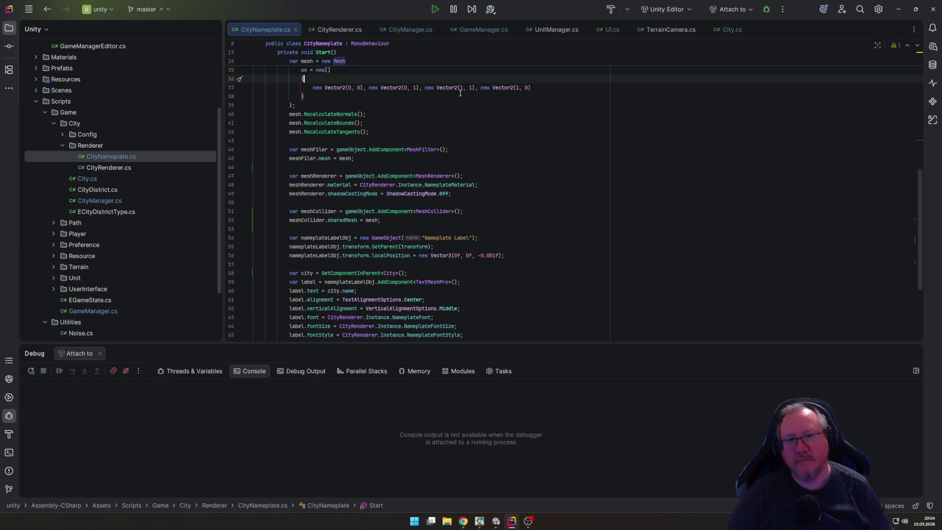
Step: Compare TerrainCamera.cs's Terrain-masked raycast with UI.cs's Raycast, placing the caret after 'hit'
click(332, 30)
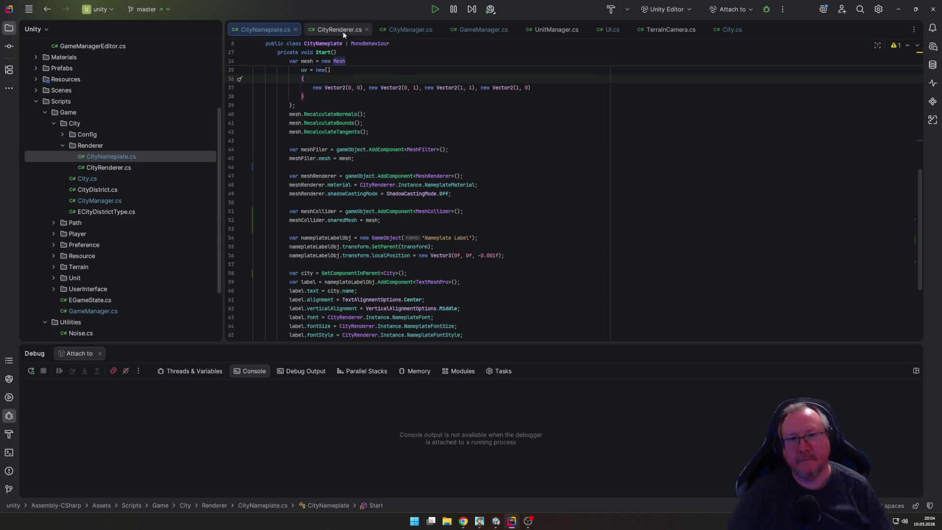
click(663, 30)
click(592, 208)
scroll(592, 208, down, 4)
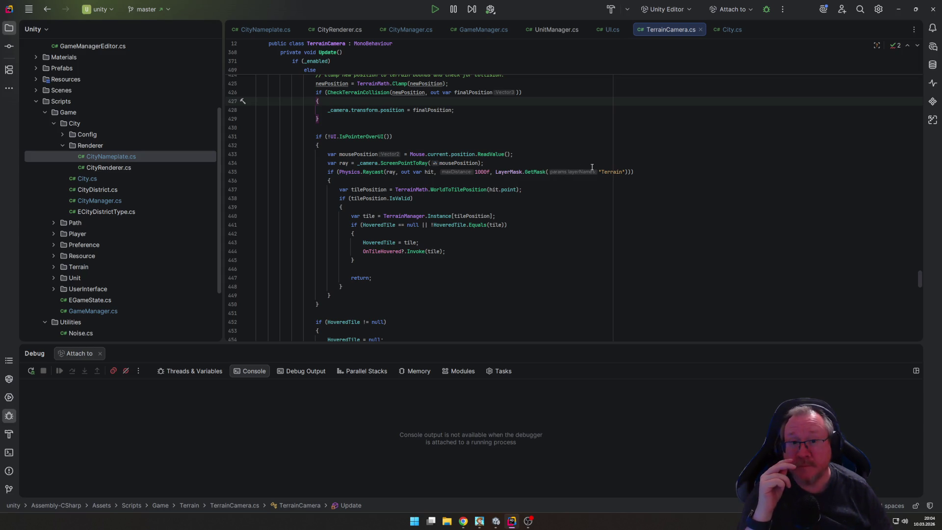
click(604, 31)
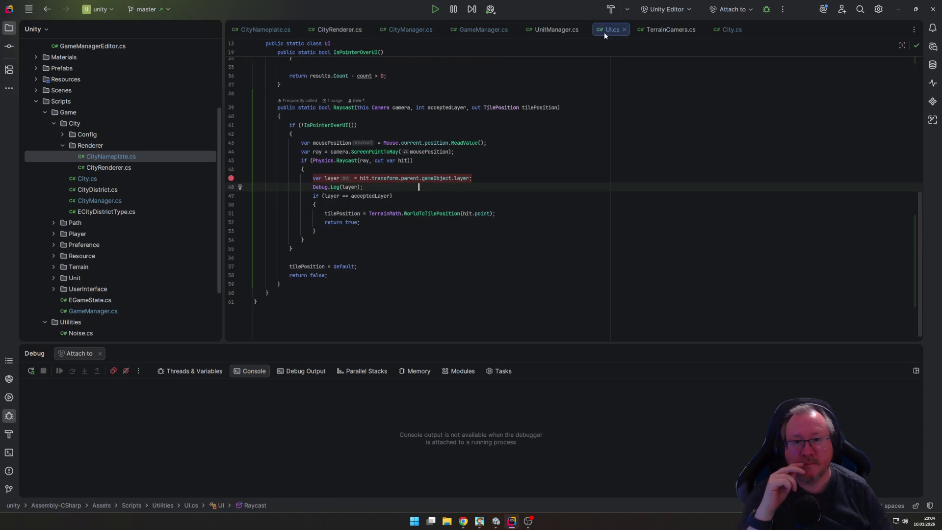
click(493, 290)
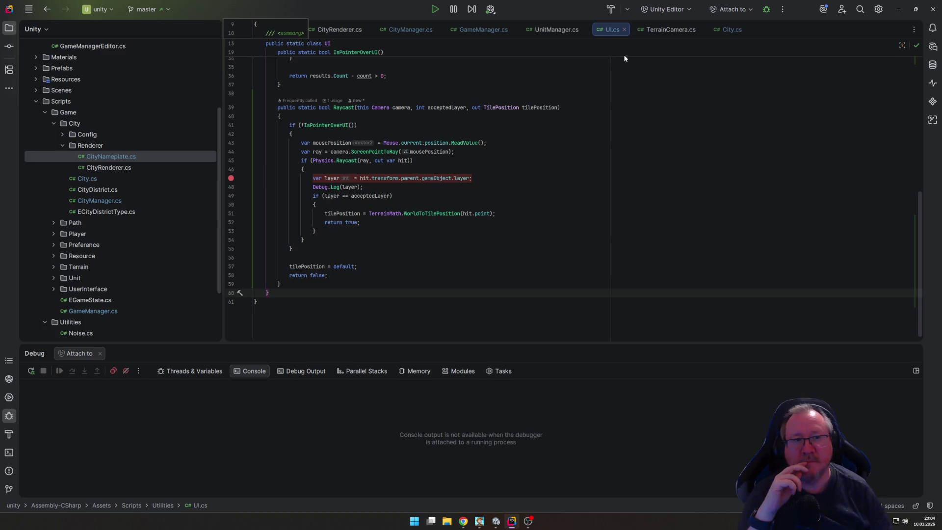
click(666, 31)
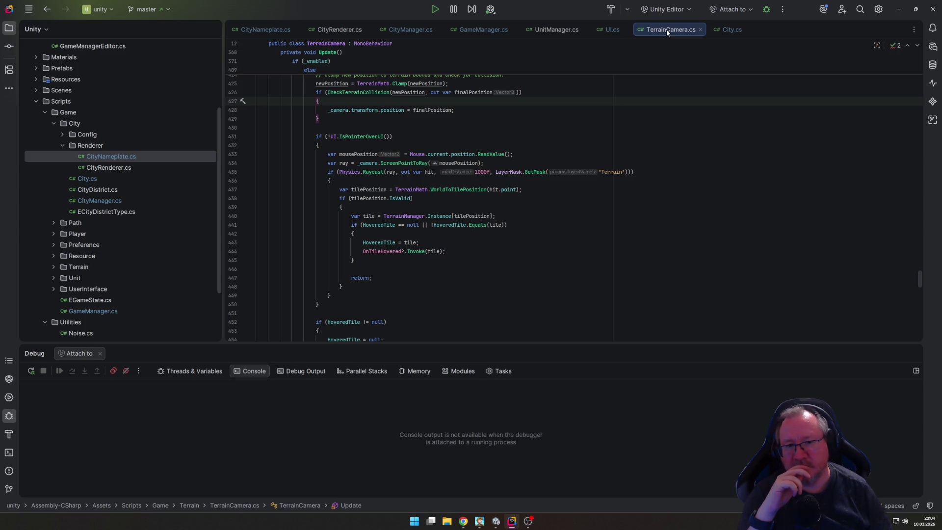
click(608, 31)
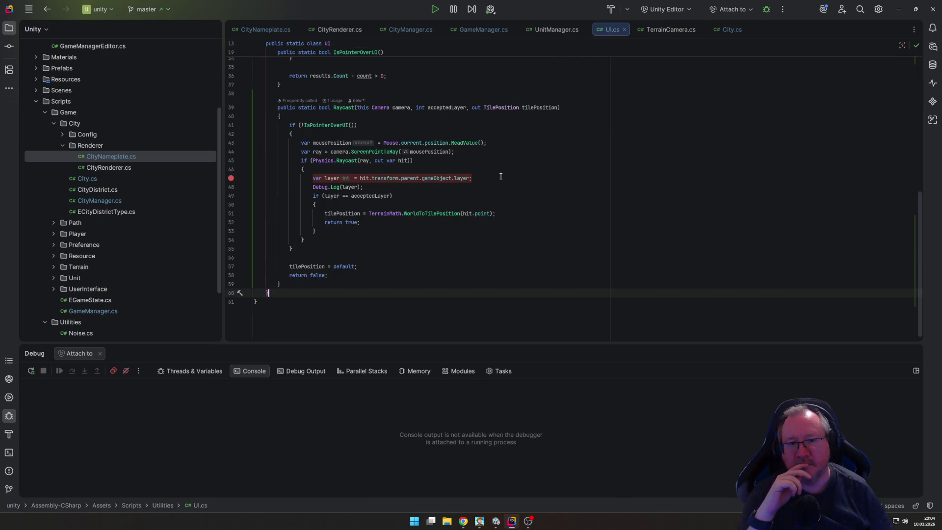
click(406, 161)
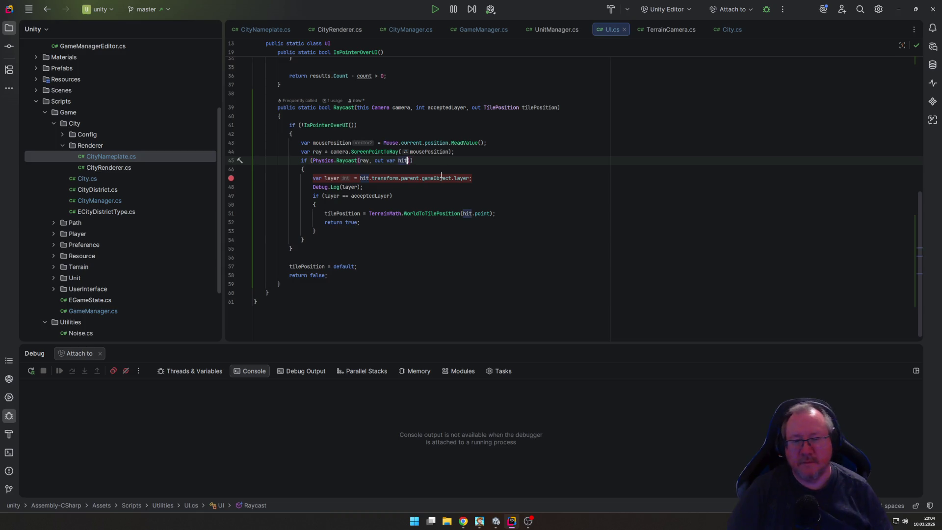
Step: Pass 1000f and acceptedLayer as the Physics.Raycast distance and layer mask, and save UI.cs
mouse_move(441, 175)
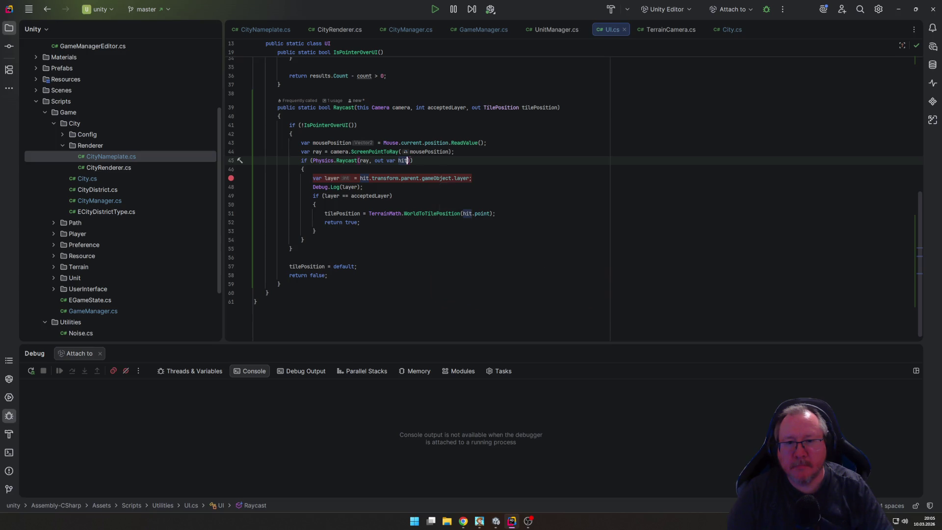
text(,)
key(Tab)
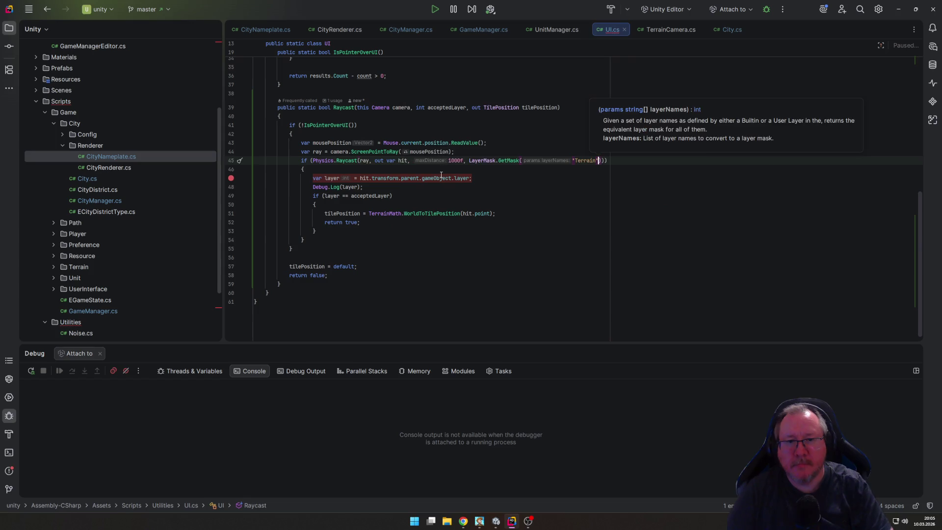
drag(469, 160, 593, 161)
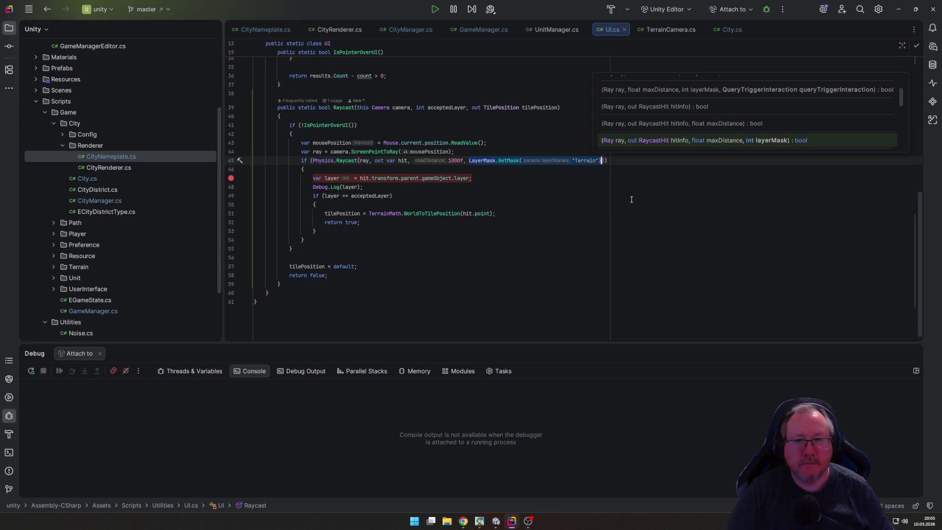
text(a)
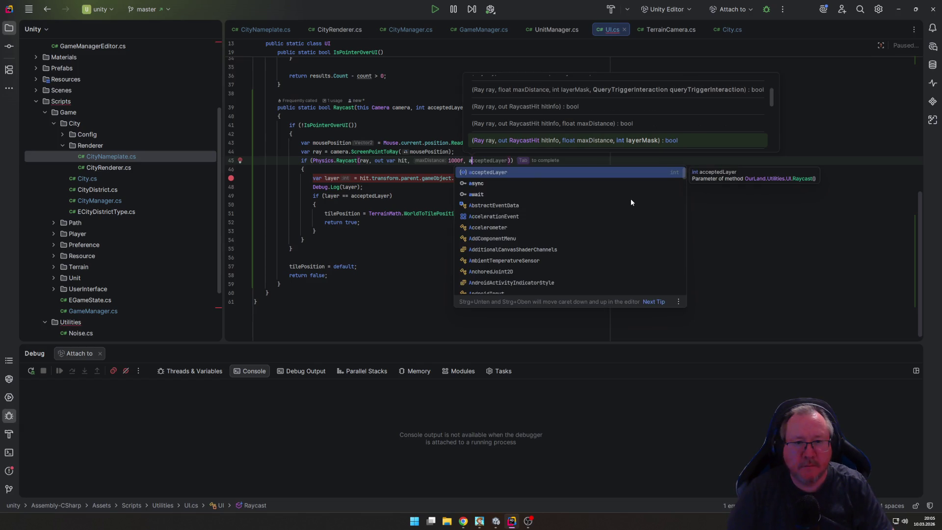
key(Return)
key(End)
key(ctrl+s)
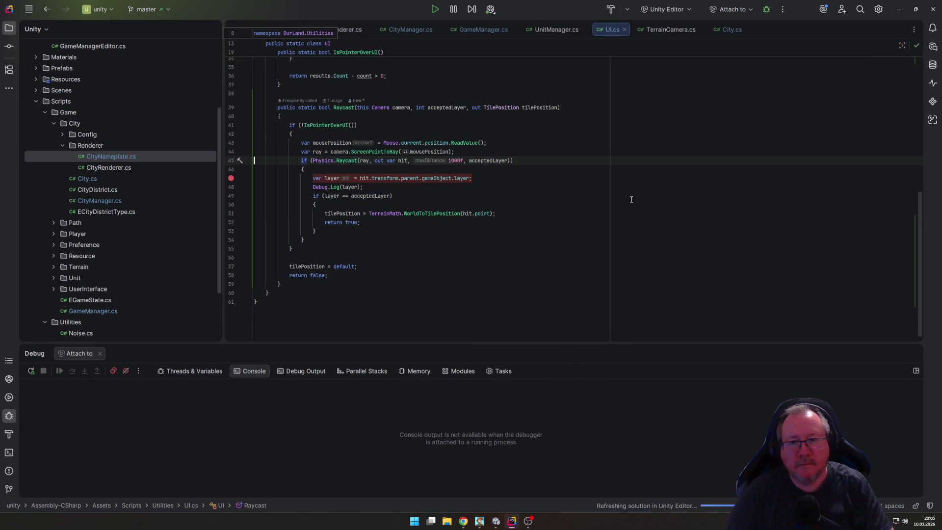
key(Down)
key(Down)
key(Down)
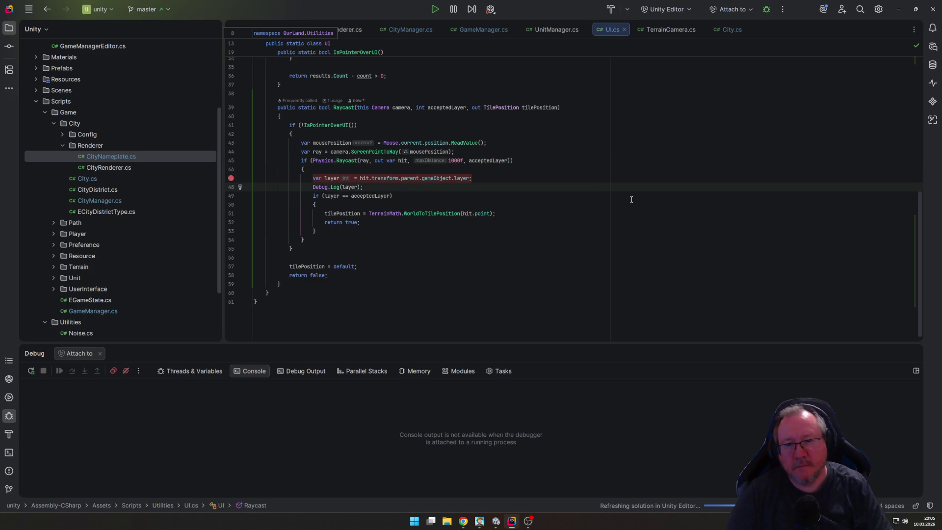
Step: Delete the layer comparison if block, its closing brace and the parent-layer variable line
key(Up)
key(Down)
key(Down)
key(shift+Down)
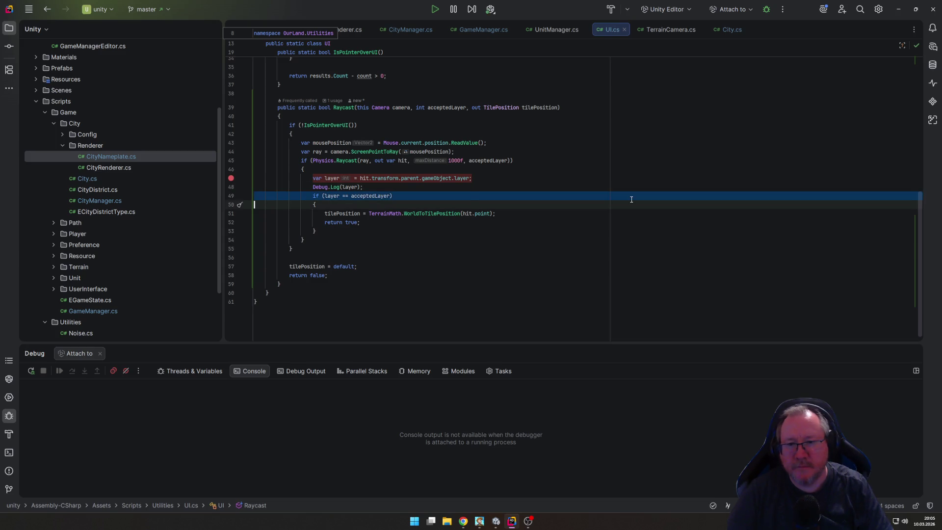
key(shift+Down)
key(Delete)
key(Down)
key(Down)
key(shift+Down)
key(Delete)
key(Up)
key(Up)
key(Up)
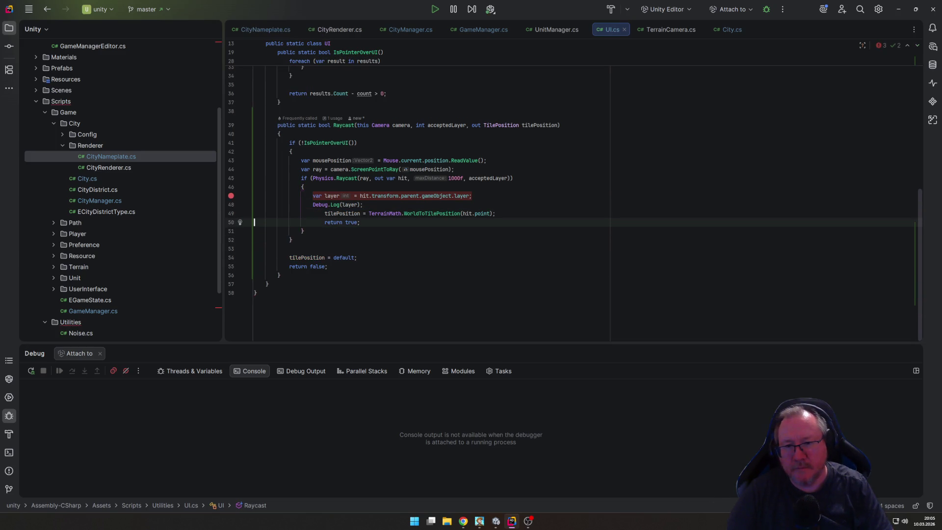
key(shift+Down)
key(Delete)
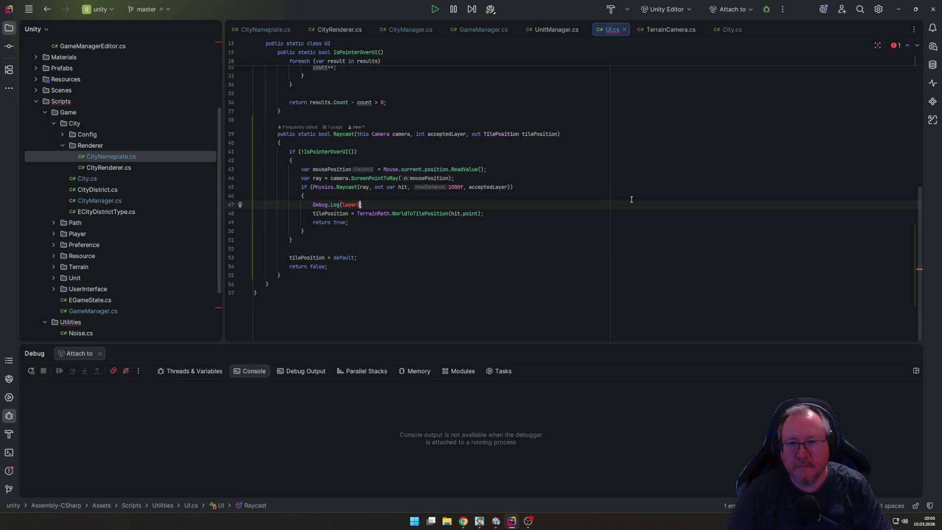
Step: Change Debug.Log to log the whole hit instead of the layer
key(Left)
key(ctrl+shift+Left)
text(hit.la)
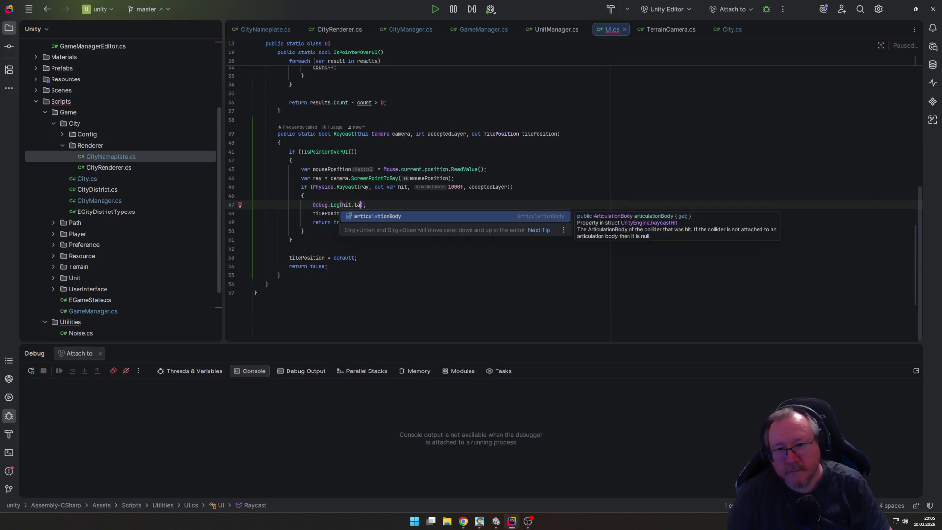
key(BackSpace)
key(BackSpace)
key(Down)
key(Down)
key(Down)
key(Down)
key(Down)
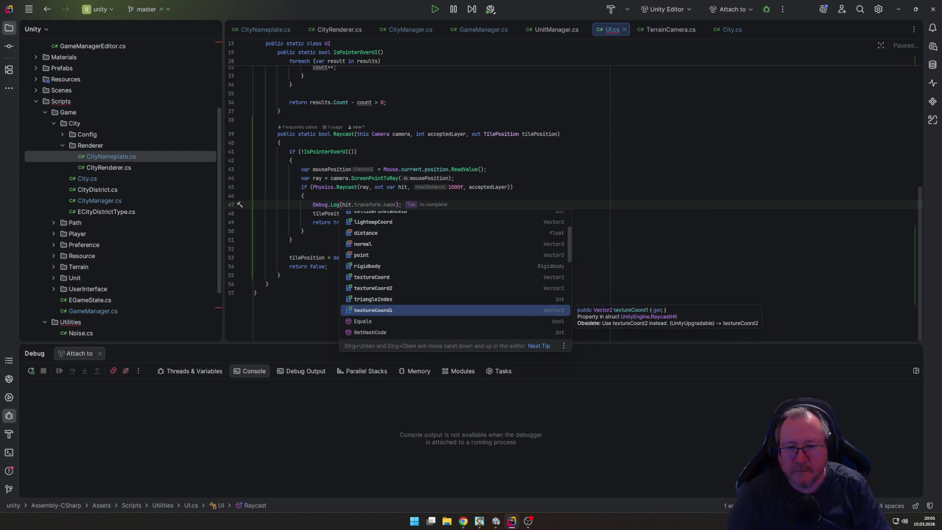
key(BackSpace)
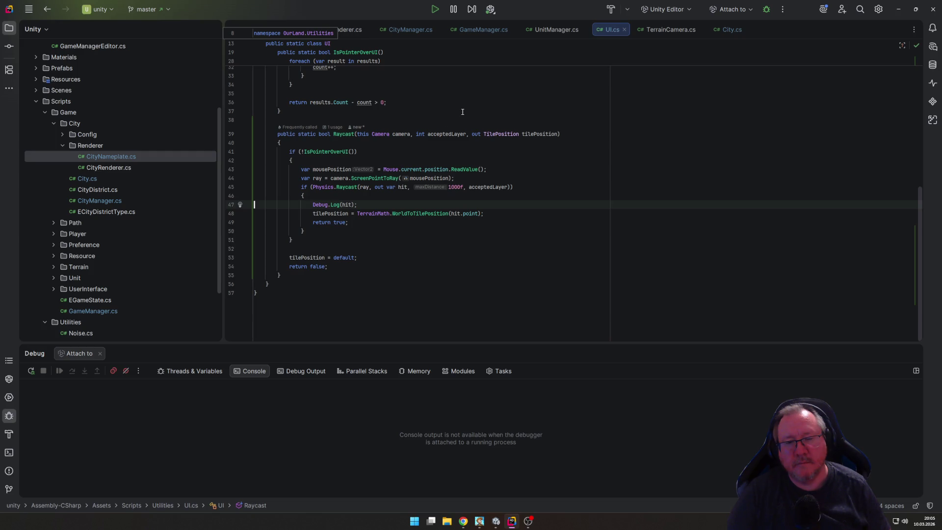
Step: Enter Play mode in Unity and found a city named Berlin
click(495, 516)
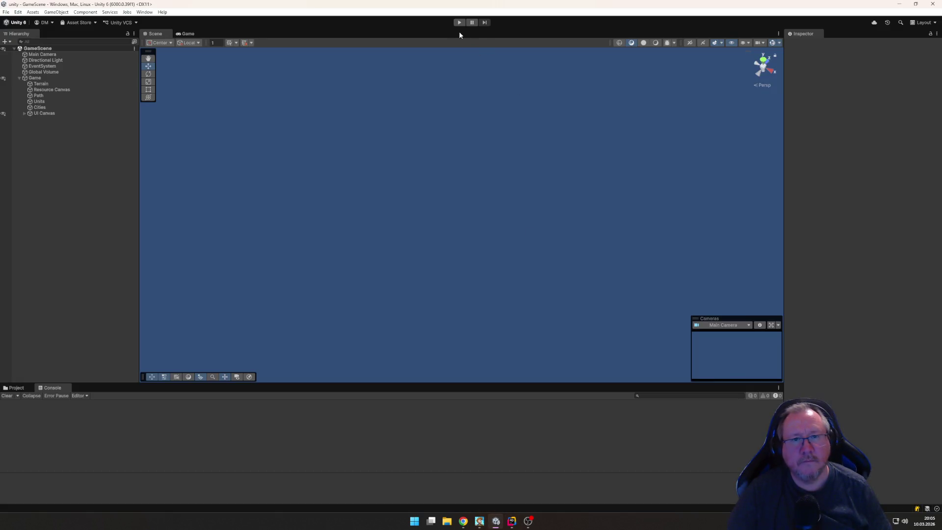
click(459, 22)
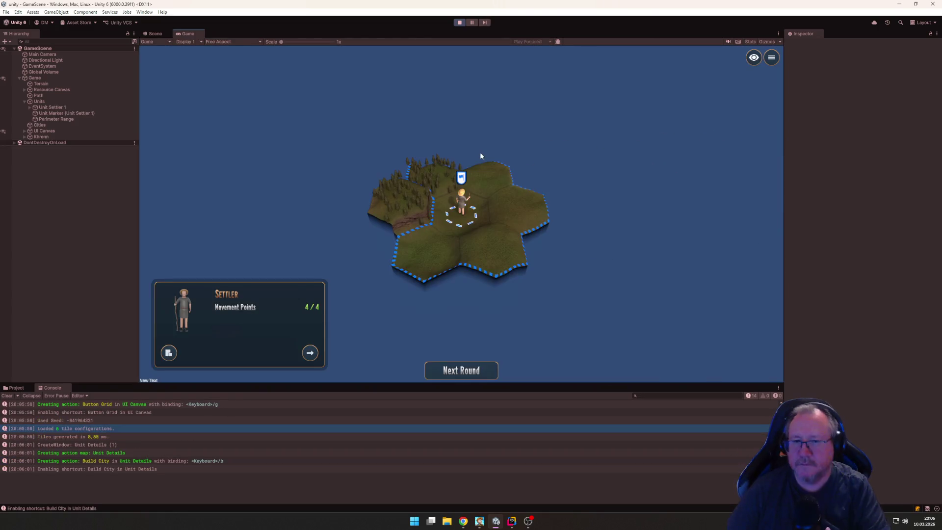
text(b)
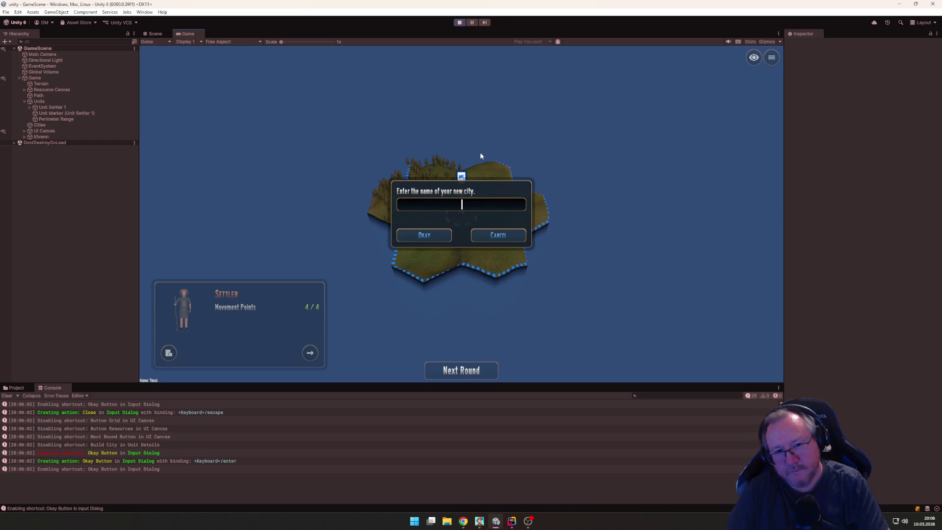
text(erlin)
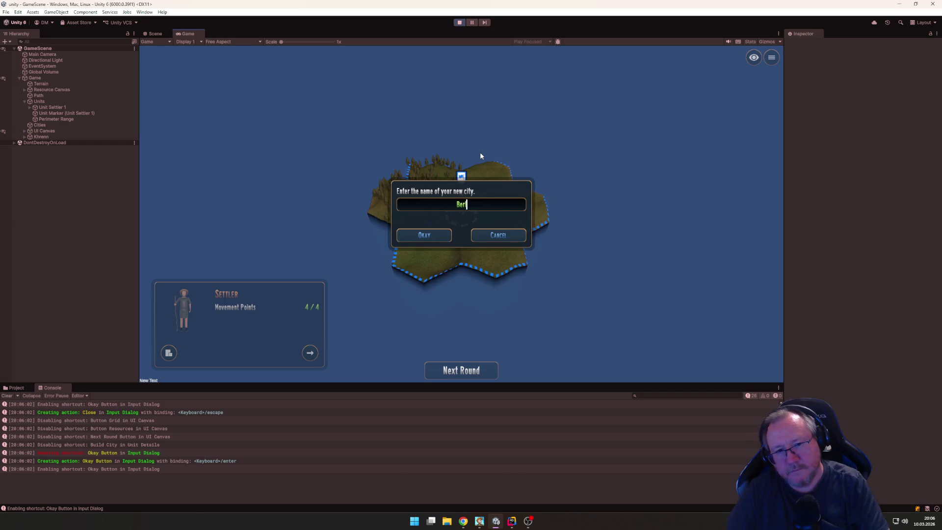
key(Return)
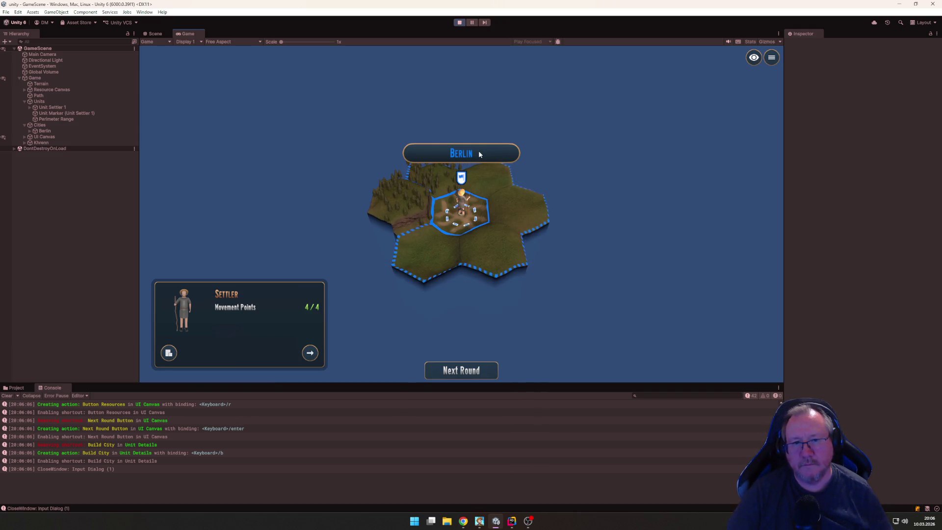
Step: Expand Berlin in the Hierarchy and select its Nameplate to view its City layer and Mesh Collider
scroll(455, 156, up, 5)
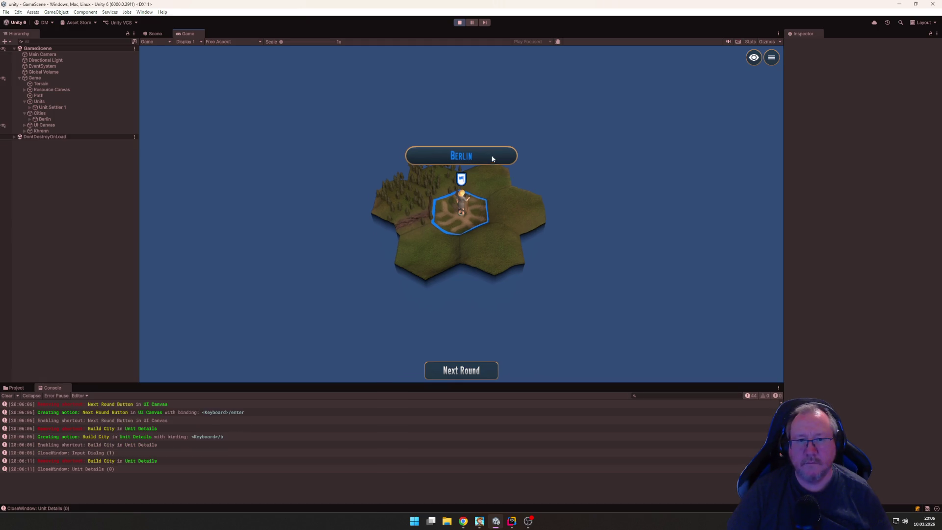
scroll(491, 156, up, 3)
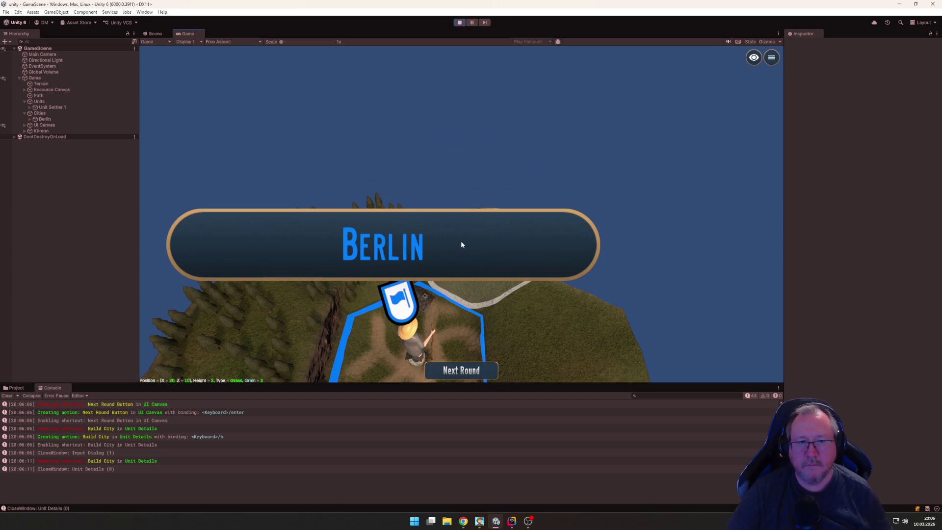
scroll(490, 231, down, 4)
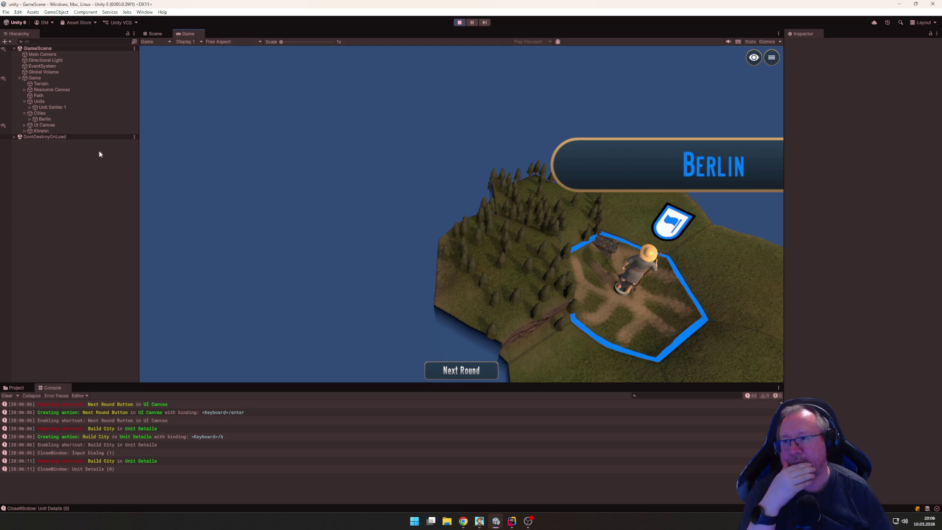
click(44, 119)
click(29, 119)
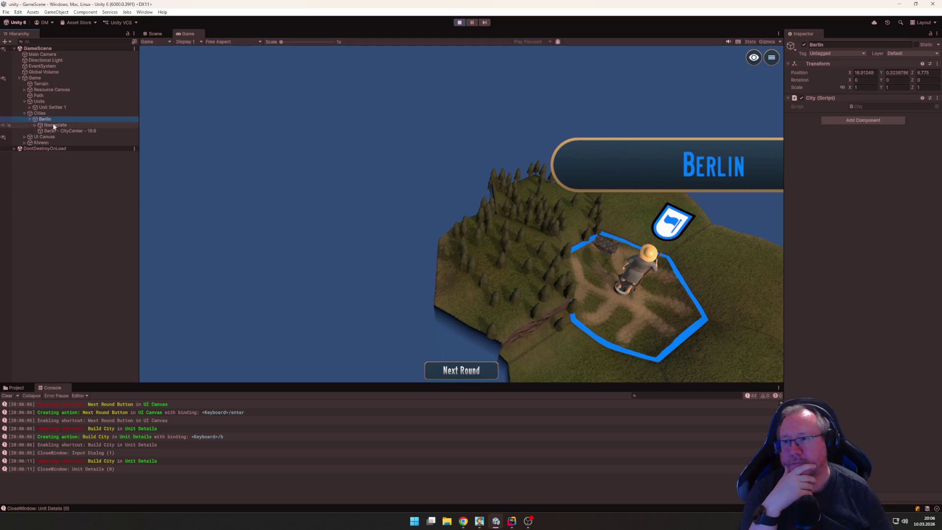
click(54, 125)
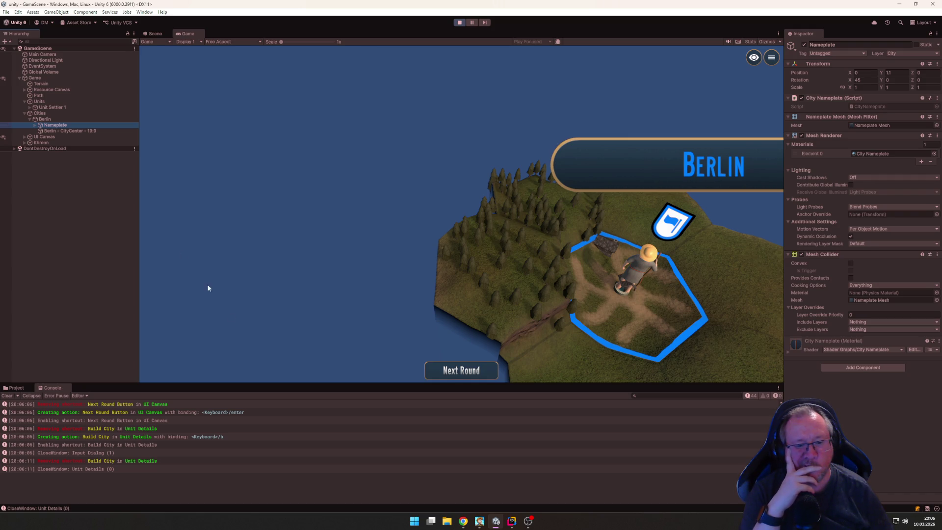
scroll(580, 327, down, 3)
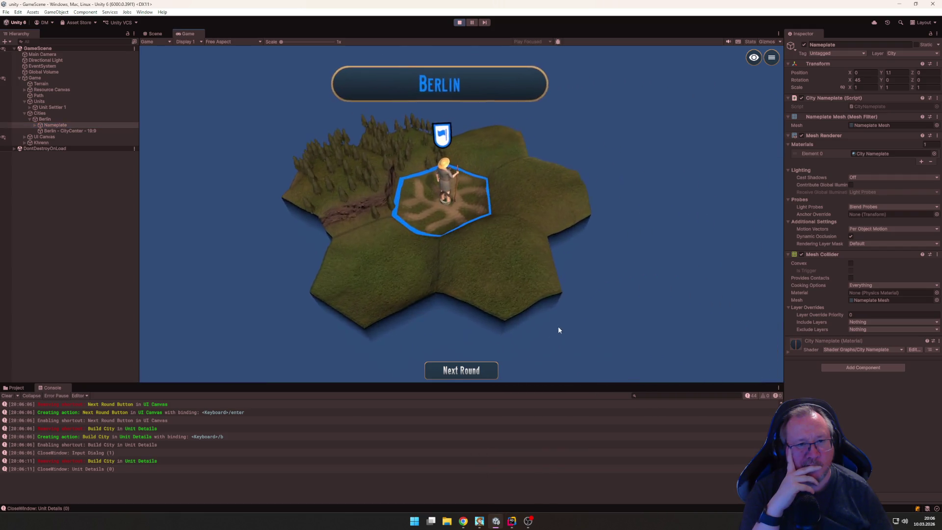
scroll(558, 330, up, 1)
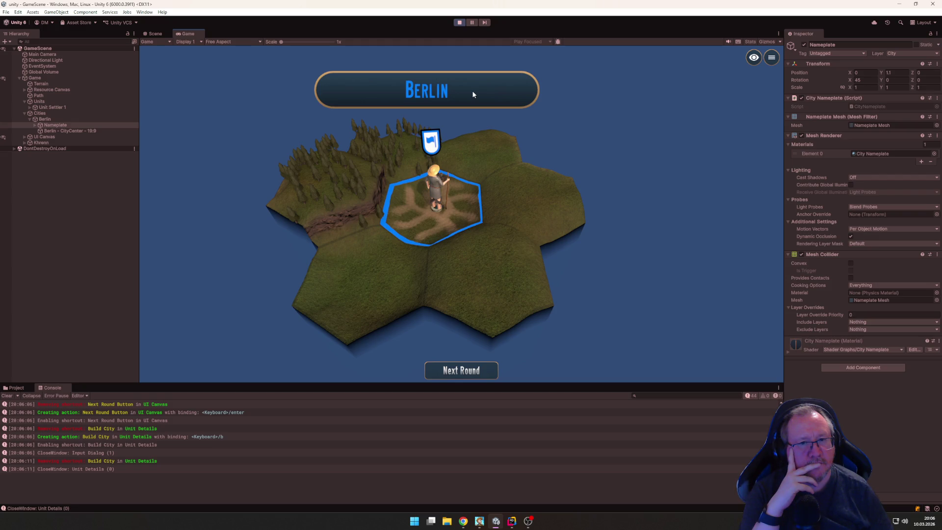
Step: Open City.cs in Rider and read the LayerMask.NameToLayer call in Initialize
click(512, 521)
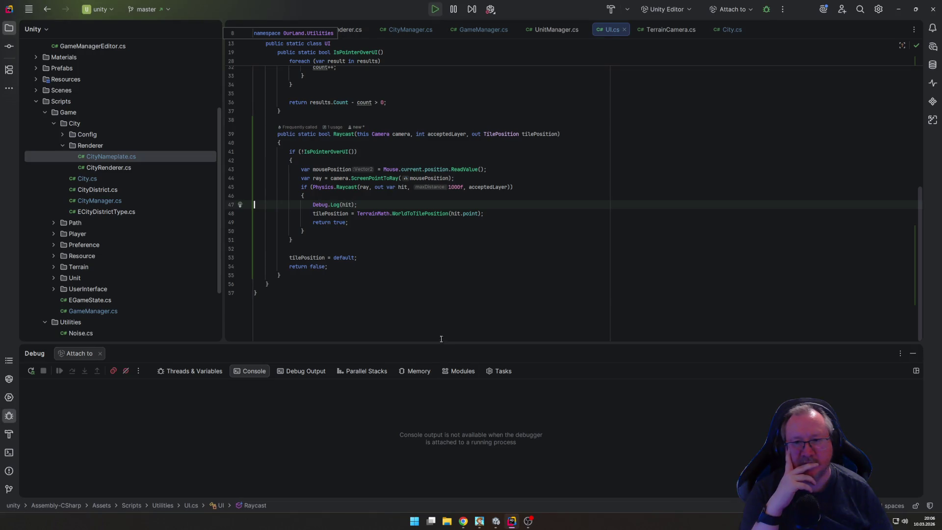
scroll(395, 297, up, 5)
scroll(370, 59, down, 3)
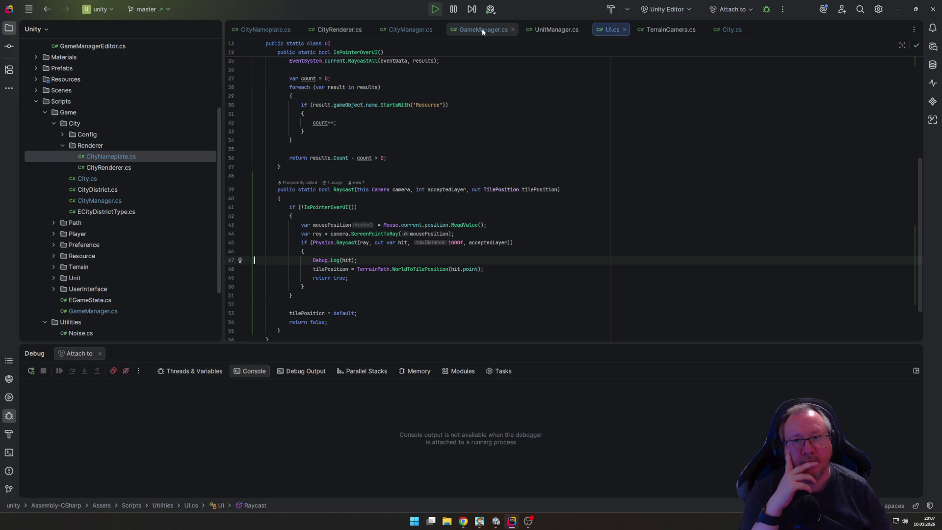
click(727, 31)
scroll(588, 206, down, 5)
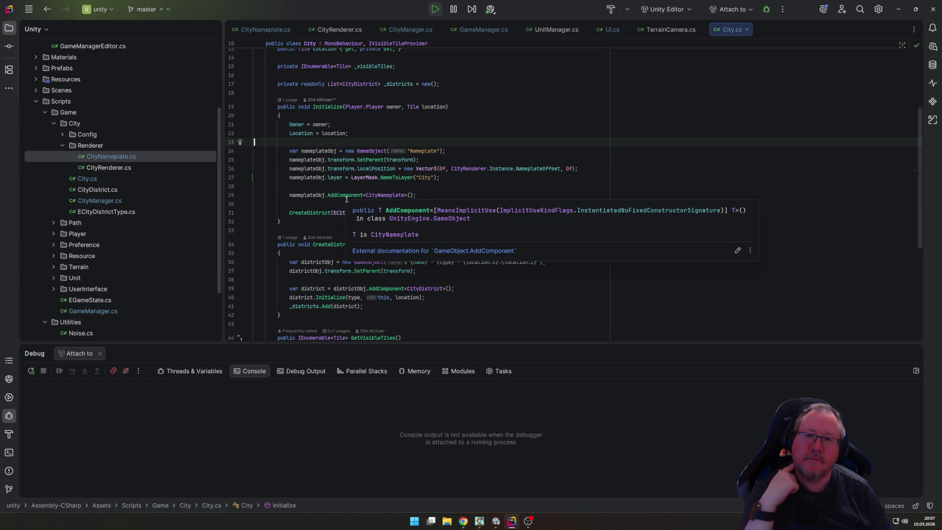
mouse_move(308, 215)
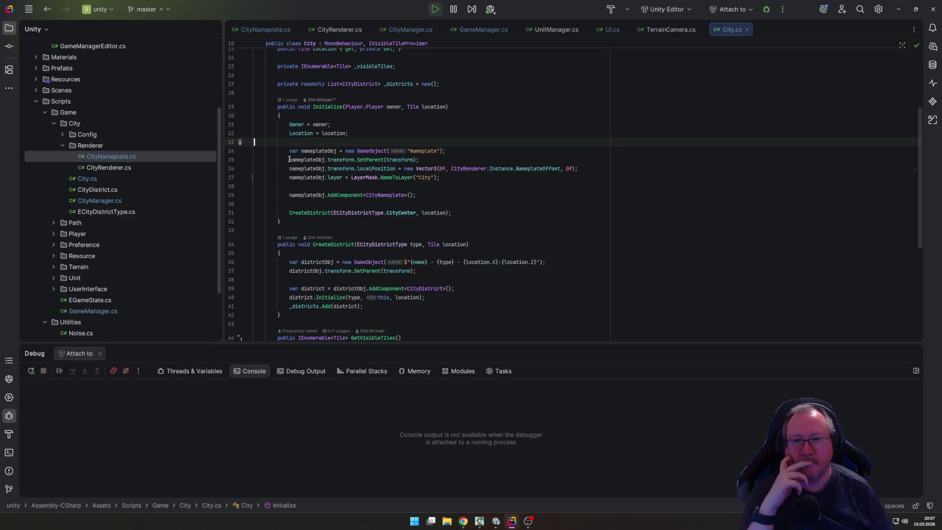
Step: Open CityNameplate.cs and look through its Start method
mouse_move(386, 181)
click(269, 30)
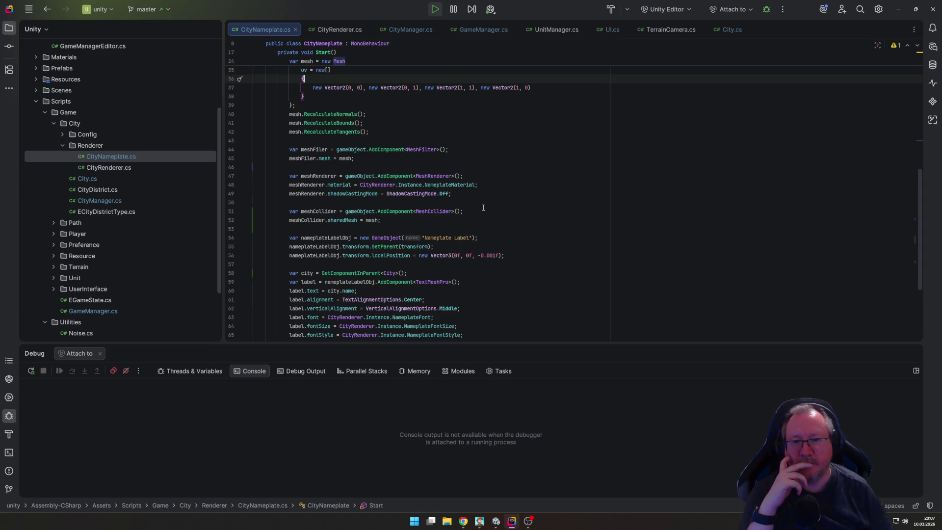
scroll(483, 208, up, 5)
scroll(483, 208, down, 4)
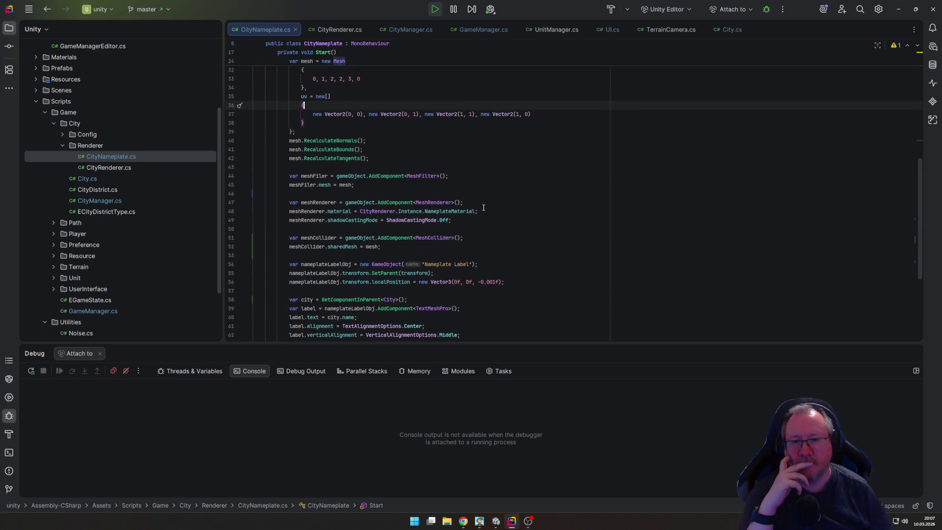
scroll(484, 208, up, 5)
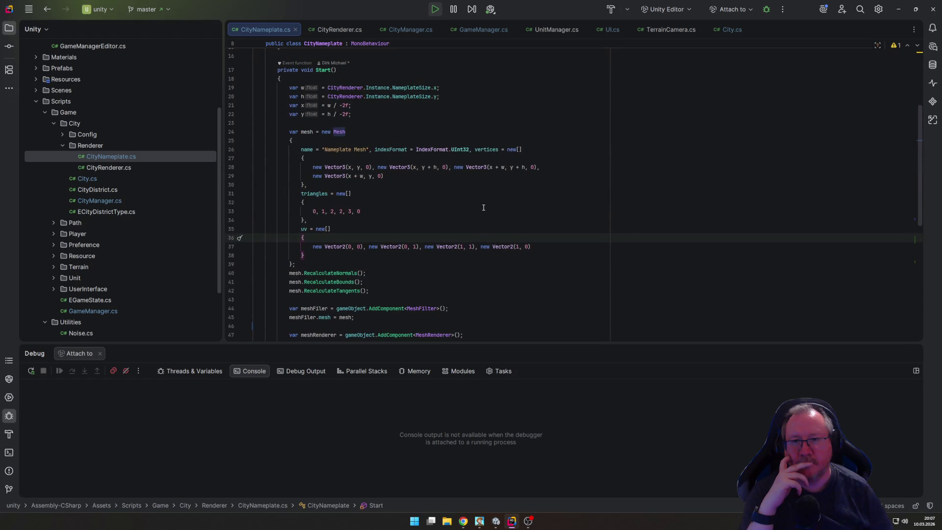
scroll(483, 207, down, 4)
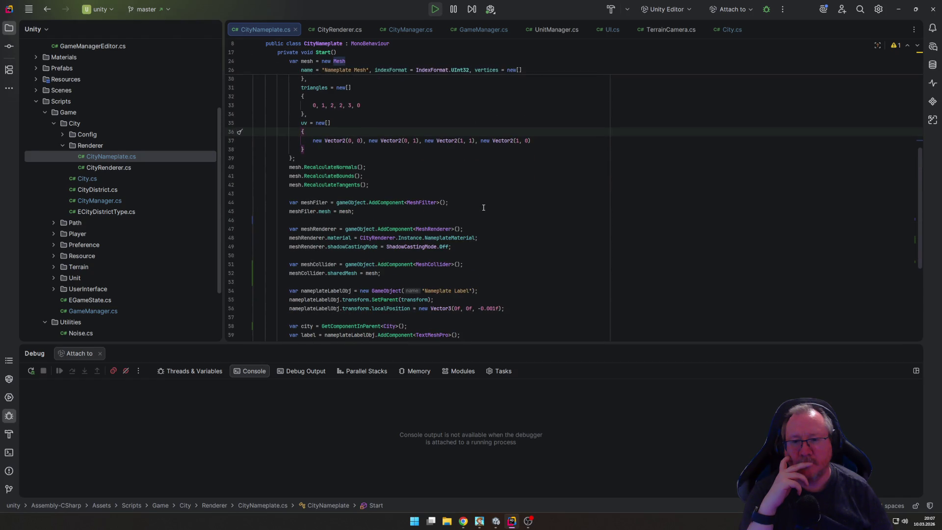
scroll(483, 207, down, 1)
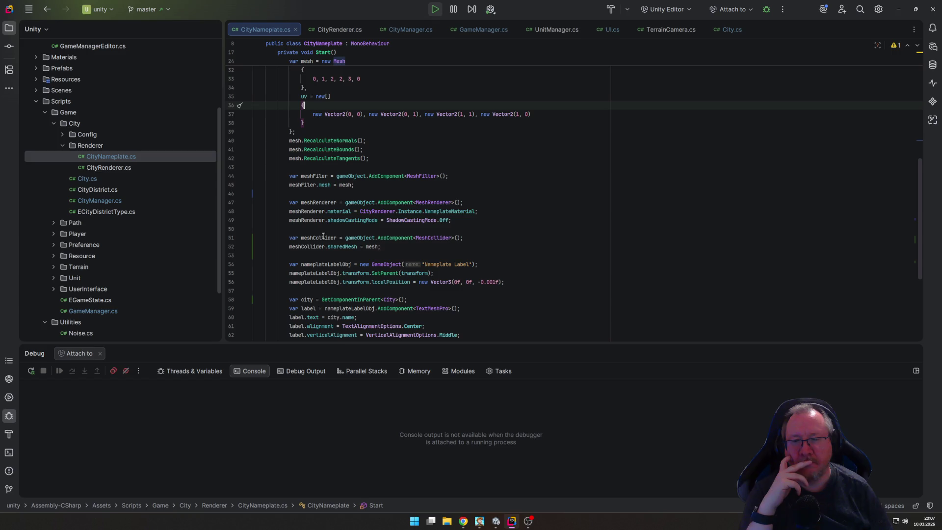
Step: Highlight the mesh filter, renderer and collider setup lines, then return to Unity
key(alt+Tab)
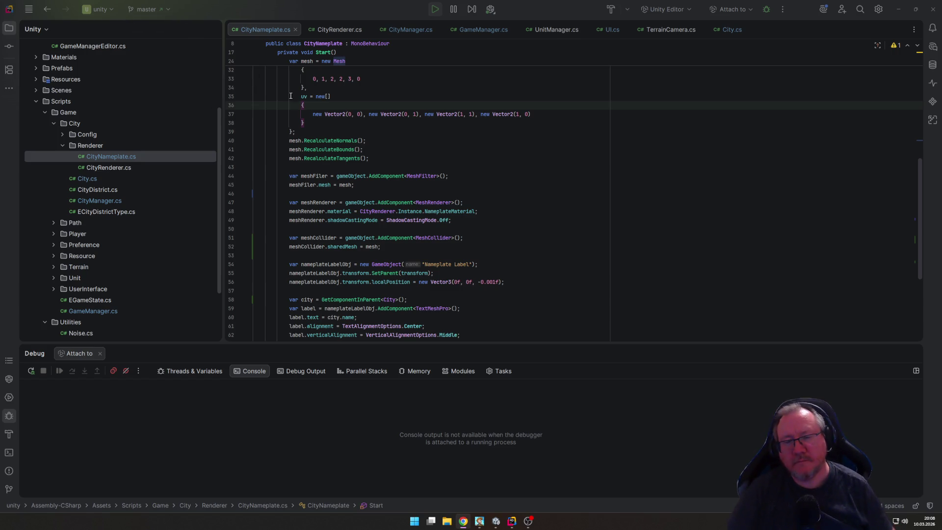
mouse_move(387, 247)
mouse_down()
mouse_move(265, 237)
mouse_move(246, 175)
mouse_up()
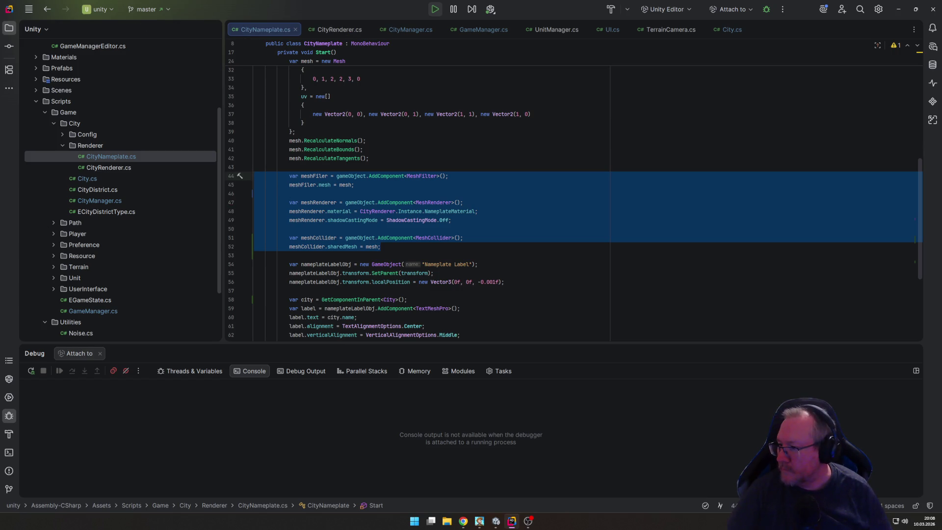
scroll(333, 185, up, 5)
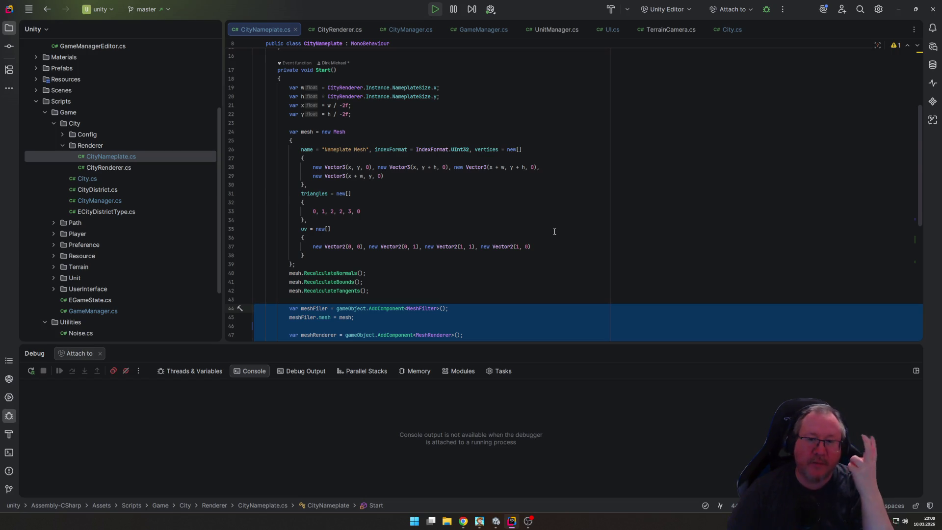
scroll(554, 231, down, 6)
scroll(556, 253, down, 3)
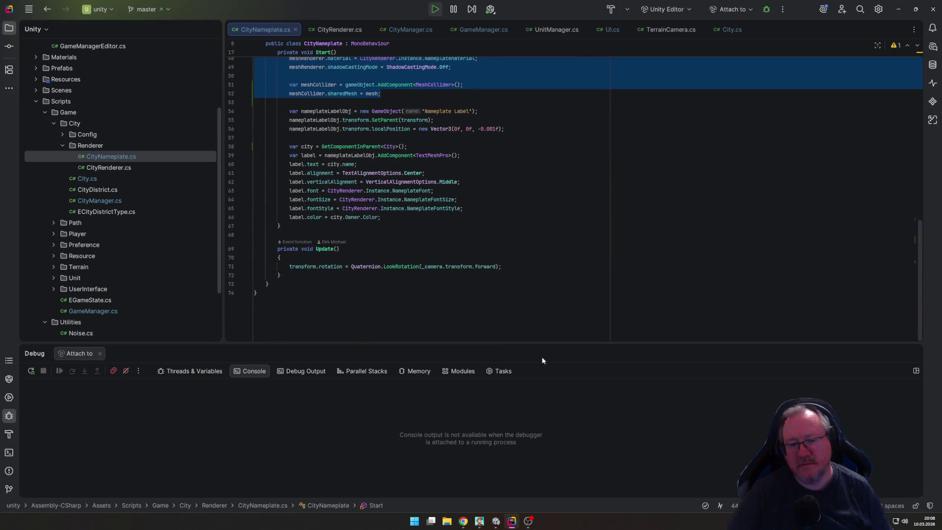
click(496, 522)
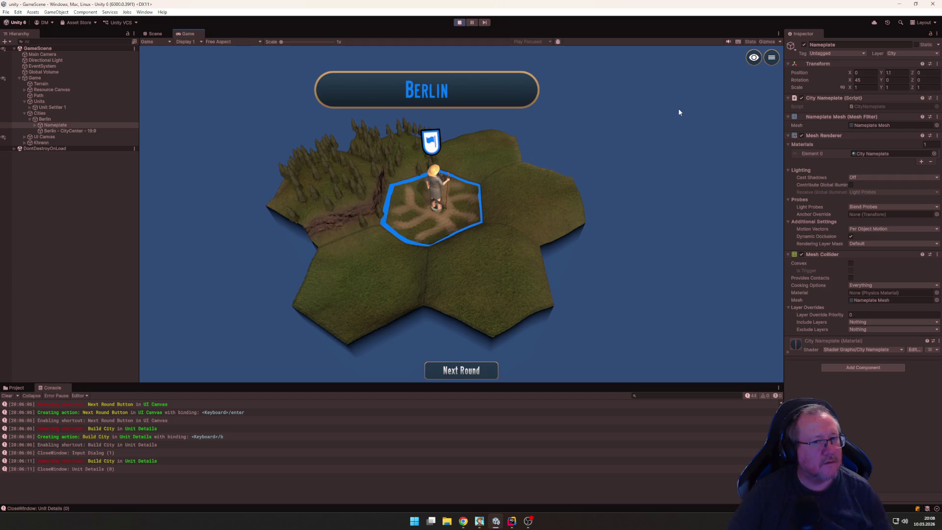
Step: Check the Cooking Options of the Land Mesh Object's Mesh Collider under Khrenn
click(431, 211)
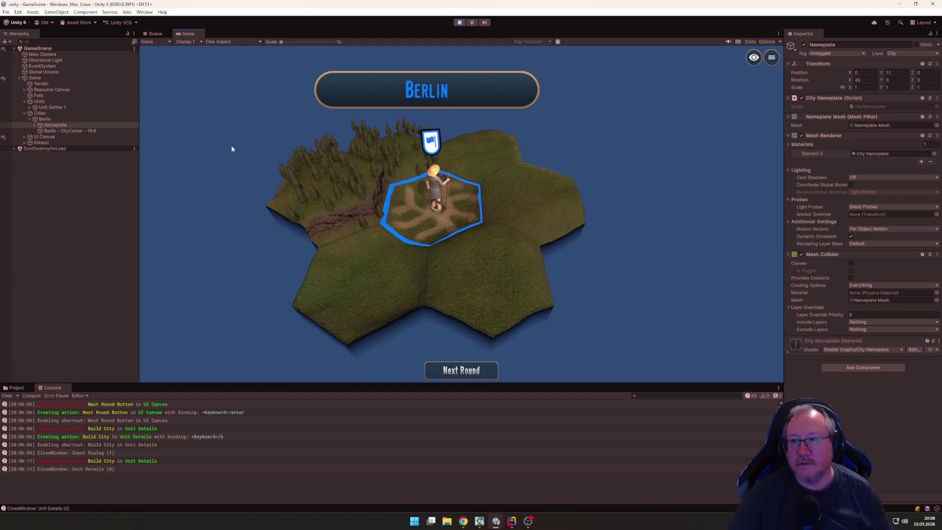
click(24, 143)
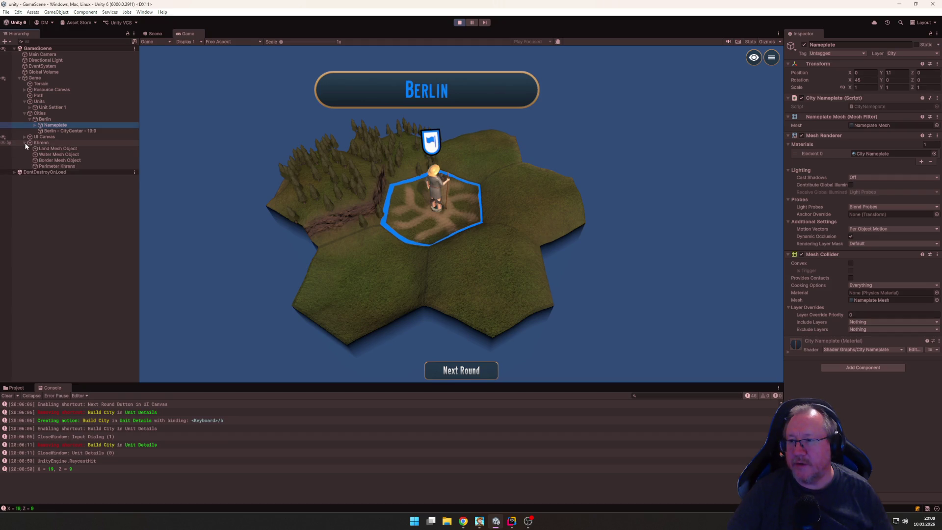
click(54, 148)
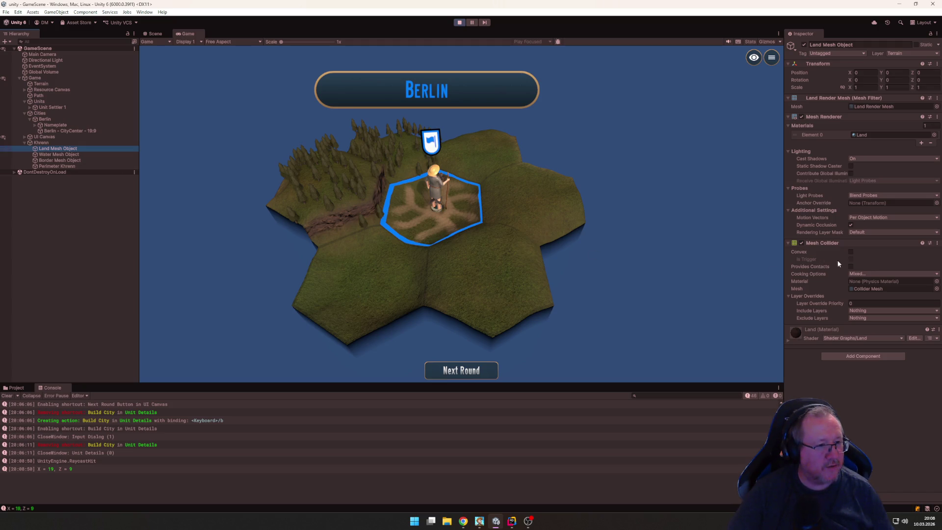
click(870, 274)
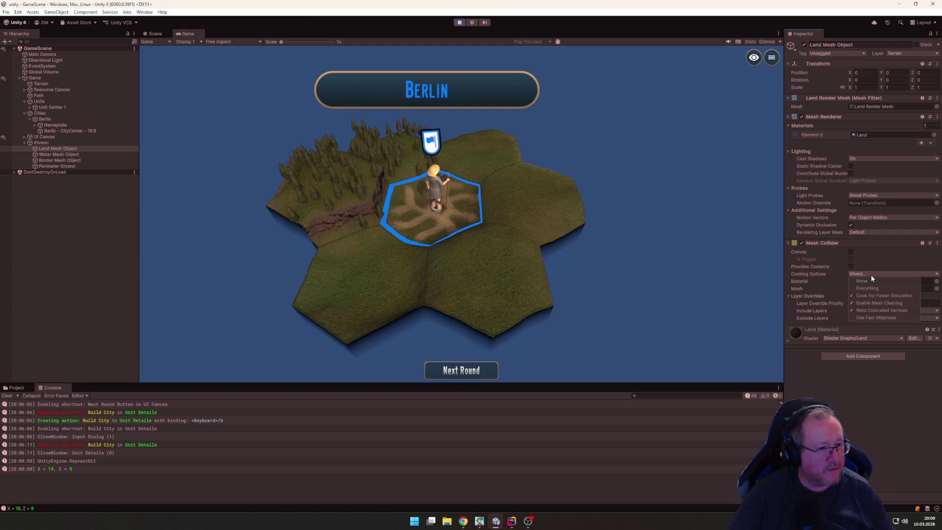
click(870, 275)
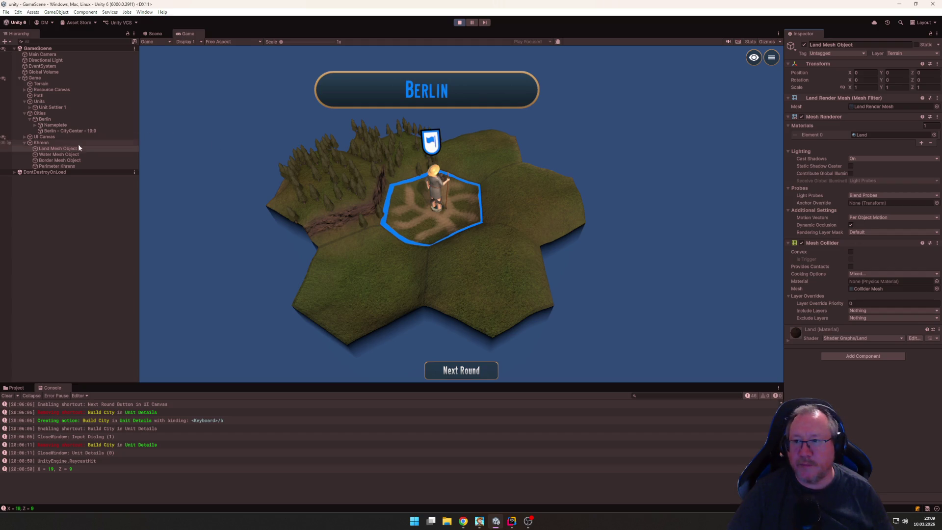
Step: Uncheck Use Fast Midphase in the Nameplate Mesh Collider's Cooking Options
click(64, 126)
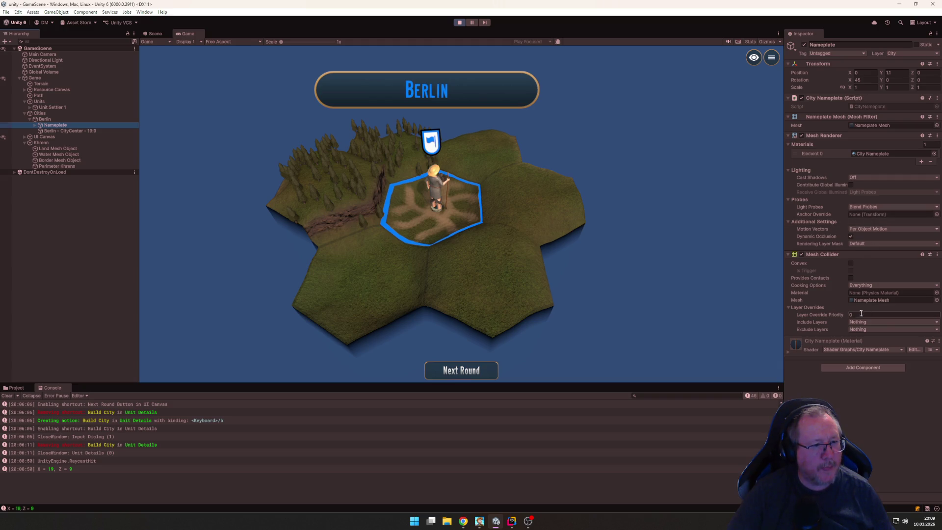
click(869, 286)
click(867, 329)
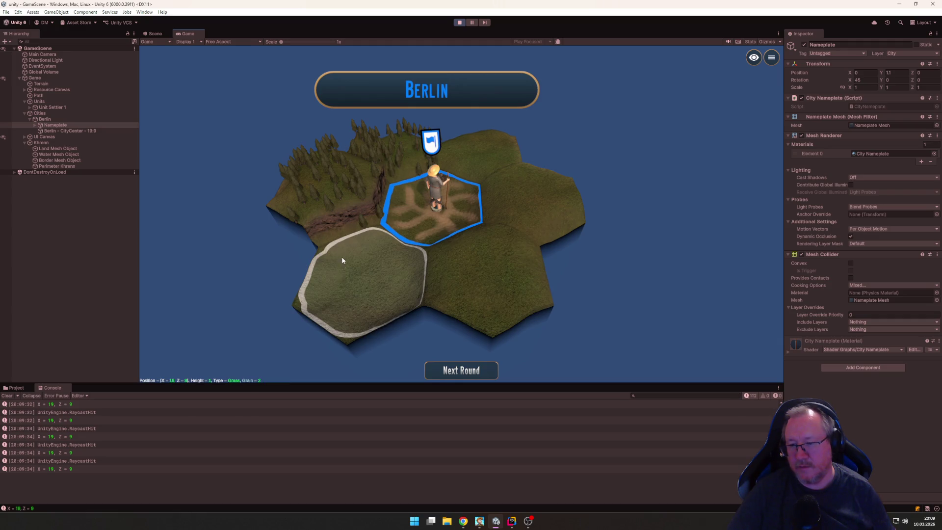
Step: Clear the Console and open a new UnityEngine.RaycastHit entry's stack trace pointing to UI.cs line 47
scroll(353, 258, up, 5)
scroll(369, 258, down, 5)
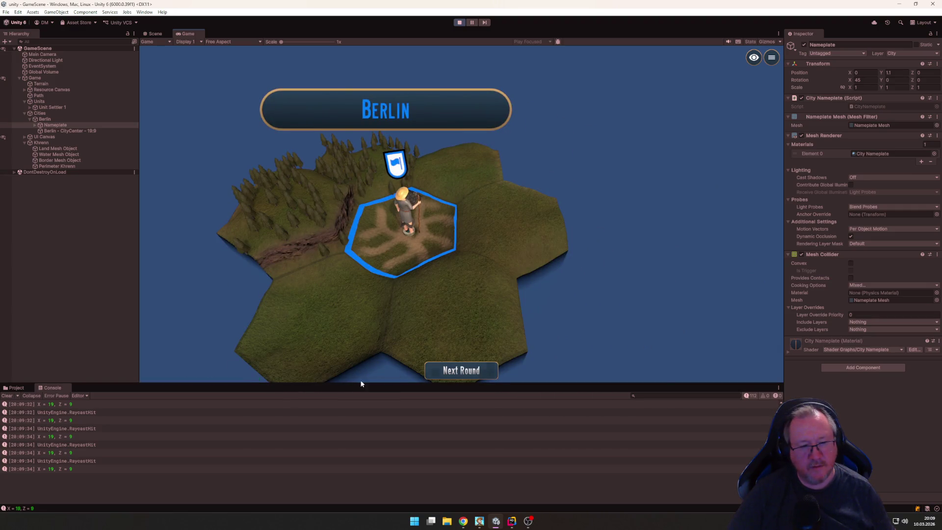
click(8, 395)
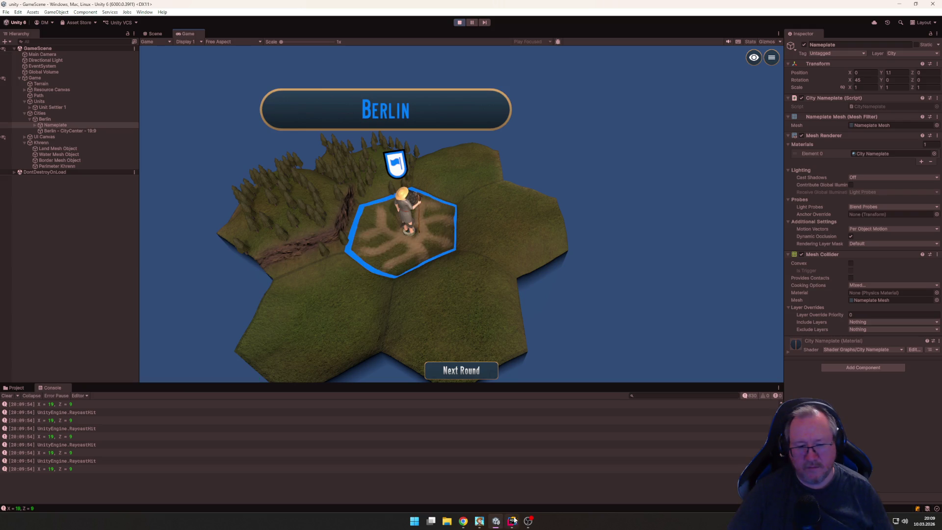
click(83, 445)
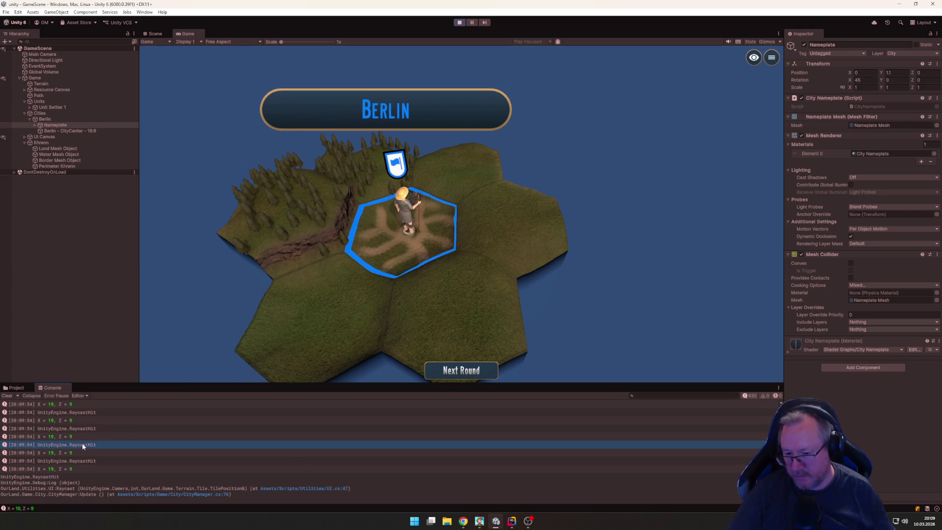
mouse_move(512, 521)
click(505, 478)
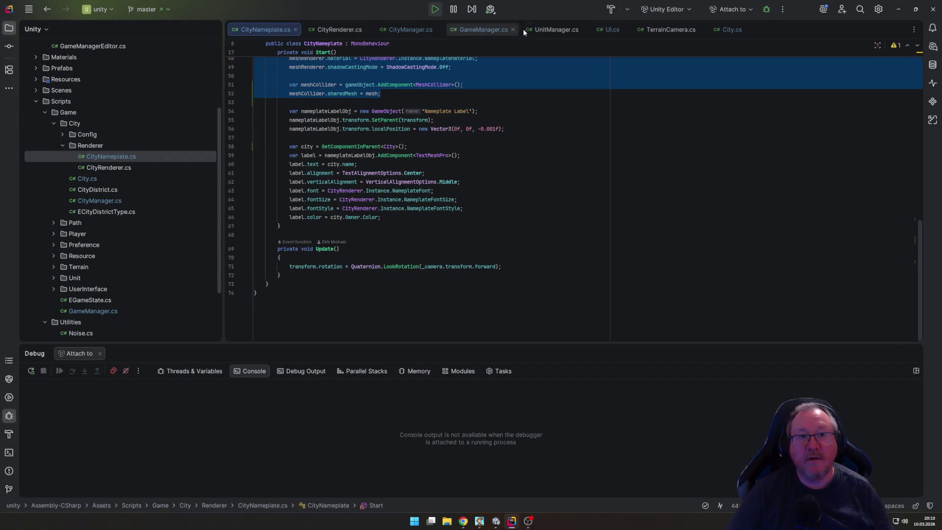
Step: Open UI.cs at line 47 from the RaycastHit stack trace link
click(606, 29)
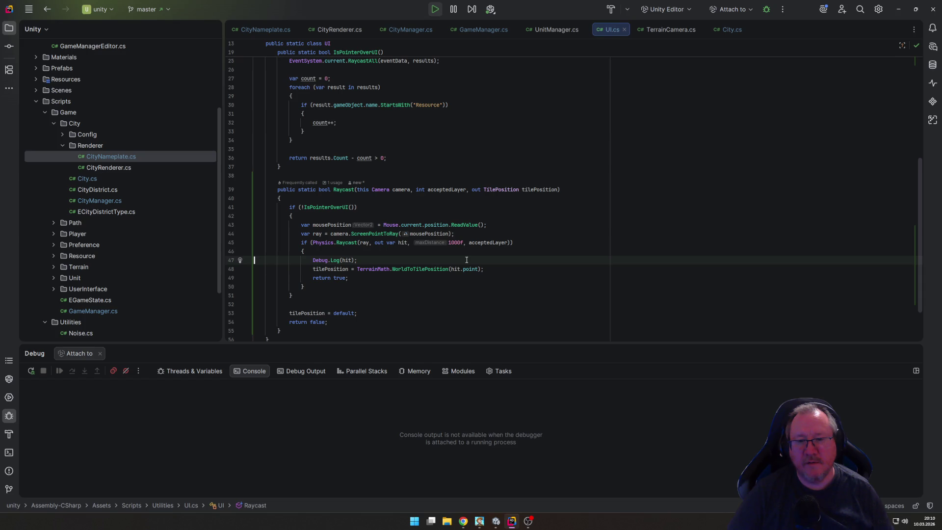
key(alt+Tab)
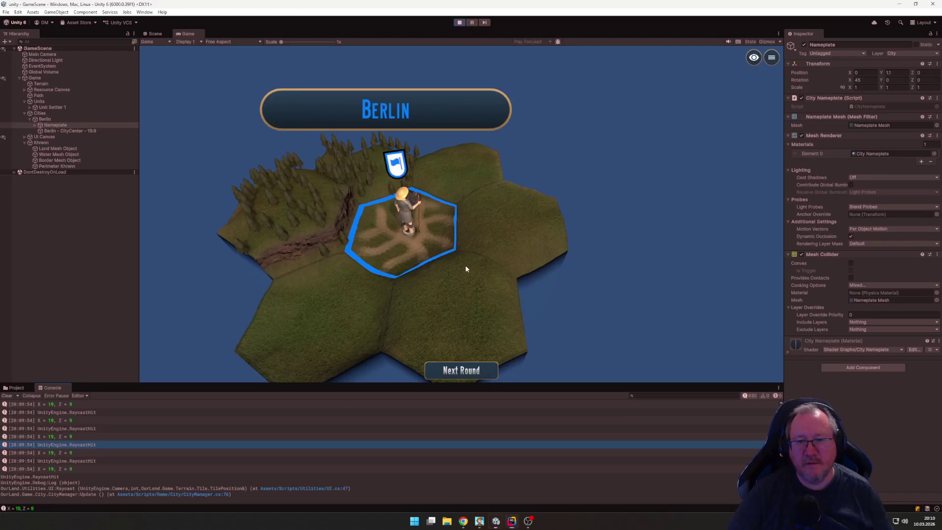
click(330, 488)
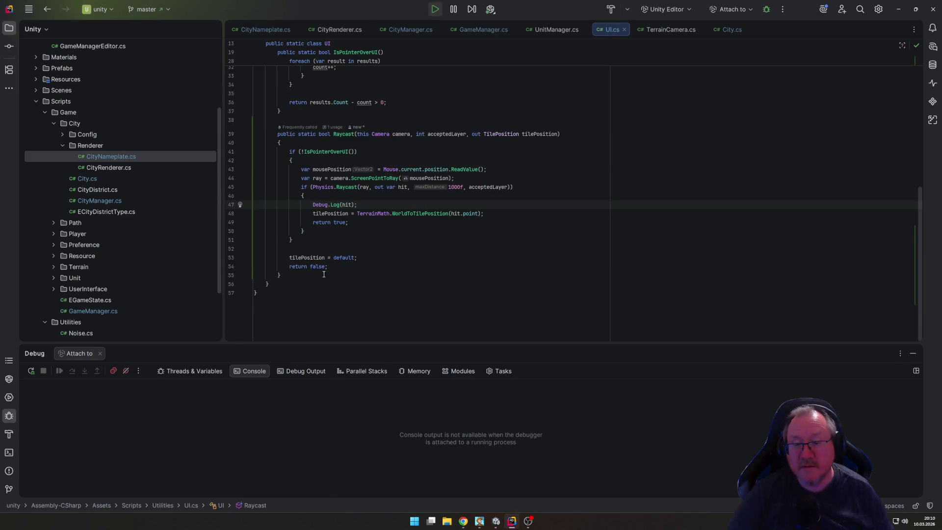
key(alt+Tab)
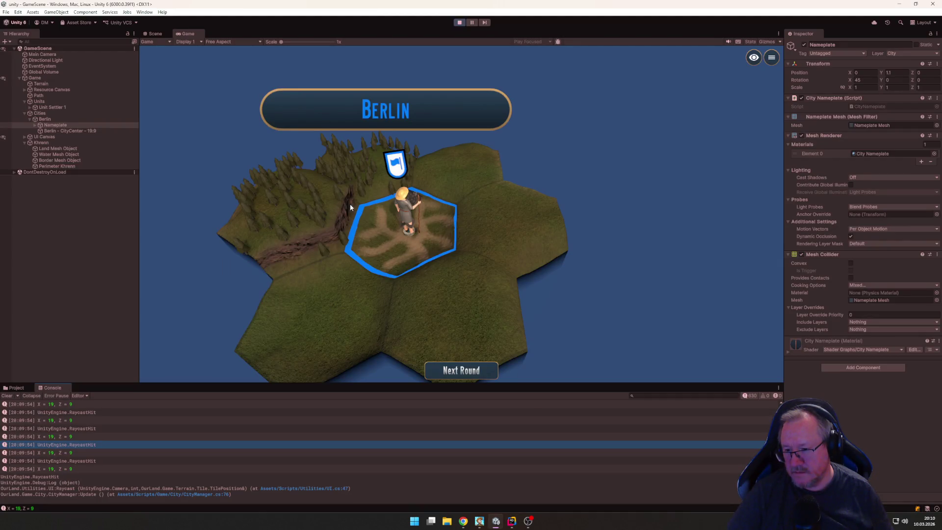
key(alt+Tab)
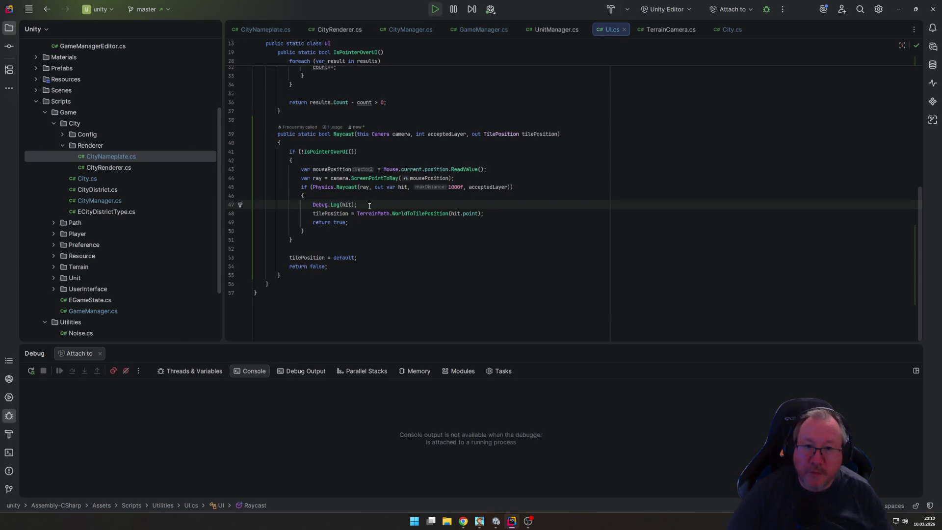
Step: Read the Physics.Raycast docs and select the acceptedLayer raycast call on line 45
mouse_move(432, 133)
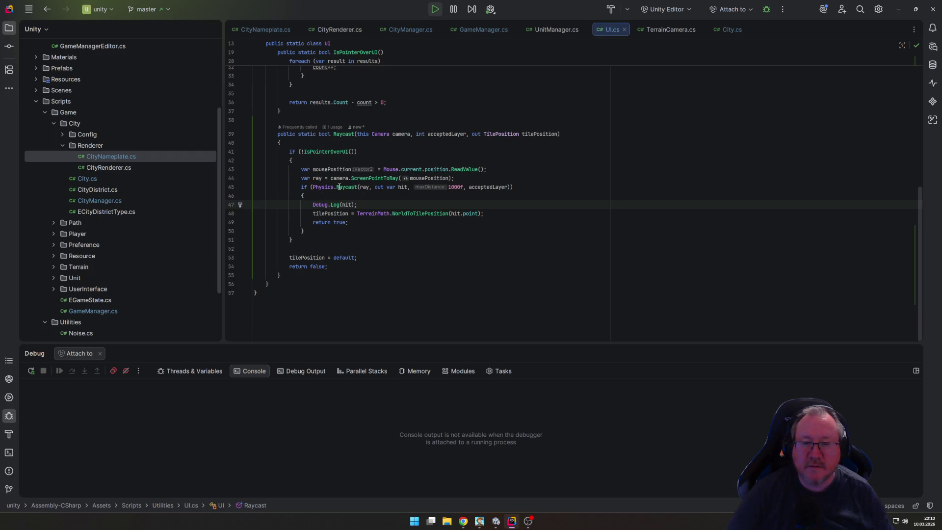
mouse_move(339, 187)
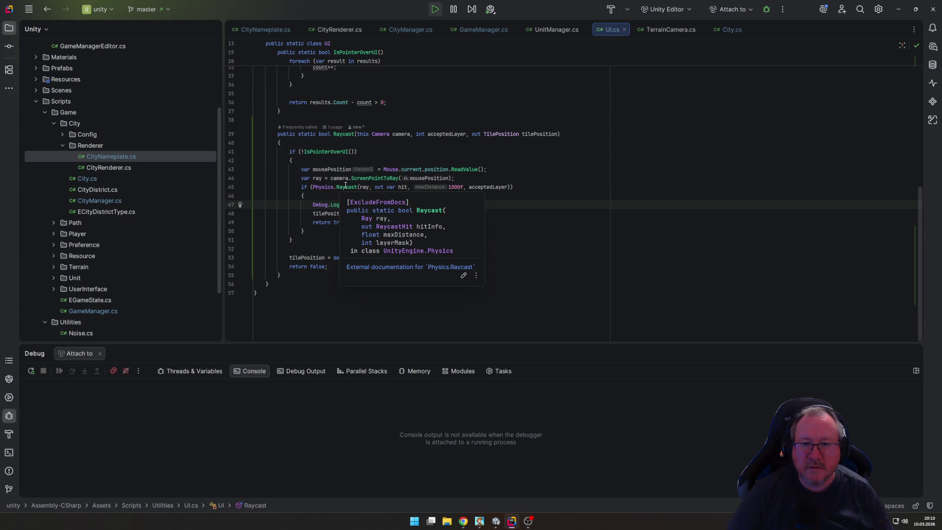
drag(301, 186, 523, 190)
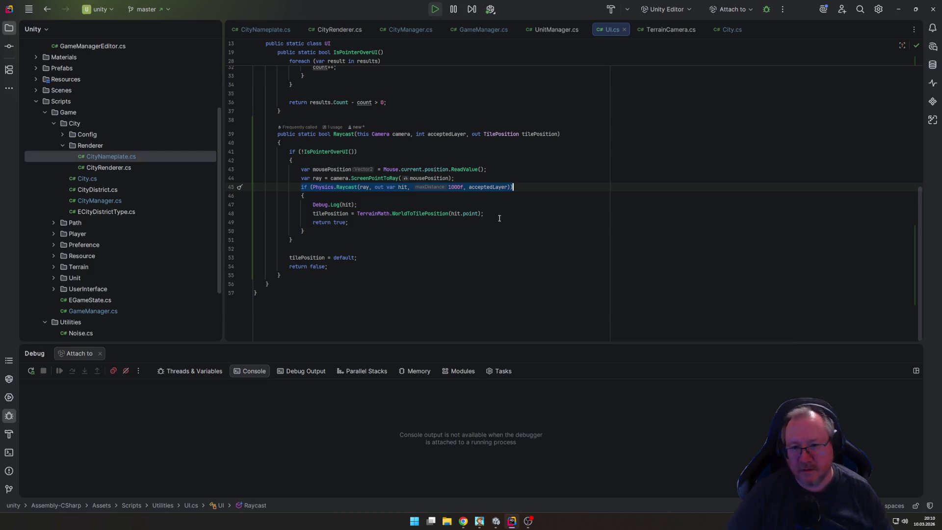
click(325, 187)
drag(311, 187, 511, 188)
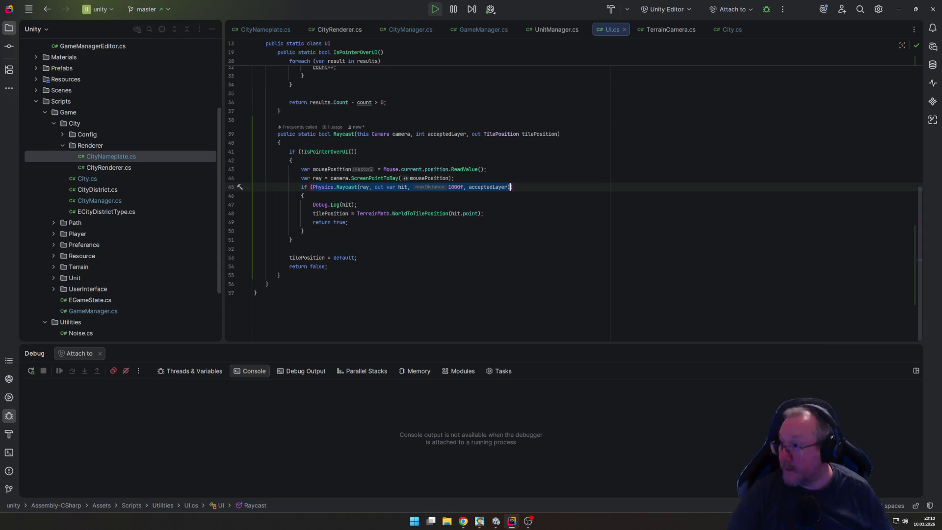
key(alt+Tab)
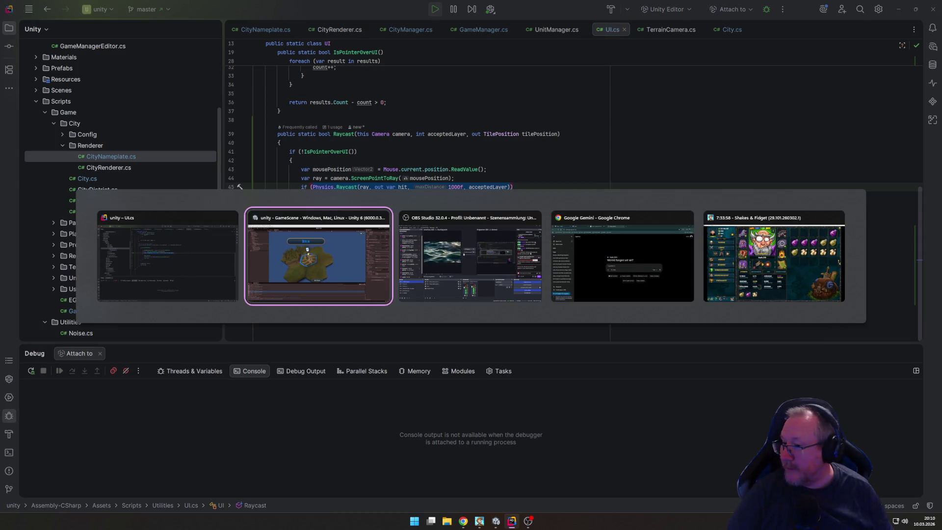
key(alt+Tab)
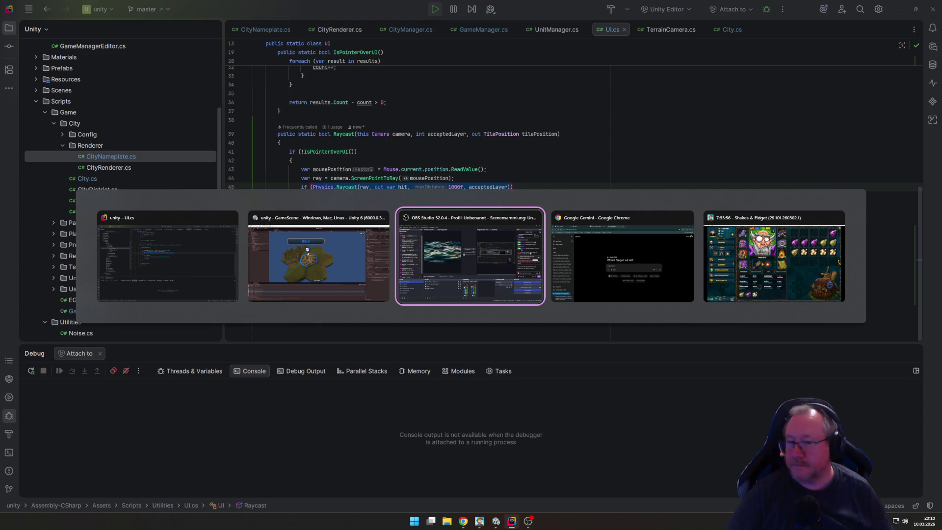
click(462, 521)
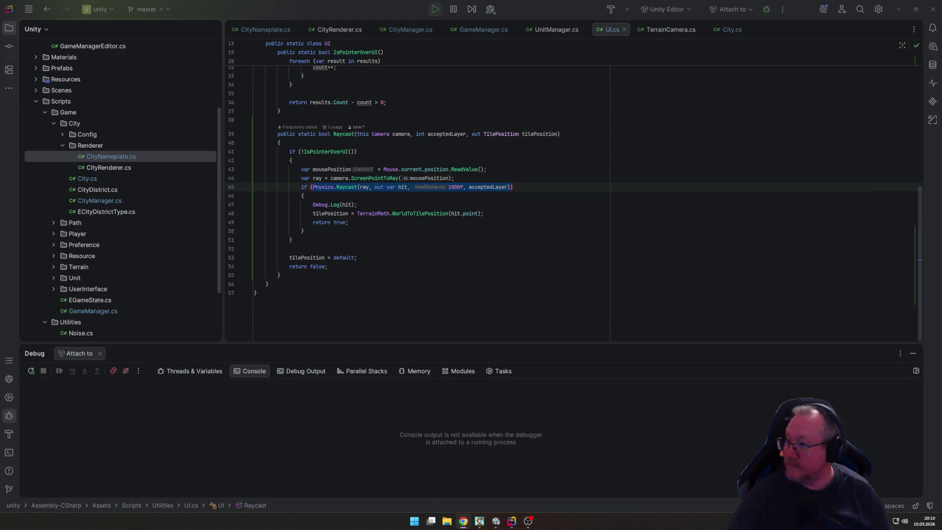
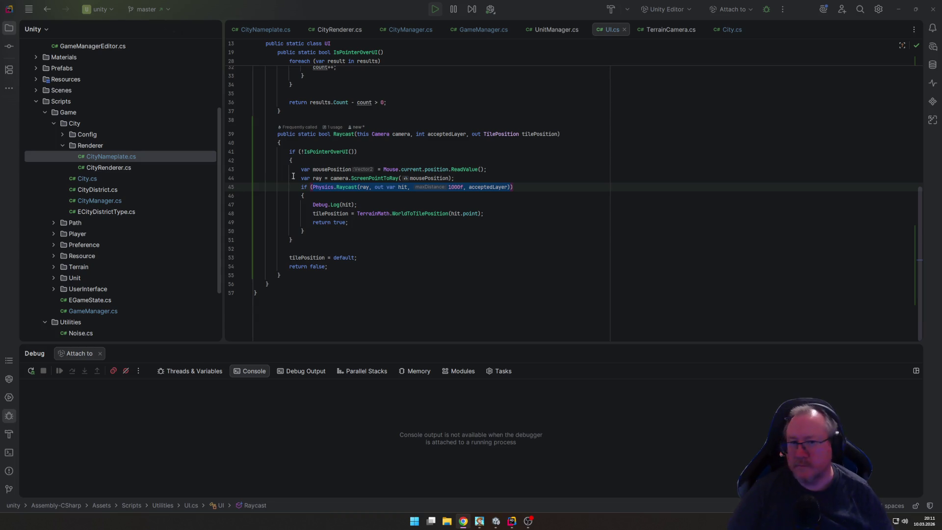
Step: Replace the acceptedLayer argument on line 45 of UI.cs with a LayerMask.GetMask call
click(492, 189)
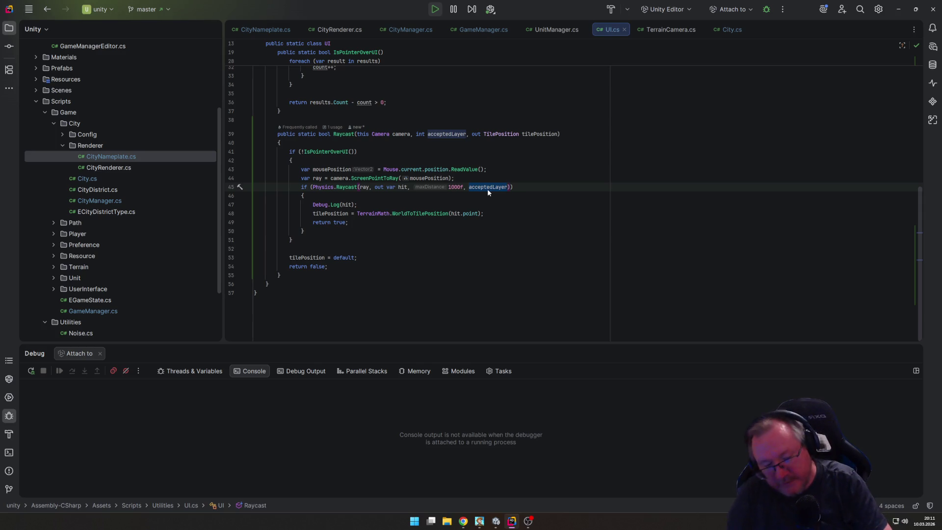
text(Lay)
key(Return)
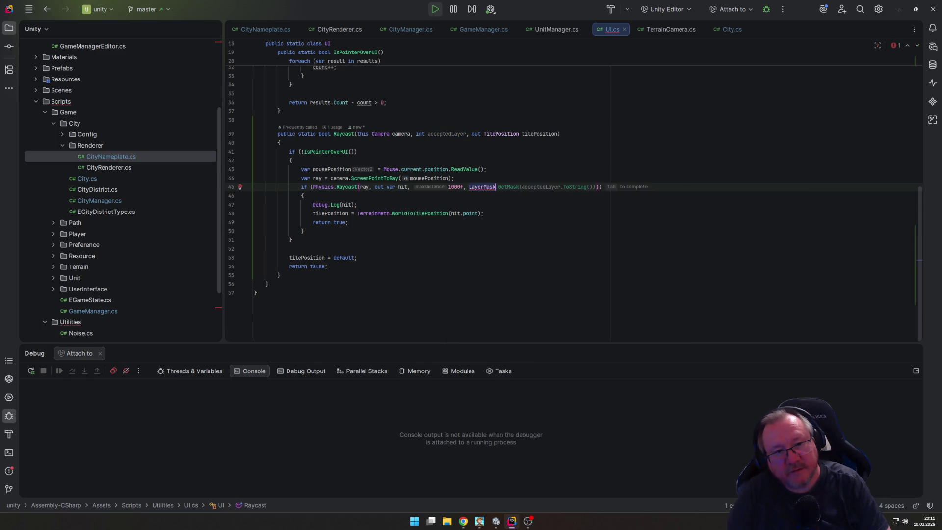
key(Tab)
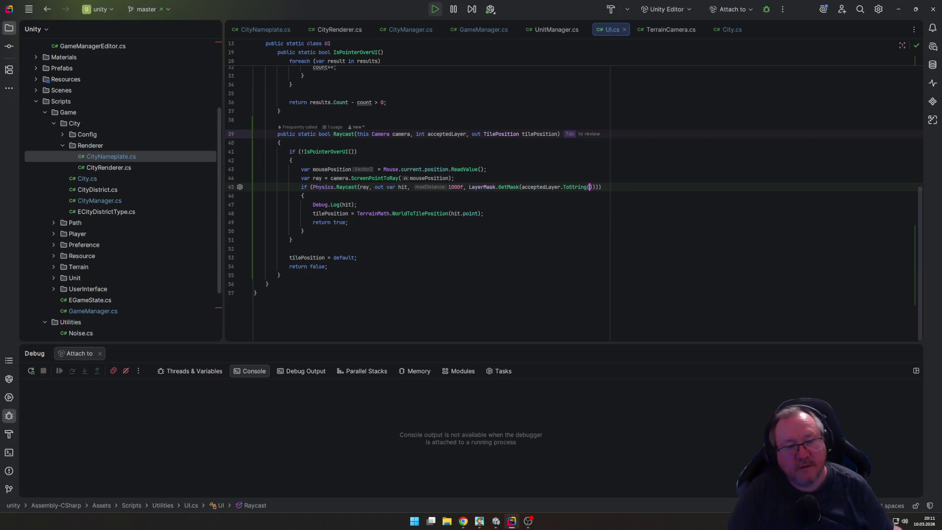
Step: Change the GetMask argument to the "City" layer name
drag(522, 187, 588, 187)
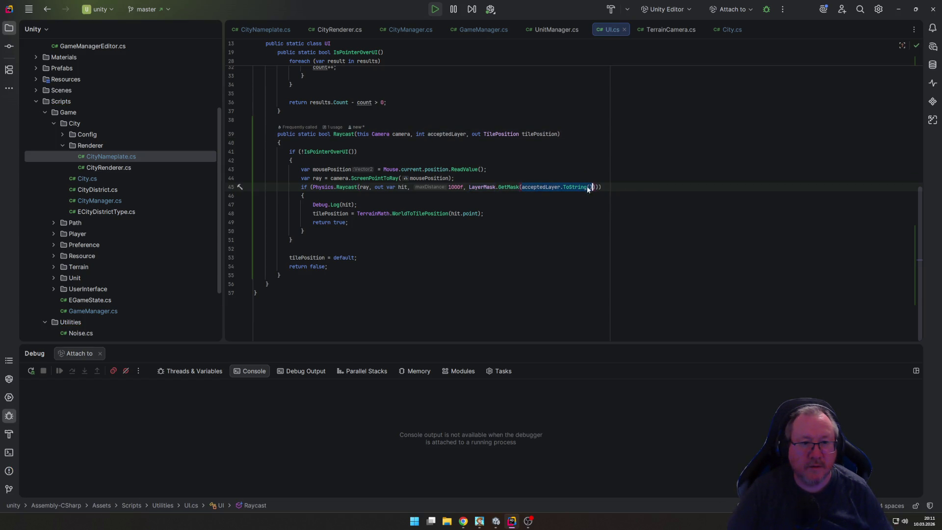
text(")
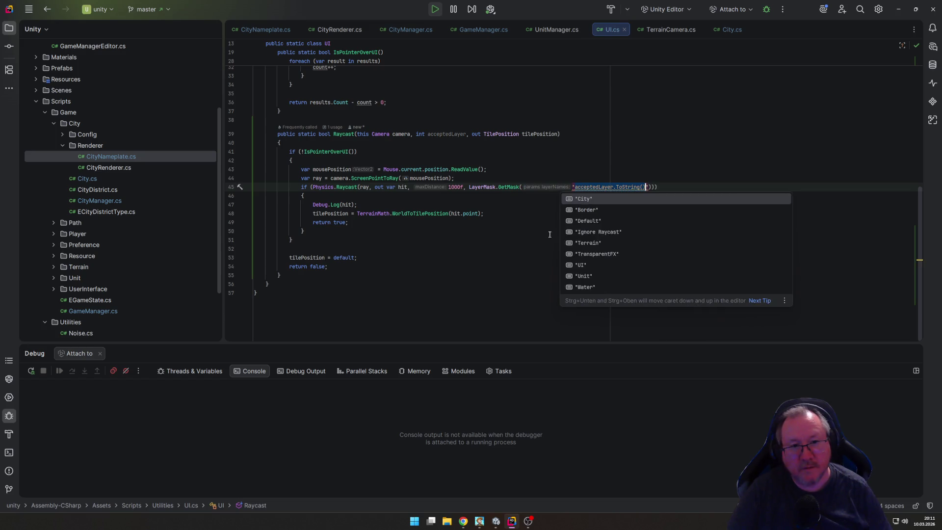
click(588, 199)
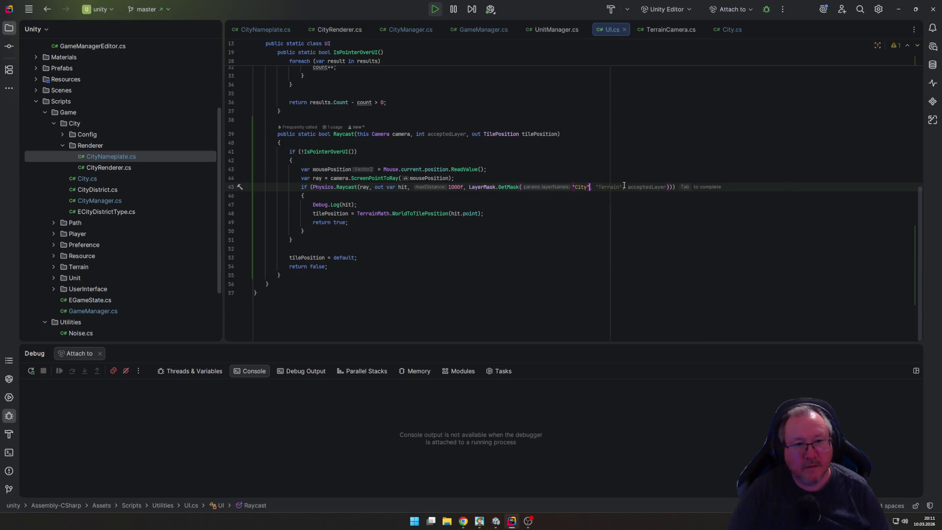
click(568, 291)
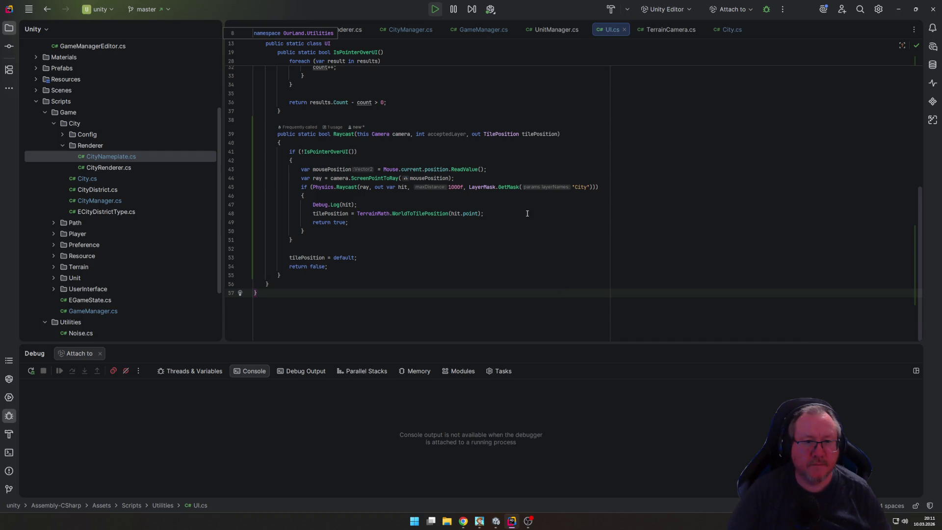
click(496, 521)
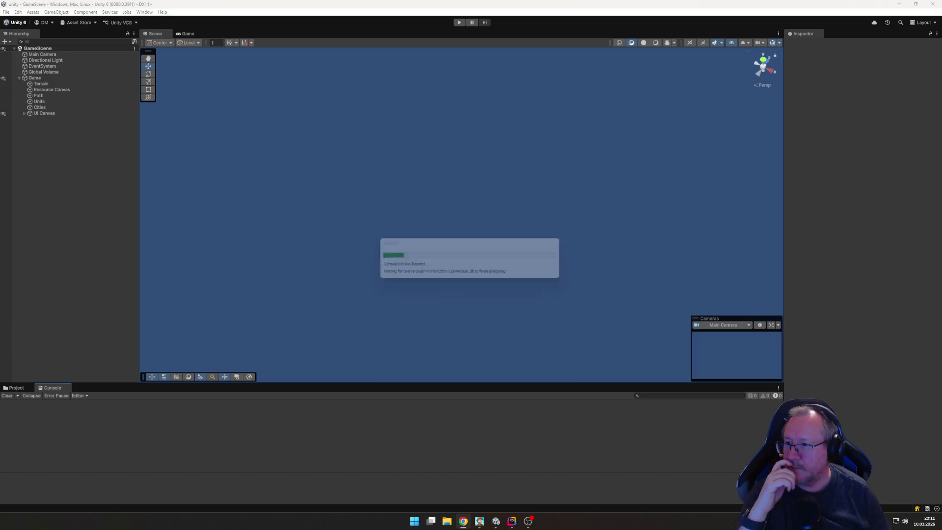
Step: Enter play mode and found a city named 'Berlin' with the settler, then return to Rider
click(460, 23)
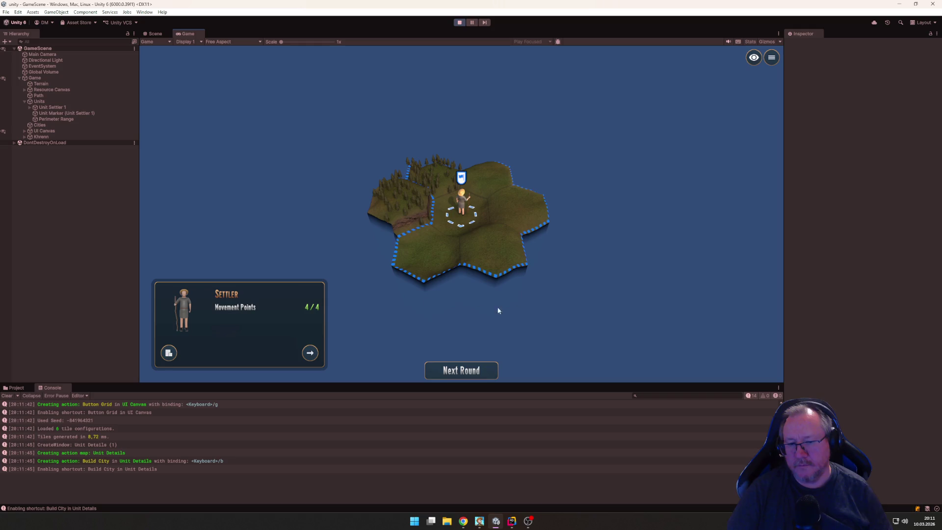
key(b)
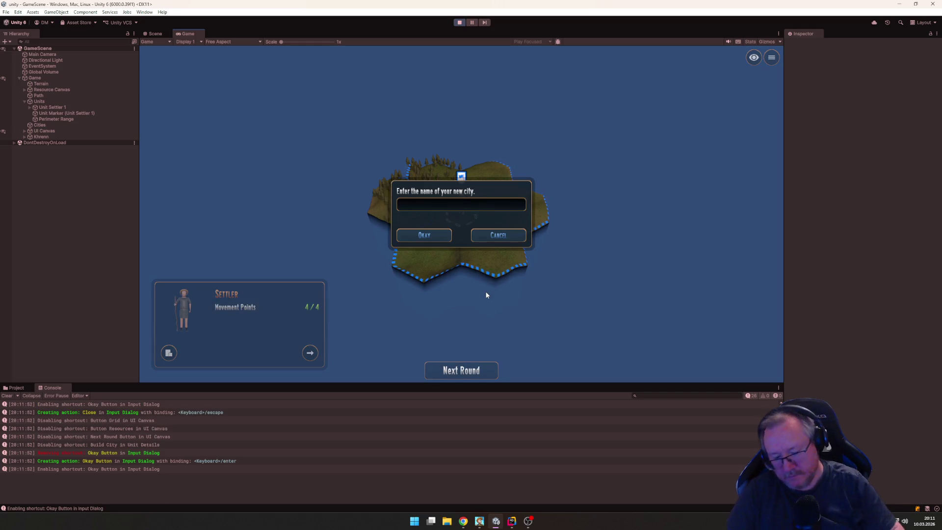
text(Berlin)
key(Return)
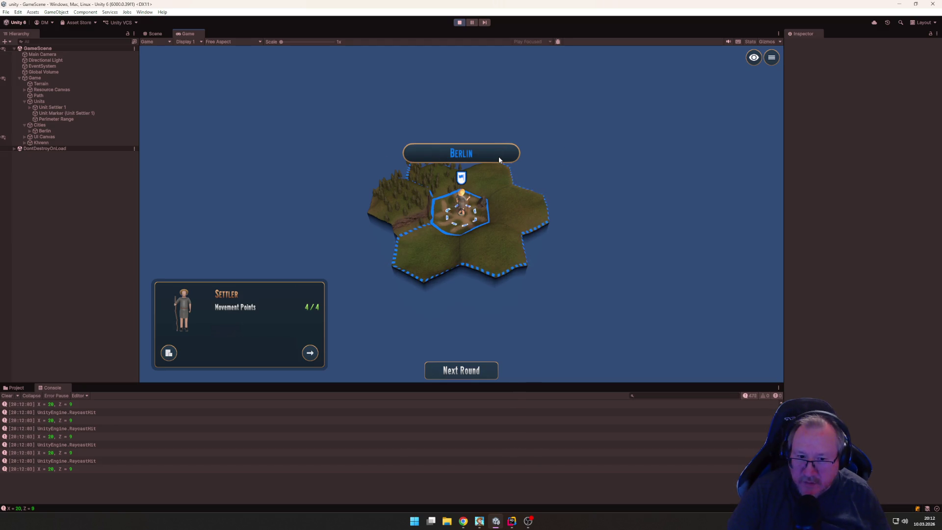
key(alt+Tab)
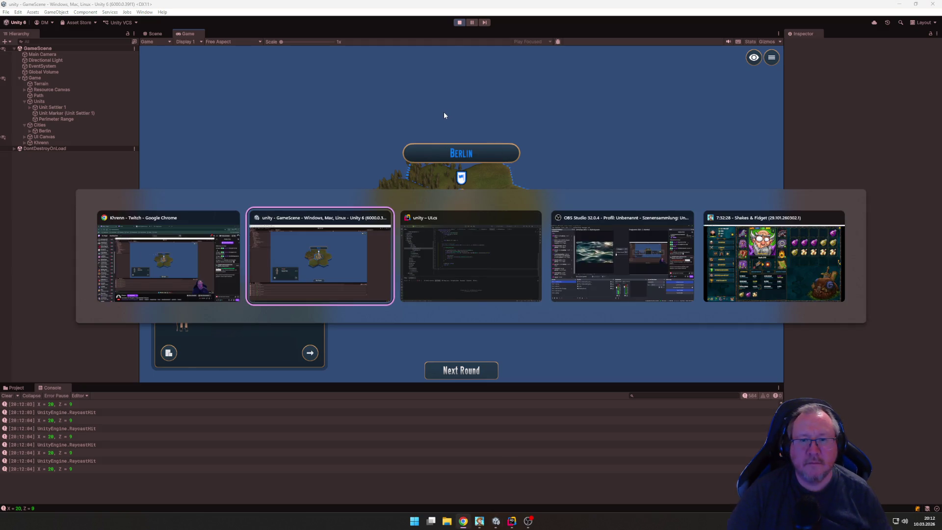
key(alt+Tab)
key(Tab)
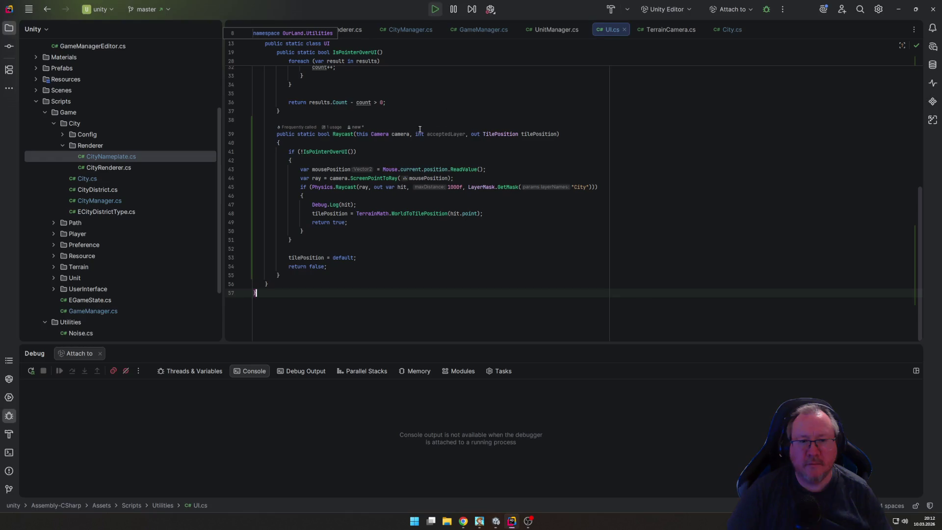
Step: In CityManager.cs line 76, replace NameToLayer("City") with GetMask("City") in the Update raycast
mouse_move(510, 189)
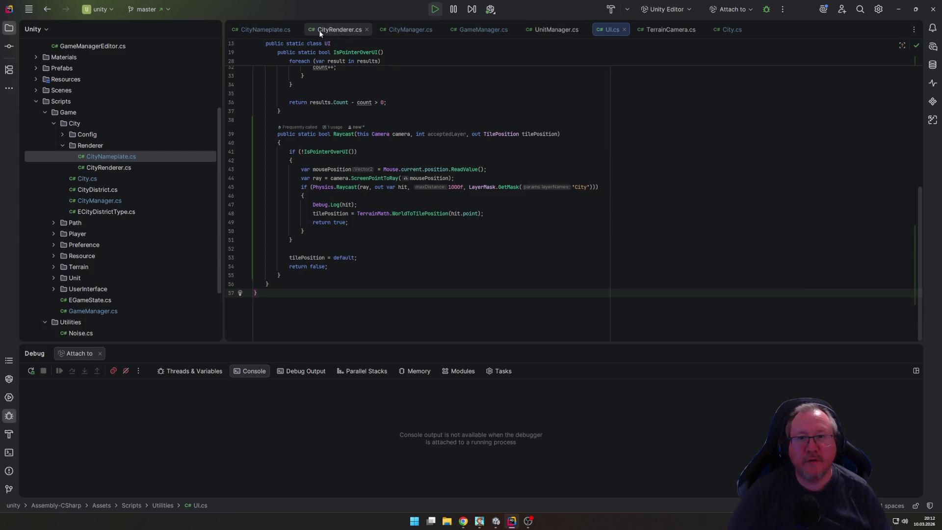
click(412, 30)
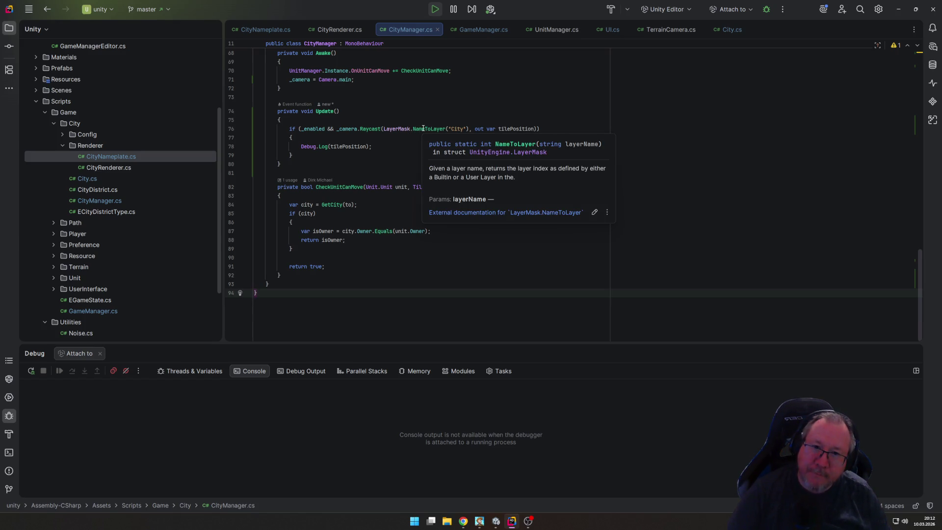
click(422, 129)
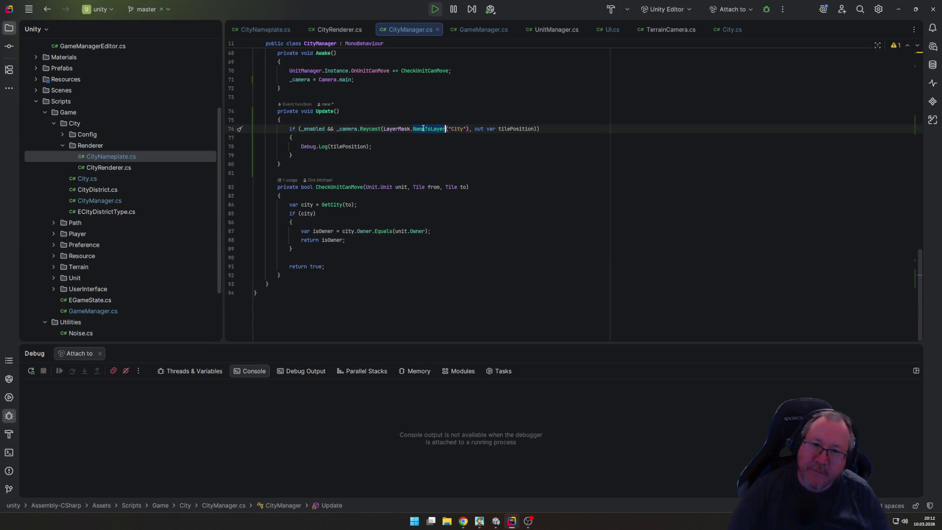
key(Down)
drag(413, 129, 466, 129)
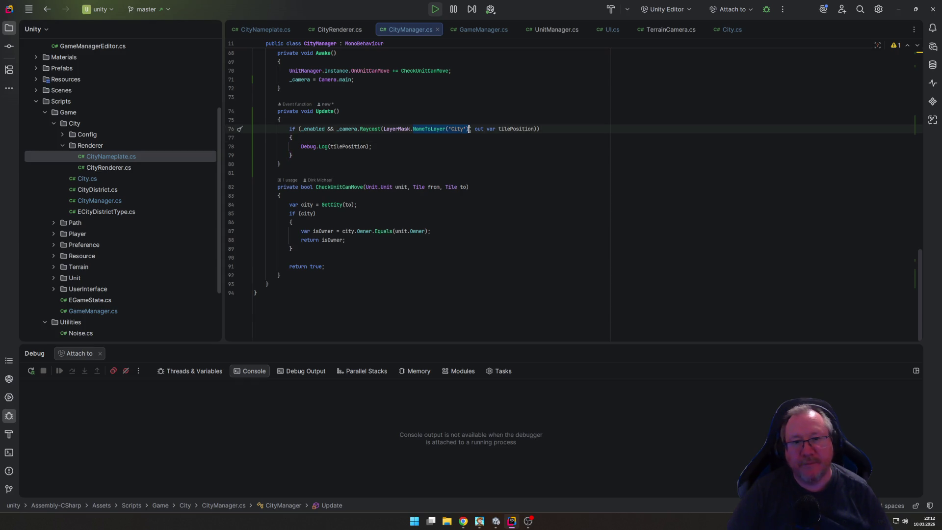
text(GetMask("City")
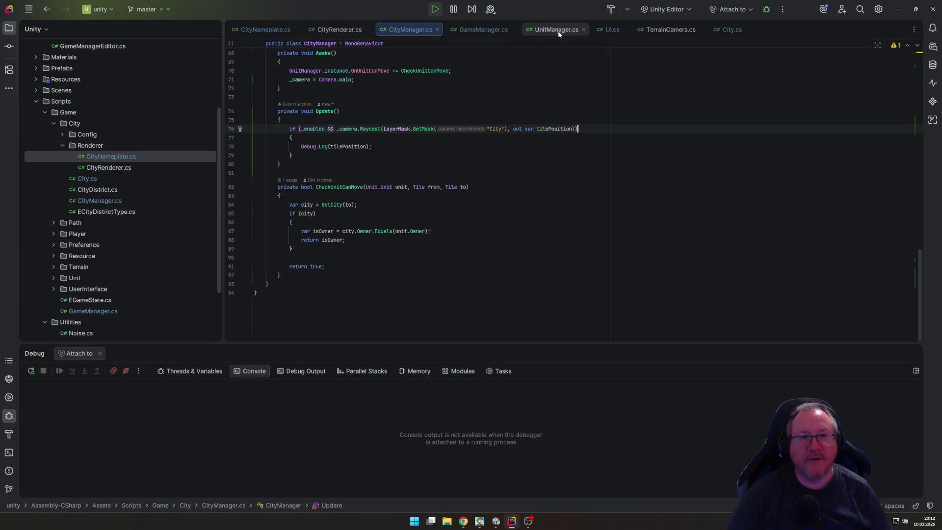
Step: In UI.cs, swap LayerMask.GetMask("City") back to acceptedLayer and close the condition's parenthesis
click(612, 29)
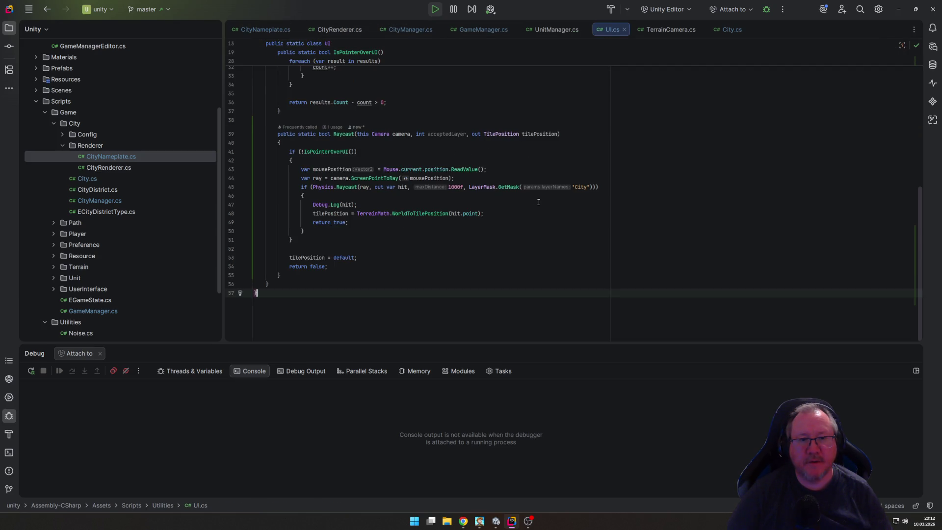
drag(469, 188, 594, 187)
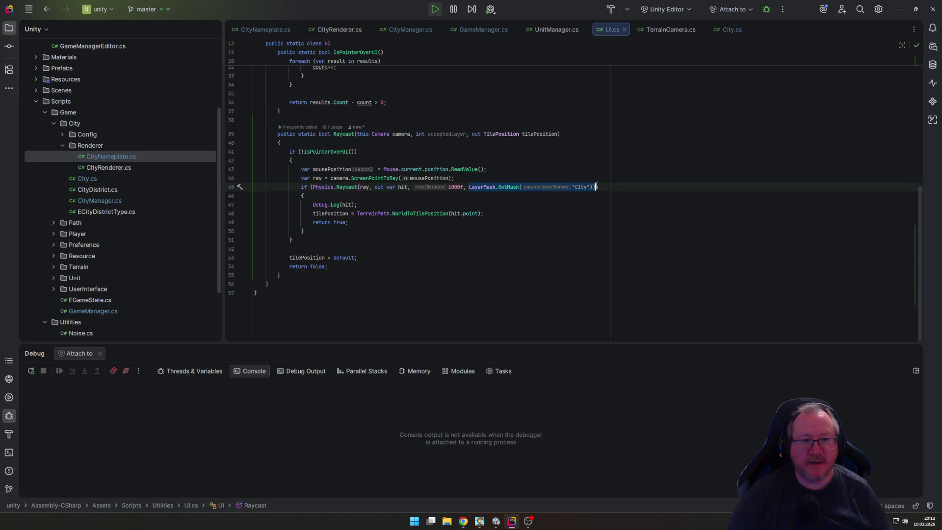
text(acc)
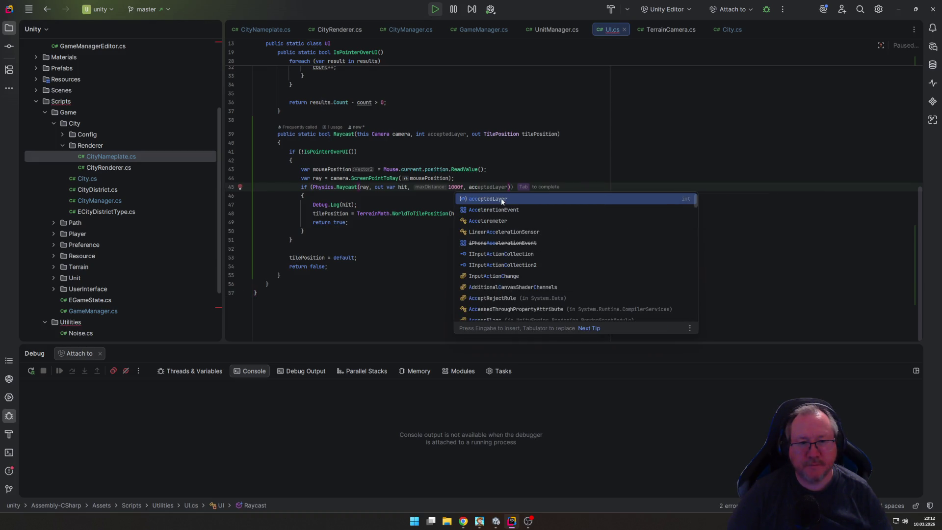
click(501, 199)
click(512, 215)
click(523, 187)
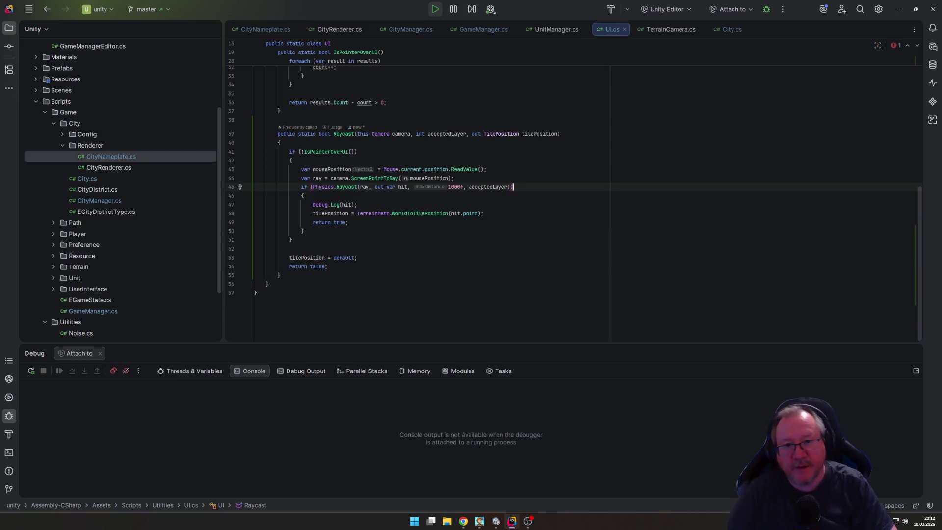
text())
key(Down)
Step: Delete the Debug.Log(hit) line from the Raycast helper
click(254, 204)
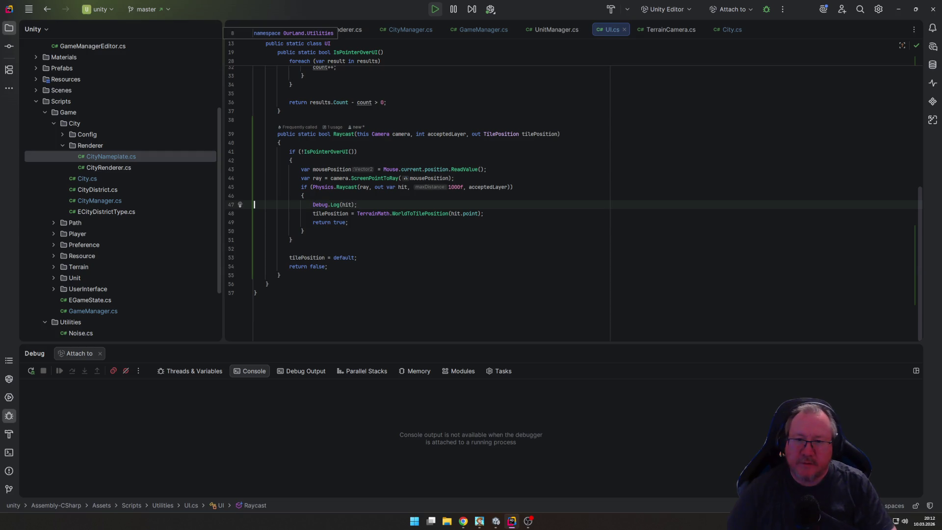
key(shift+Down)
key(Delete)
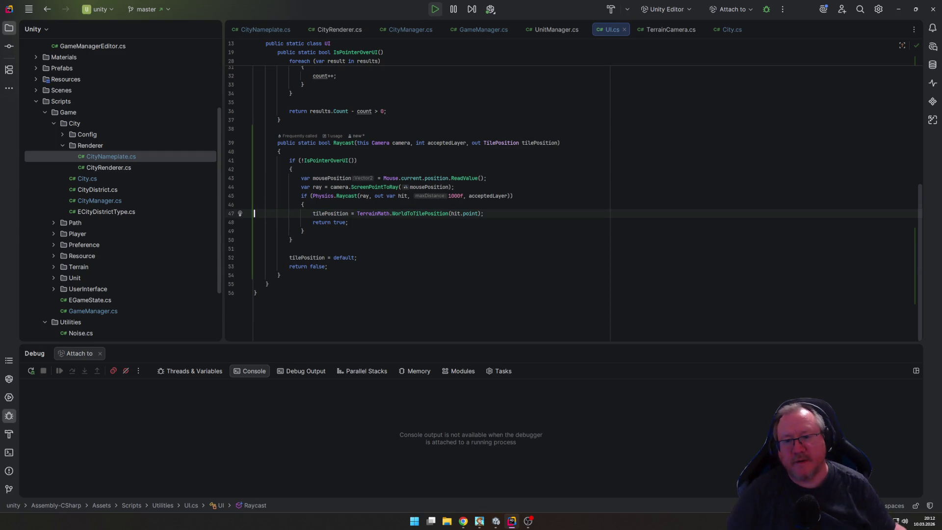
click(338, 29)
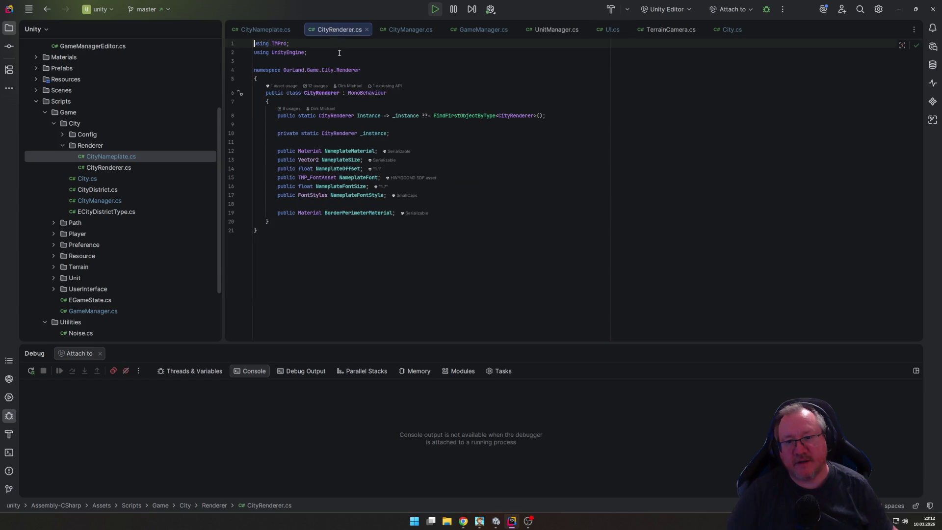
click(414, 29)
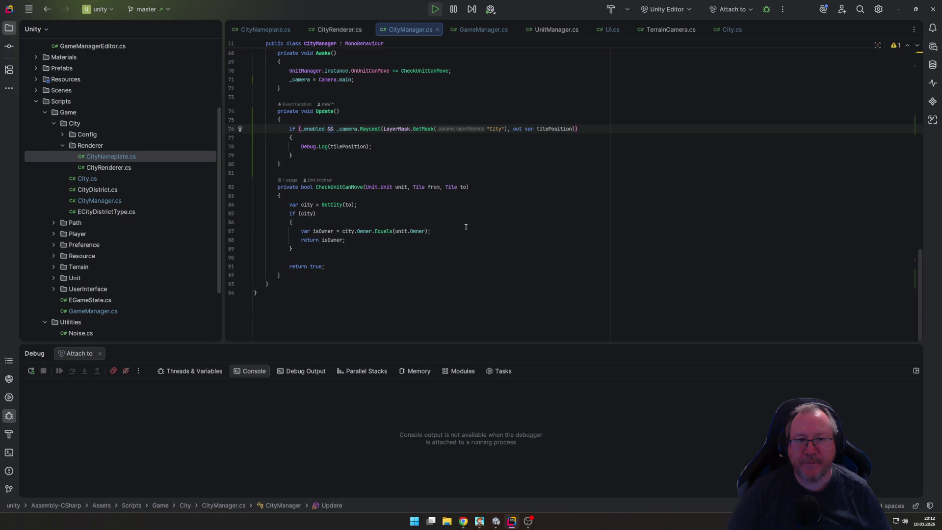
click(495, 521)
Step: Restart play mode and found Berlin again, checking the logged tile coordinates like X = 20, Z = 9
click(459, 22)
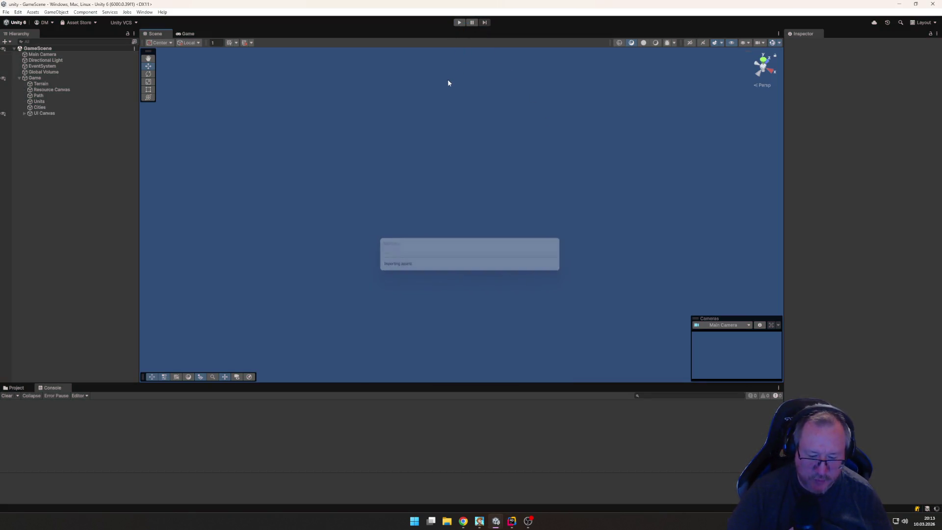
click(459, 22)
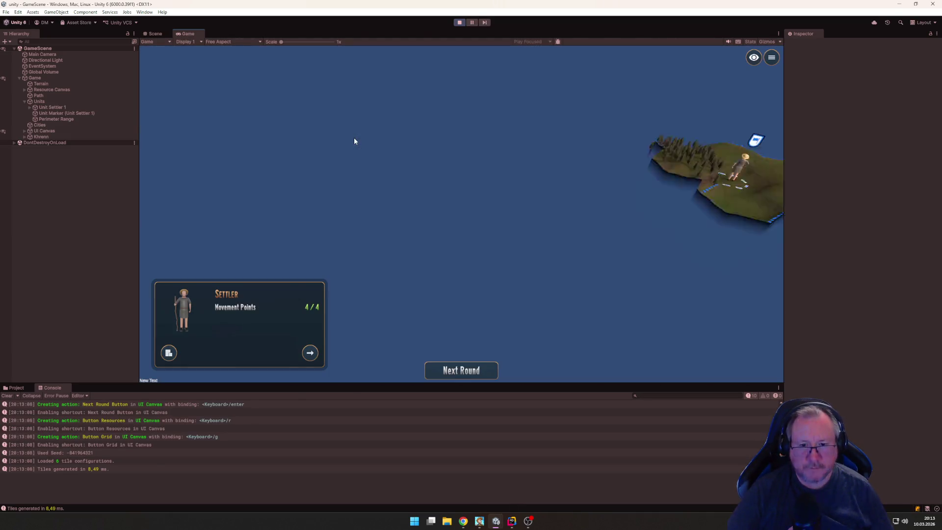
key(b)
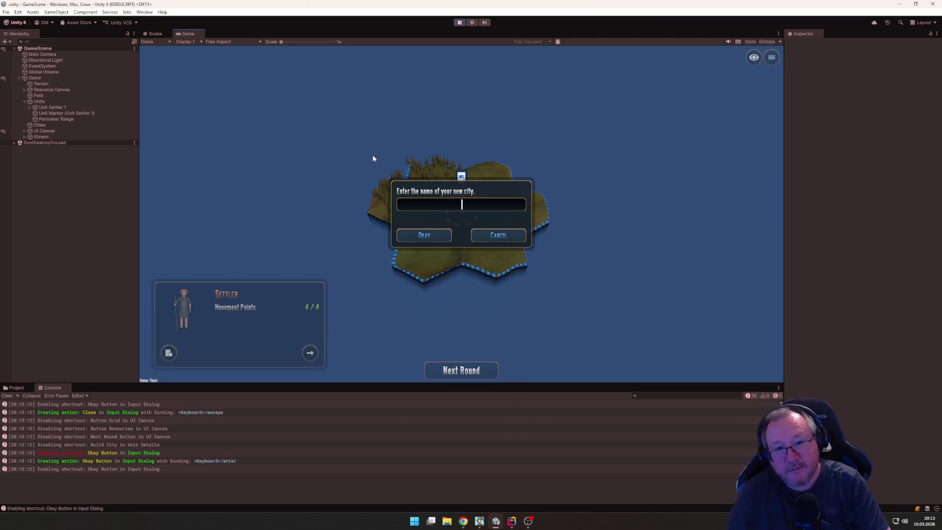
text(Berin)
key(Return)
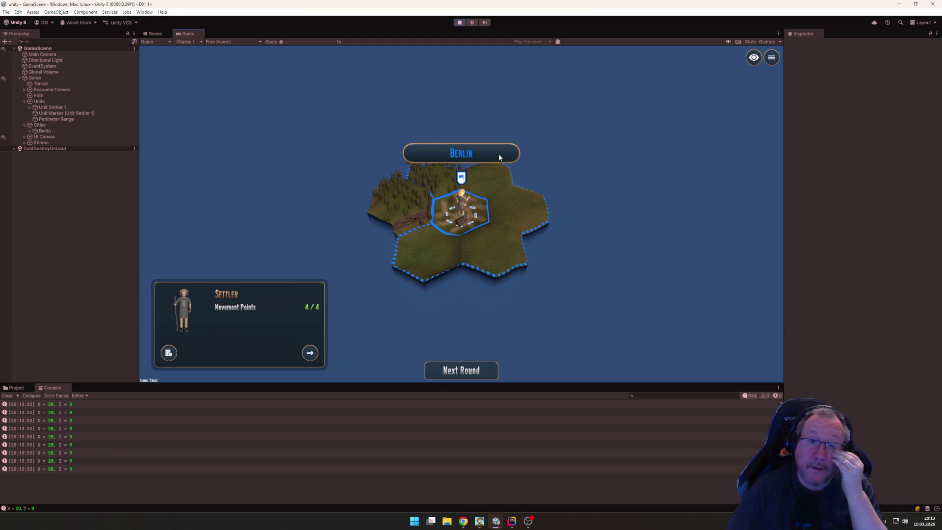
key(alt+Tab)
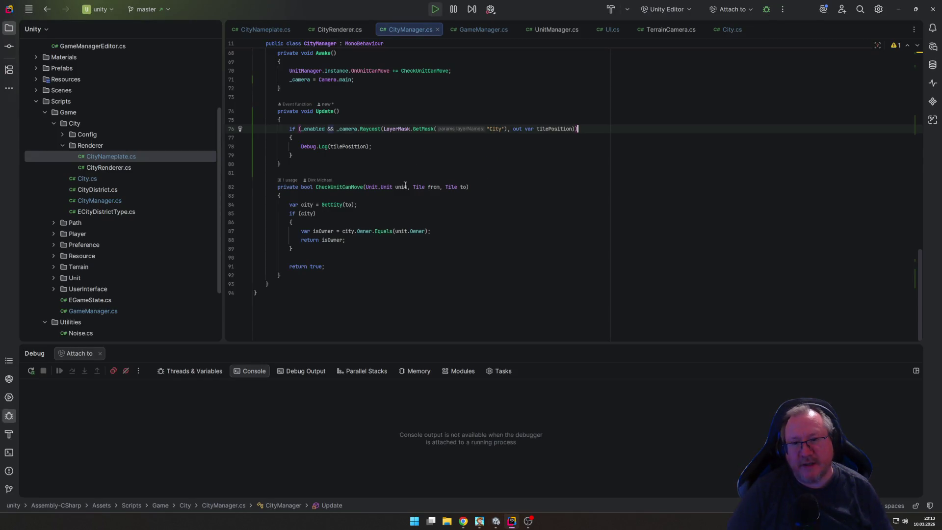
Step: In UI.cs, add a trial 'hit.' line above the tilePosition assignment and browse its members
key(alt+Tab)
key(alt+Tab)
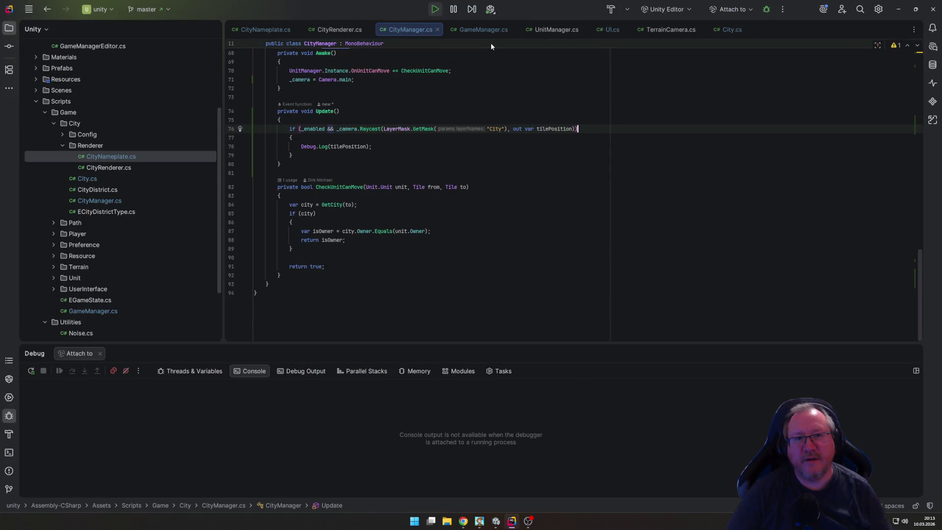
click(607, 29)
key(Return)
key(Up)
text(hit.)
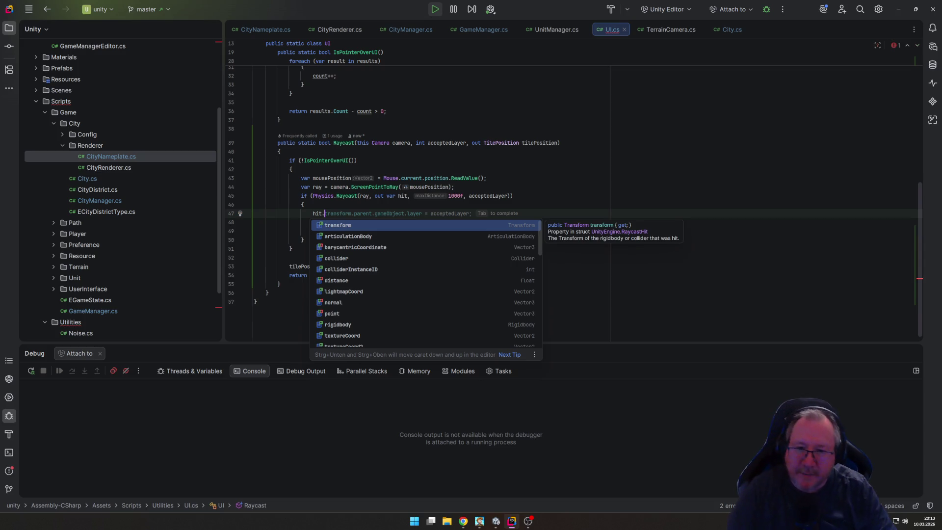
key(Down)
key(Down)
key(Down)
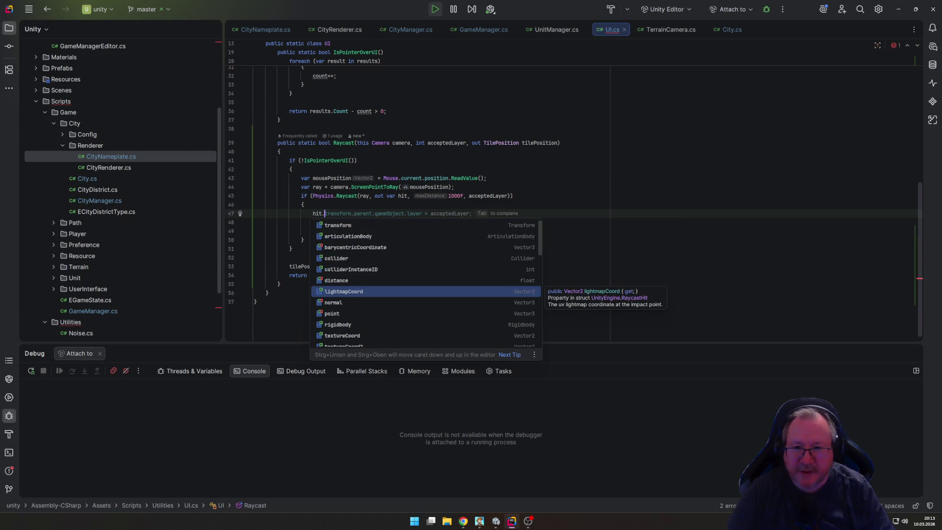
key(Down)
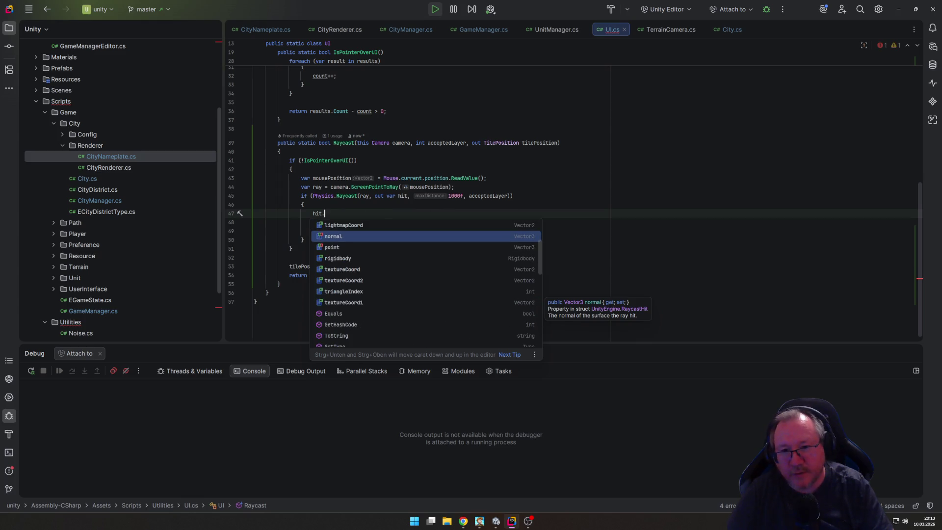
key(Up)
key(Up)
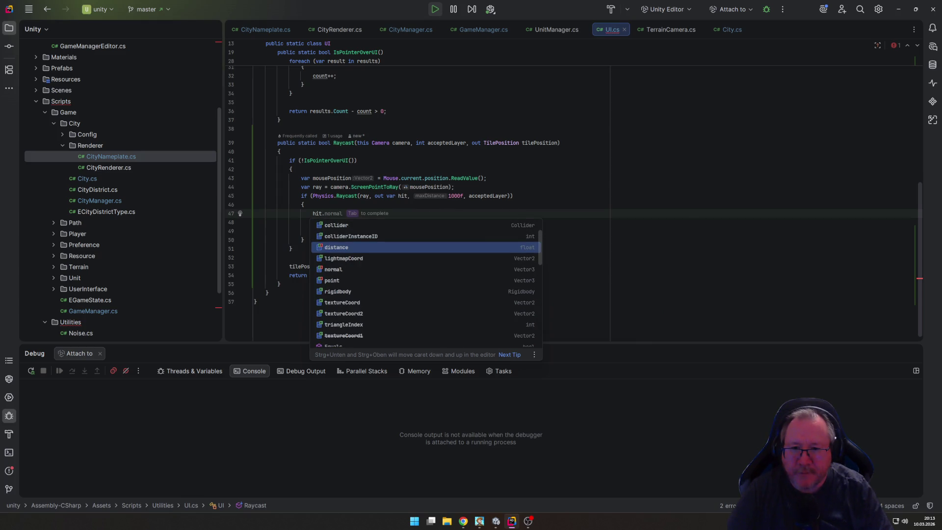
key(Down)
key(Down)
key(Down)
key(Down)
key(Down)
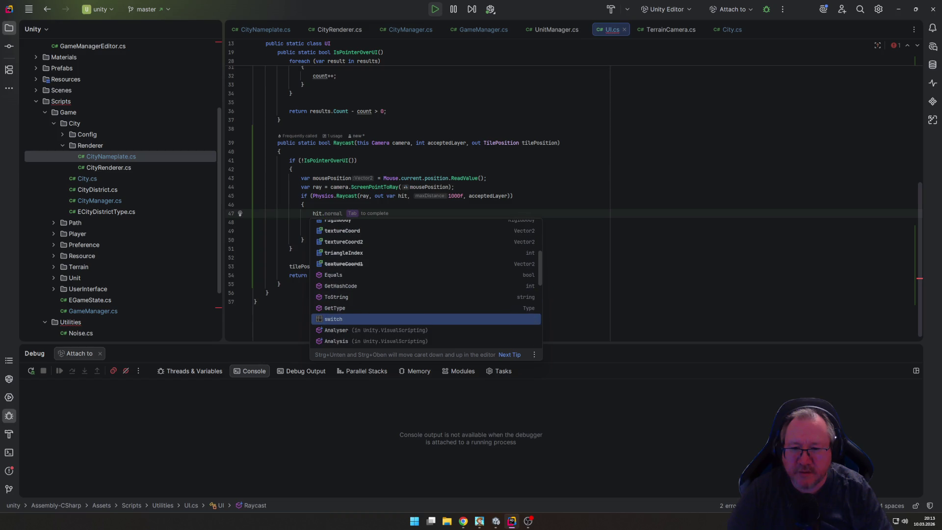
key(Up)
key(Up)
key(Up)
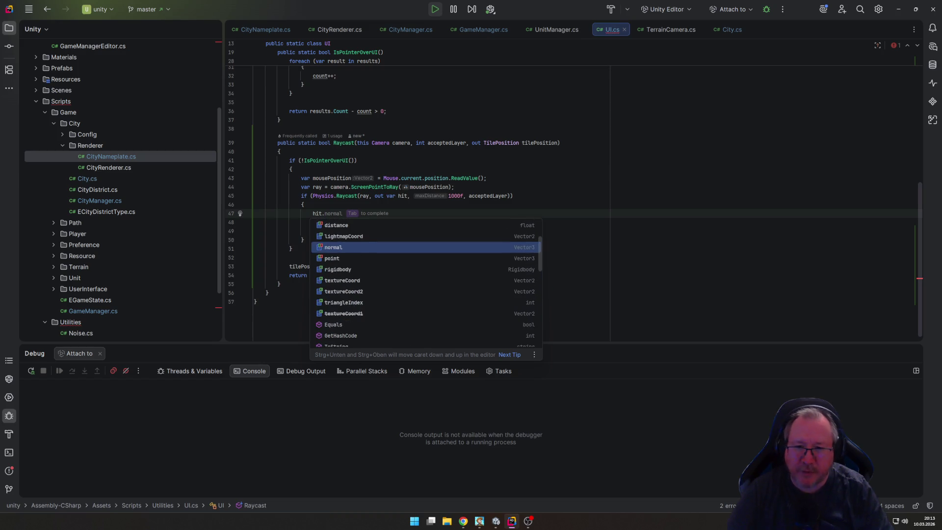
key(Up)
key(Up)
key(Up)
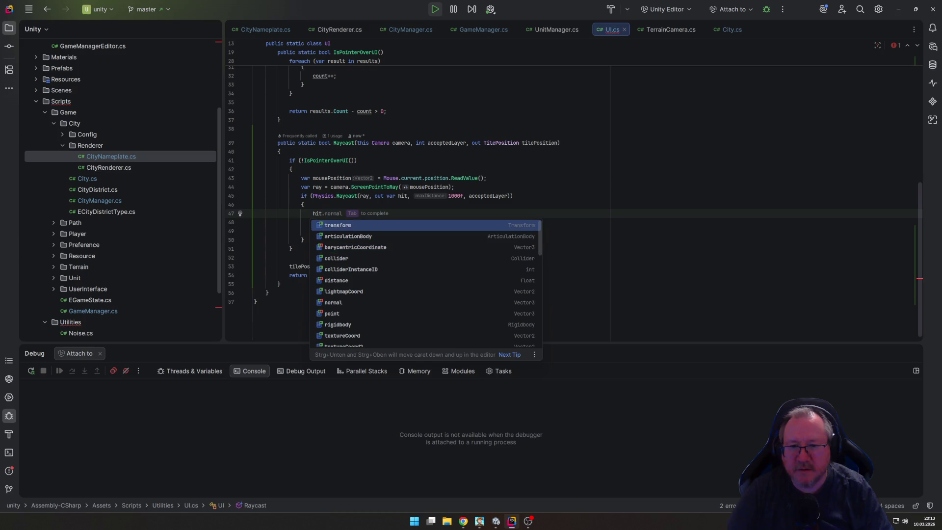
Step: Complete the trial line to hit.transform.name, then delete it again
key(Down)
key(Down)
key(Down)
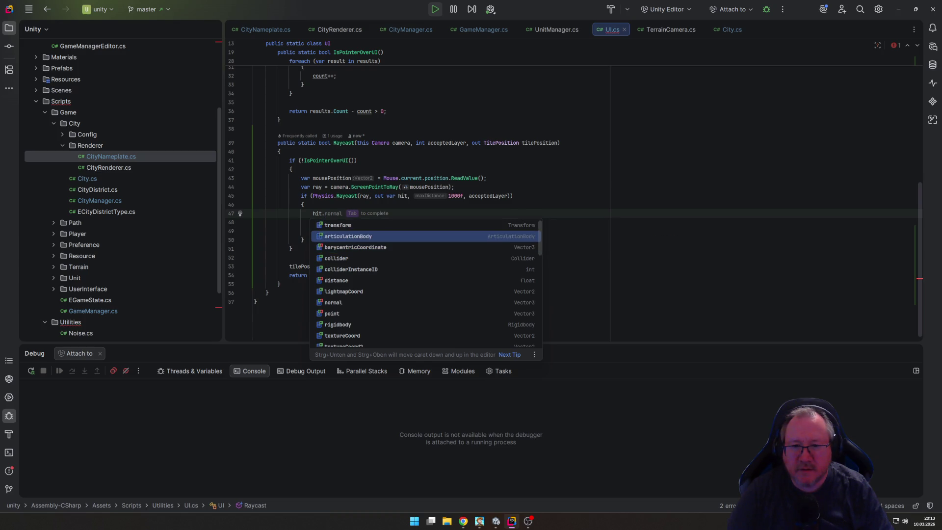
key(Down)
key(Down)
key(Down)
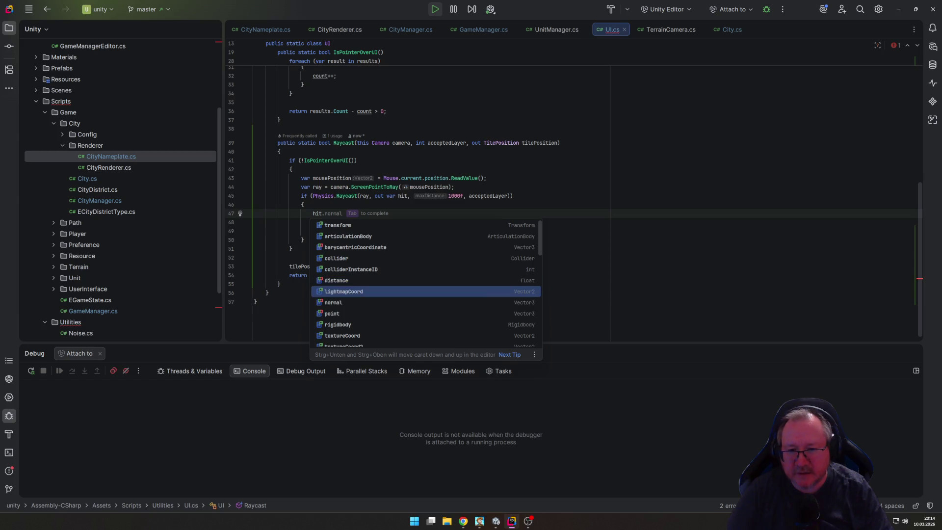
key(Down)
key(Down)
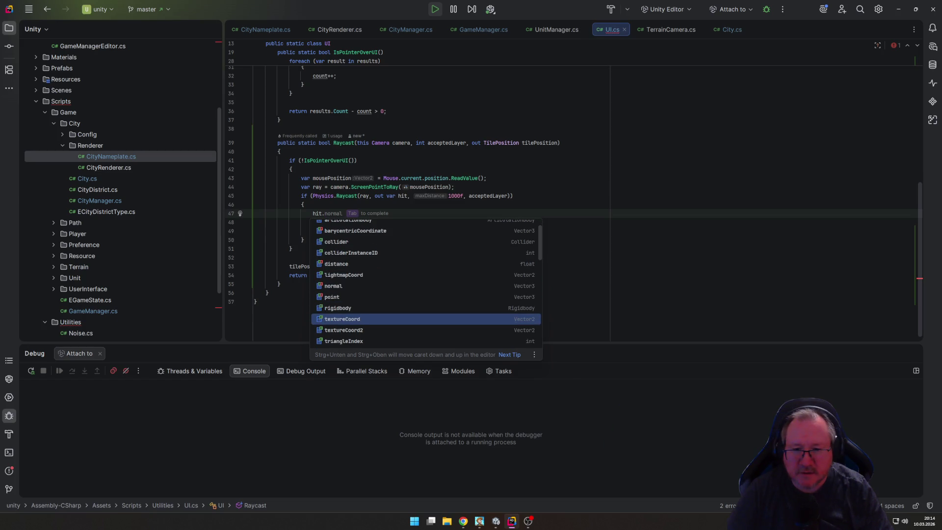
key(Down)
key(Down)
key(Down)
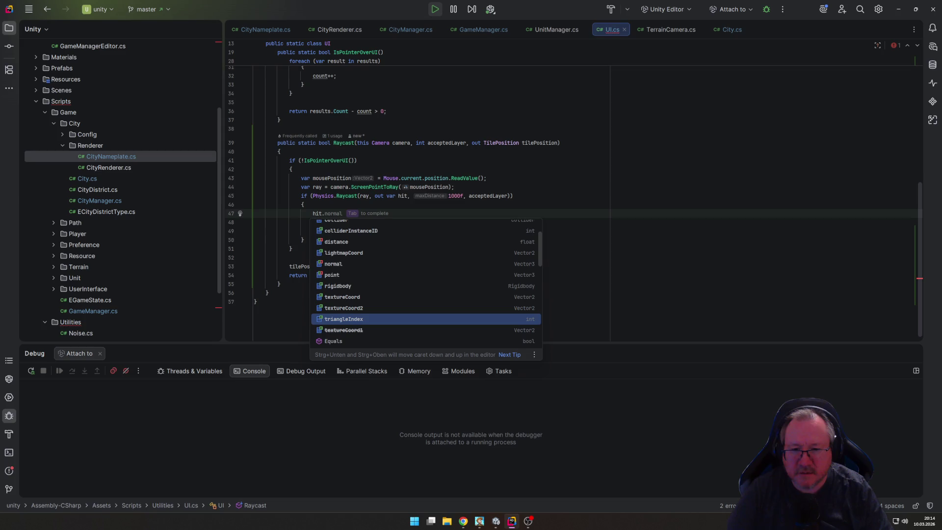
key(Down)
key(Down)
key(Down)
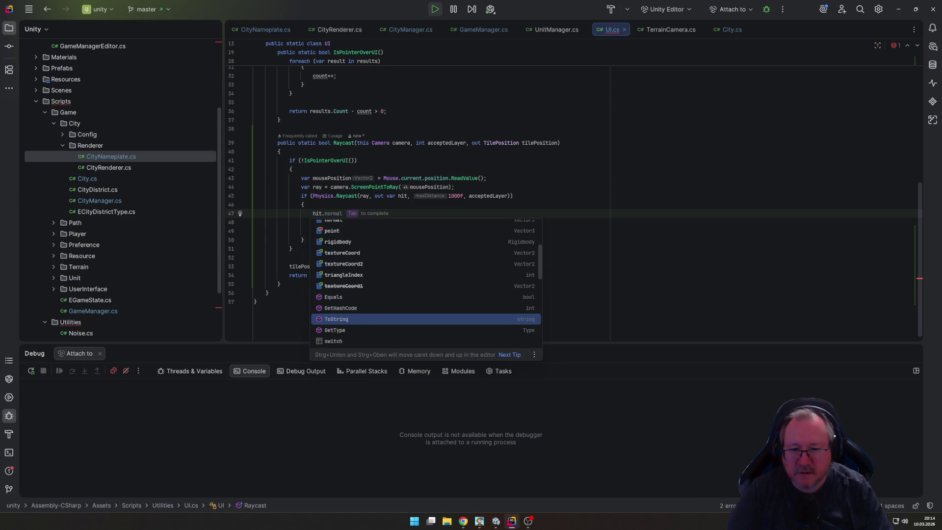
key(Down)
key(Down)
key(Down)
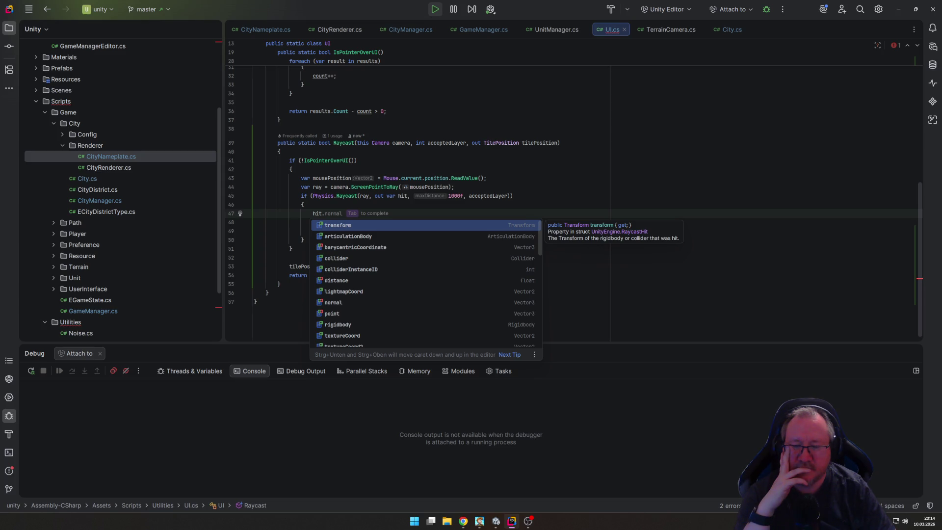
key(Return)
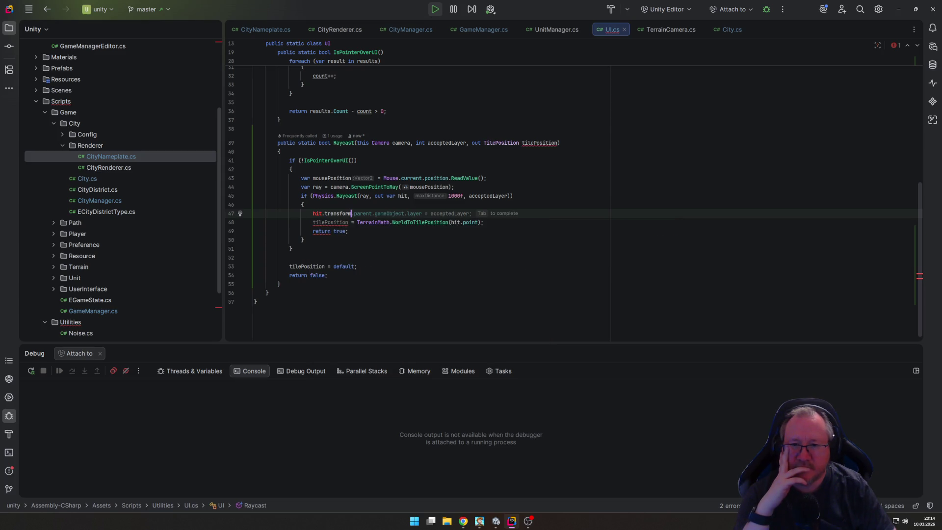
text(.n)
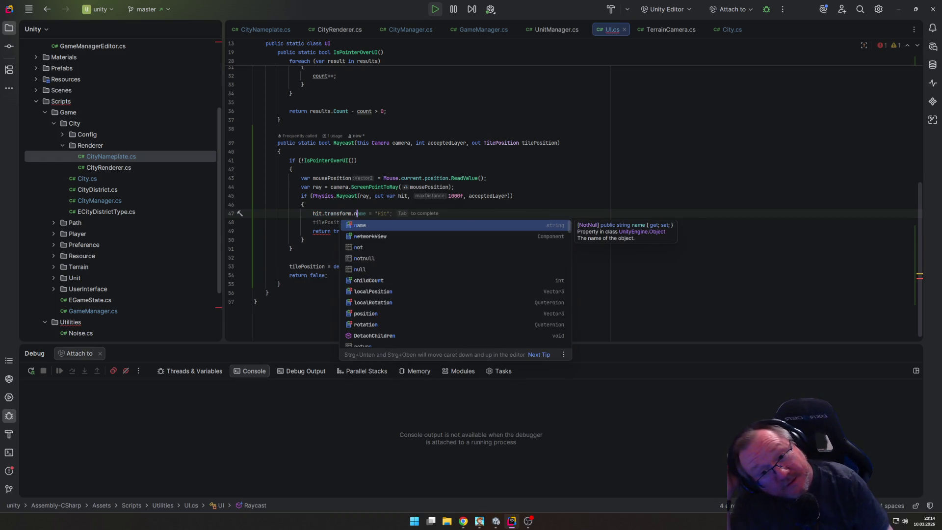
key(Return)
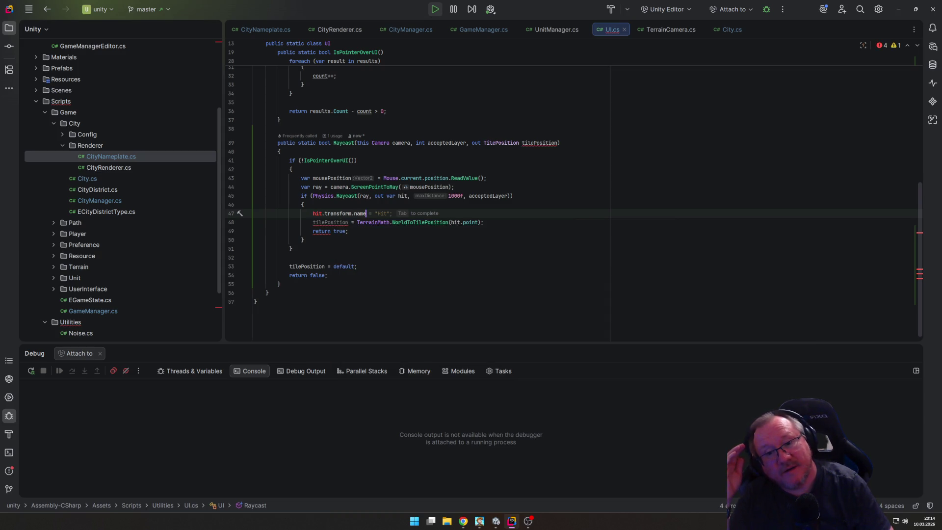
key(Home)
key(Home)
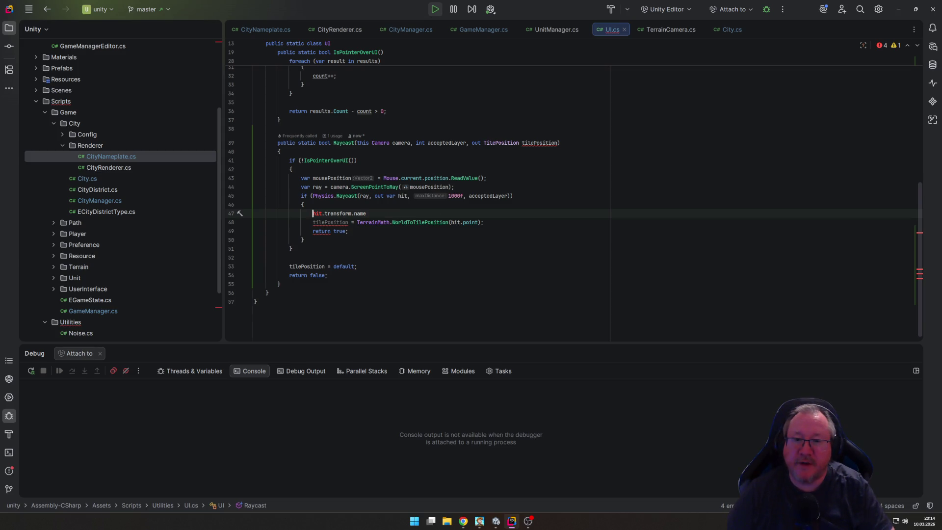
key(shift+Down)
key(Delete)
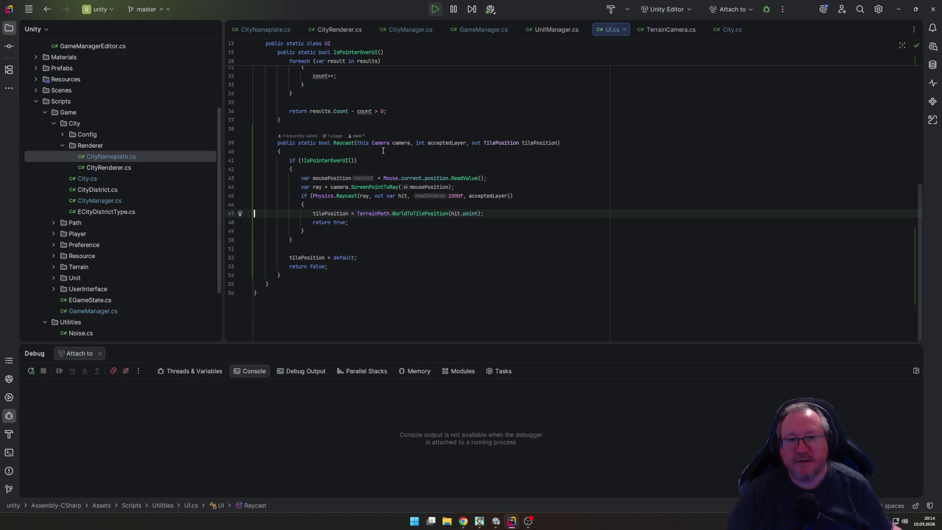
Step: Reformat the Raycast signature so each parameter sits on its own line
click(357, 143)
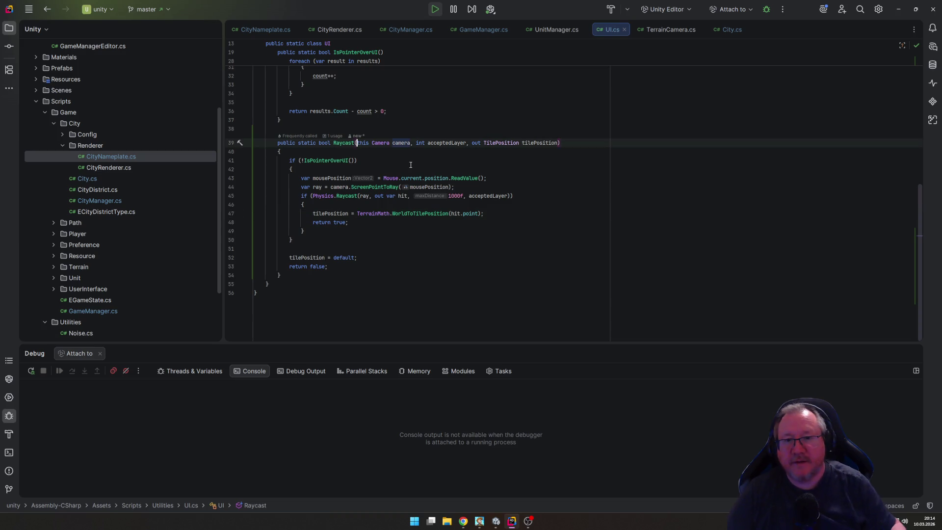
key(Return)
key(ctrl+Right)
key(ctrl+Right)
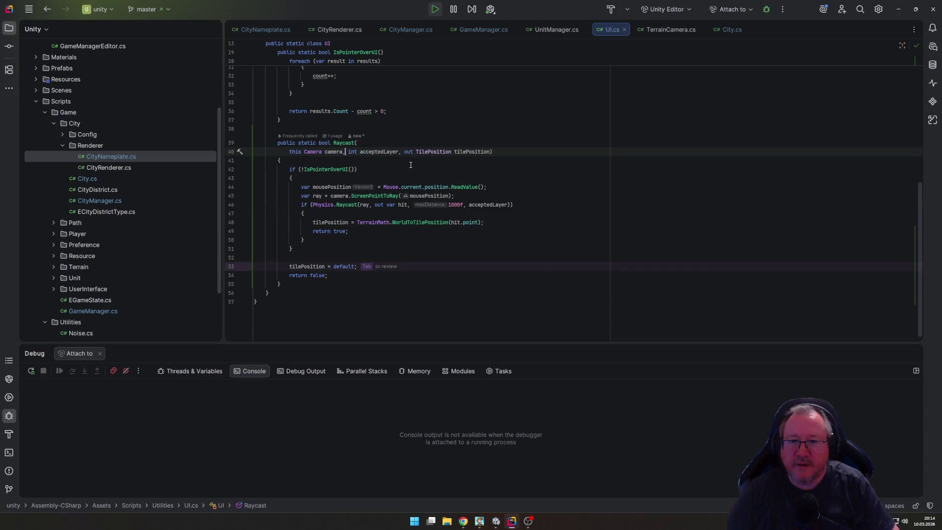
key(Return)
key(ctrl+Right)
key(ctrl+Right)
key(ctrl+Right)
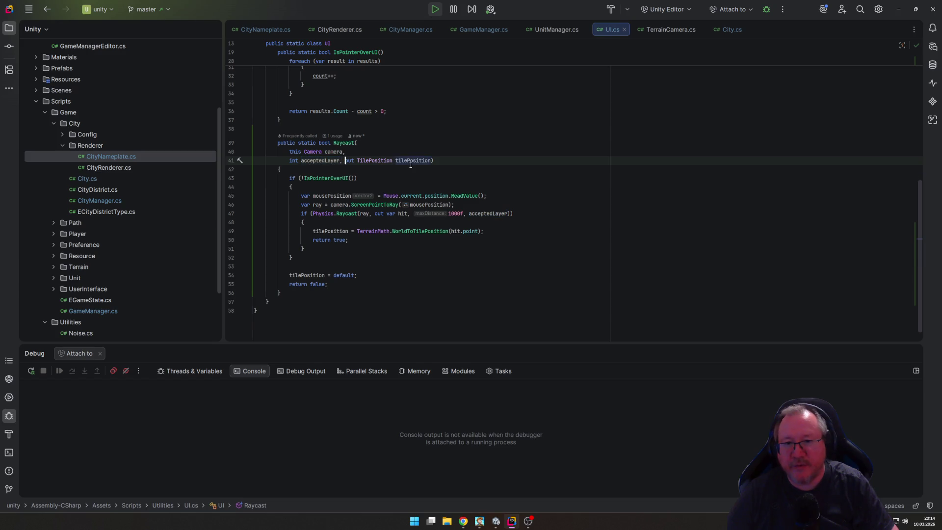
key(Return)
key(ctrl+Right)
key(ctrl+Right)
key(ctrl+Right)
key(Return)
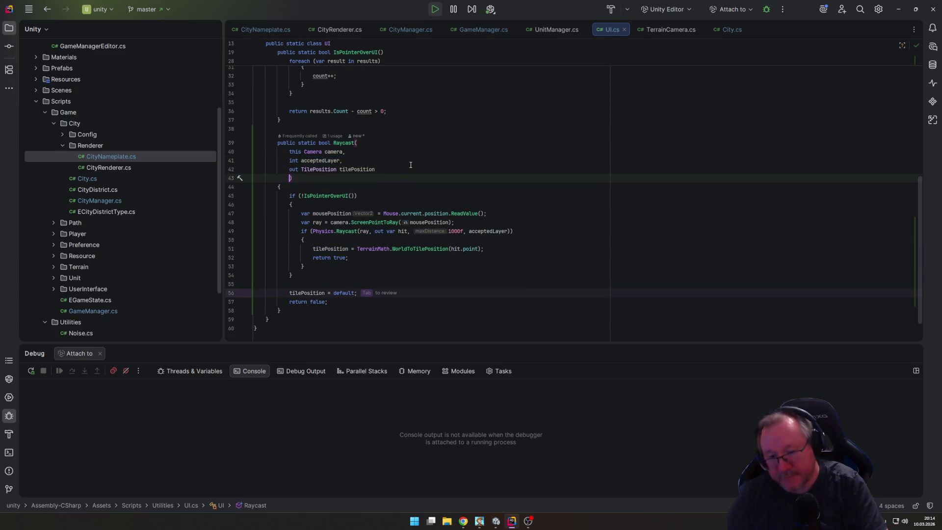
key(ctrl+z)
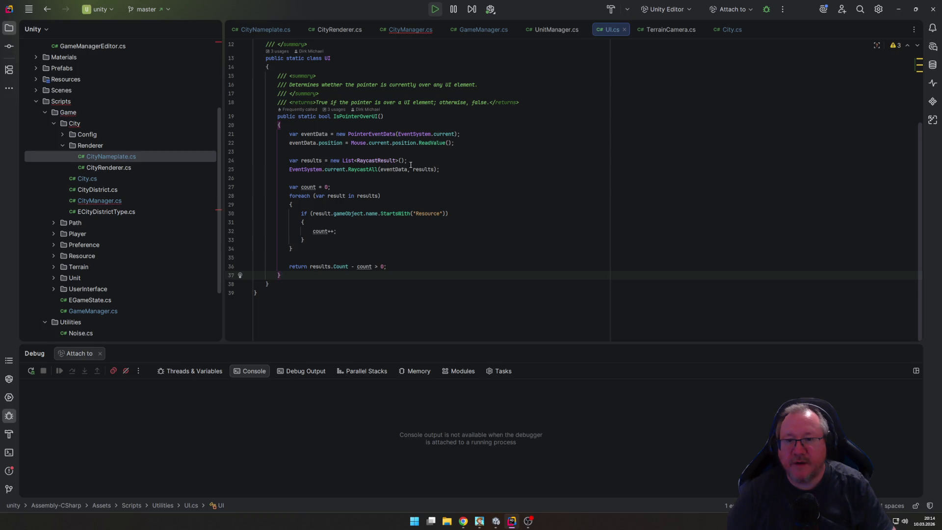
key(ctrl+shift+z)
key(ctrl+shift+z)
key(ctrl+shift+z)
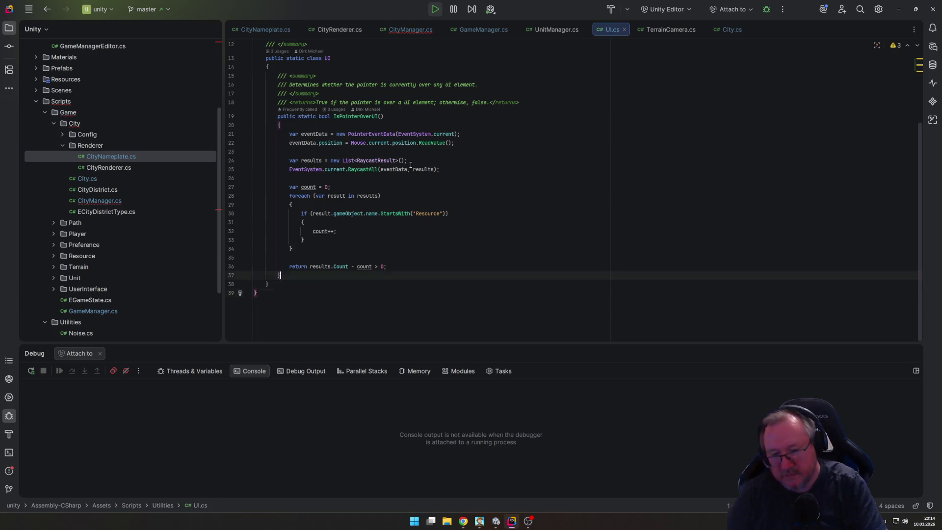
key(BackSpace)
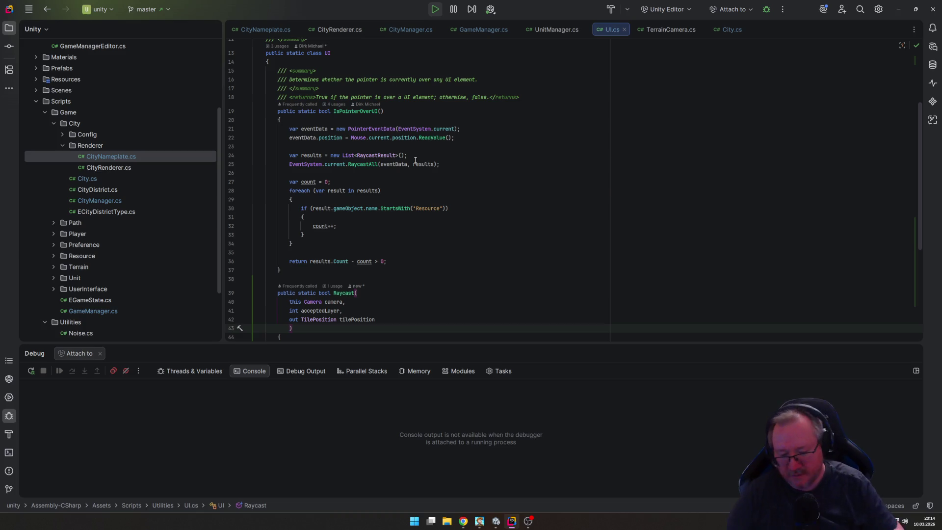
Step: Remove the generic <T> type parameter from the Raycast method
key(ctrl+End)
key(Up)
key(Up)
key(Up)
key(Up)
key(Up)
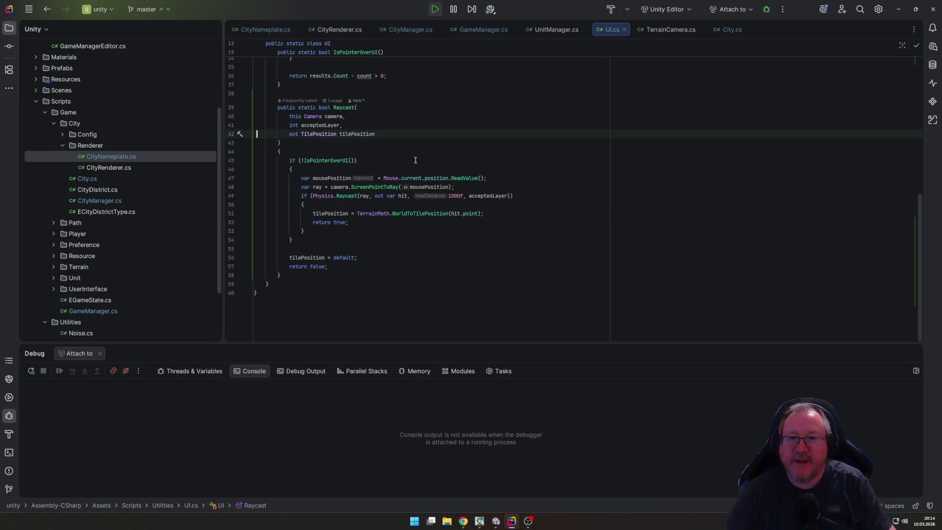
key(End)
key(Return)
text(ut)
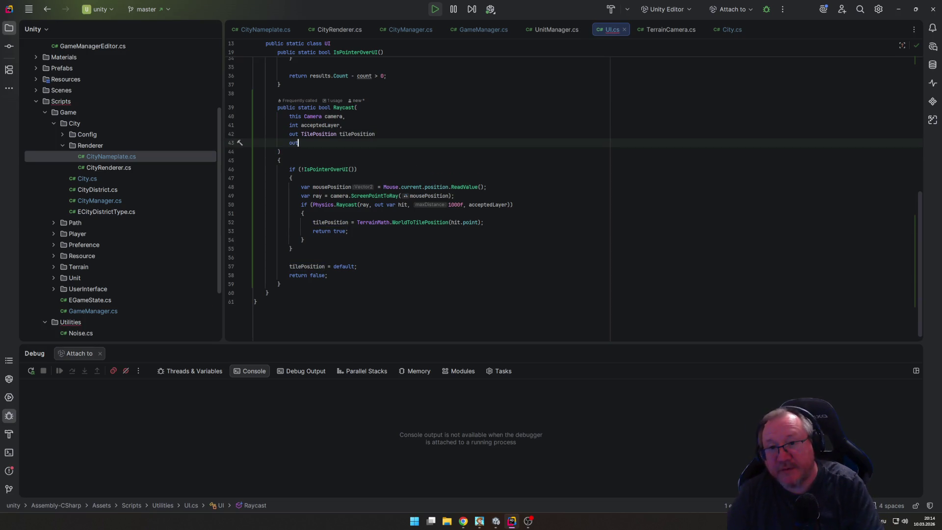
key(BackSpace)
key(BackSpace)
key(BackSpace)
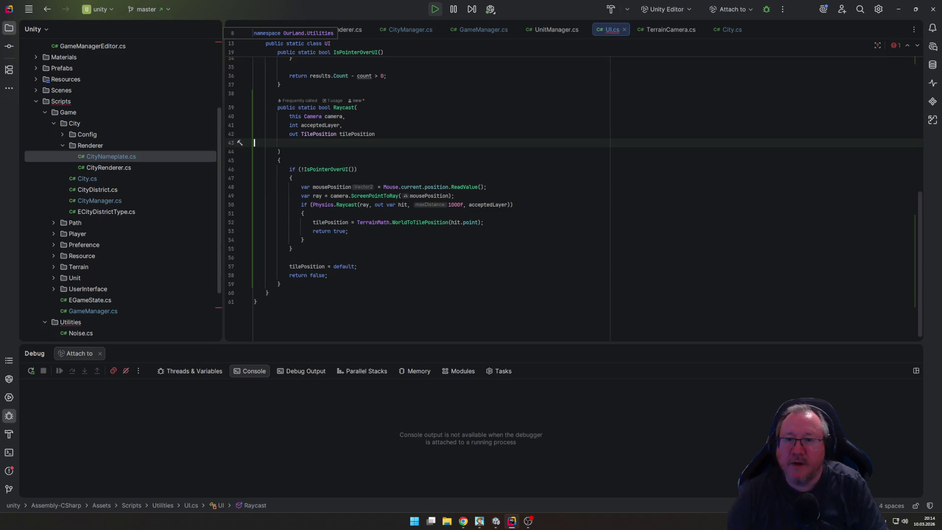
key(Up)
key(Up)
key(Up)
text(<T>)
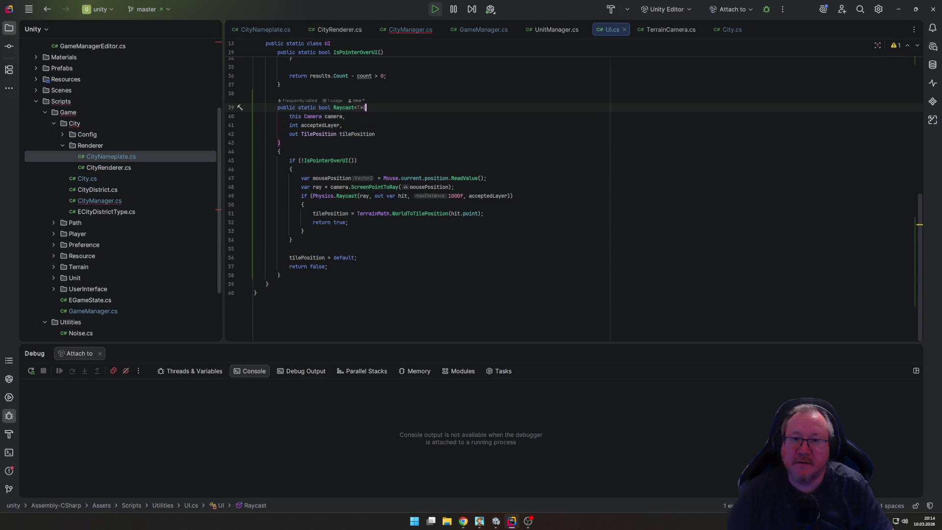
key(Down)
key(Down)
key(Down)
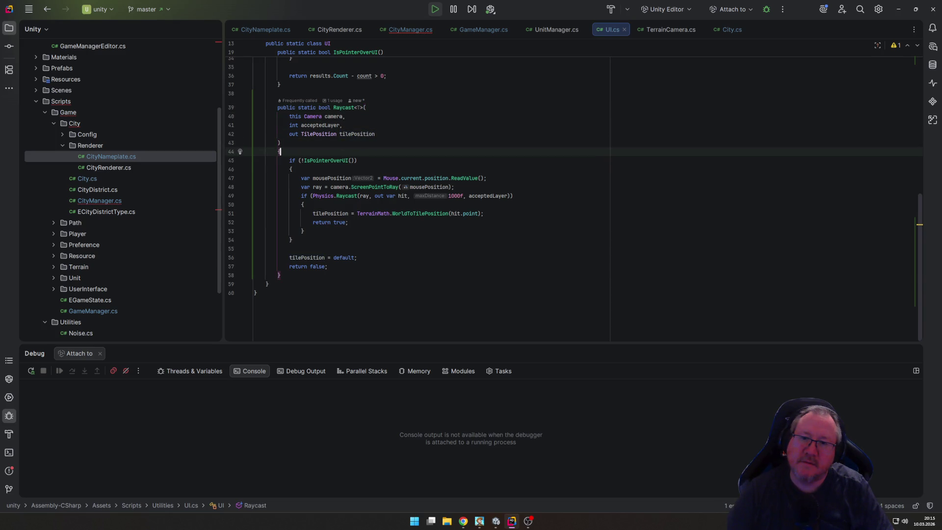
key(Down)
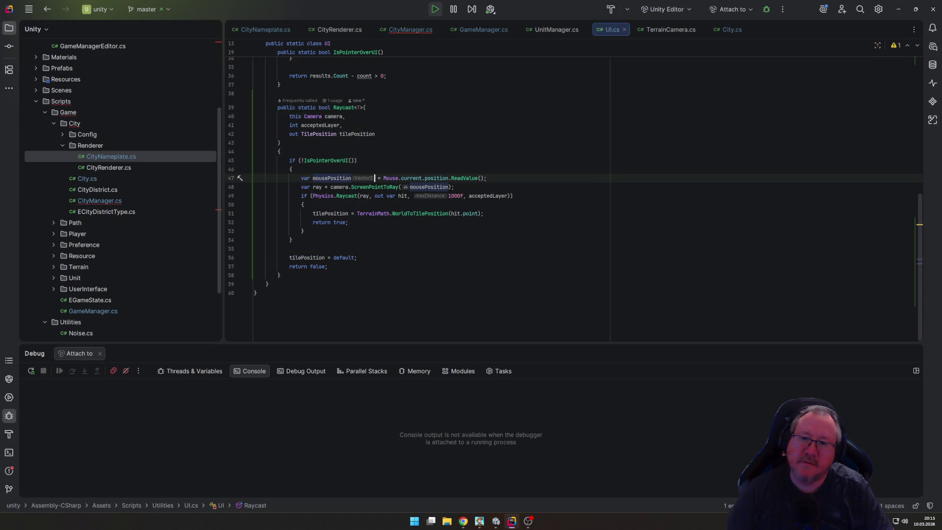
key(Up)
key(Up)
key(Up)
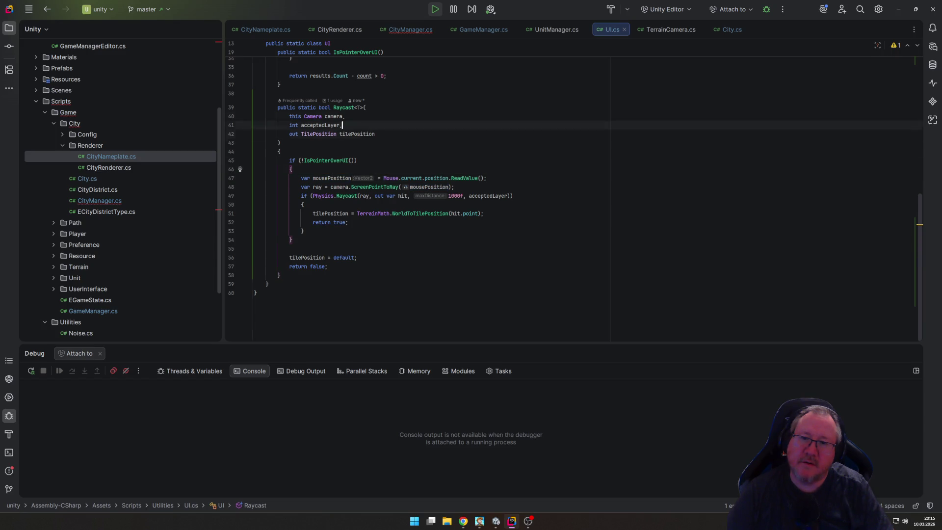
key(Up)
key(Left)
key(Left)
key(Left)
key(Delete)
key(Delete)
key(Delete)
key(Down)
key(Down)
key(Down)
Step: Add an 'out GameObject target' parameter after tilePosition
key(End)
key(Return)
text(out Game)
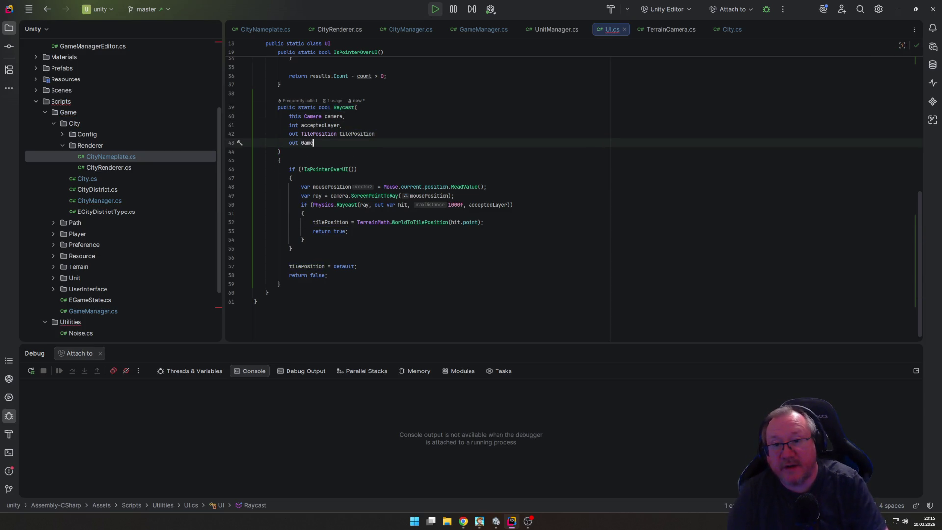
text(O)
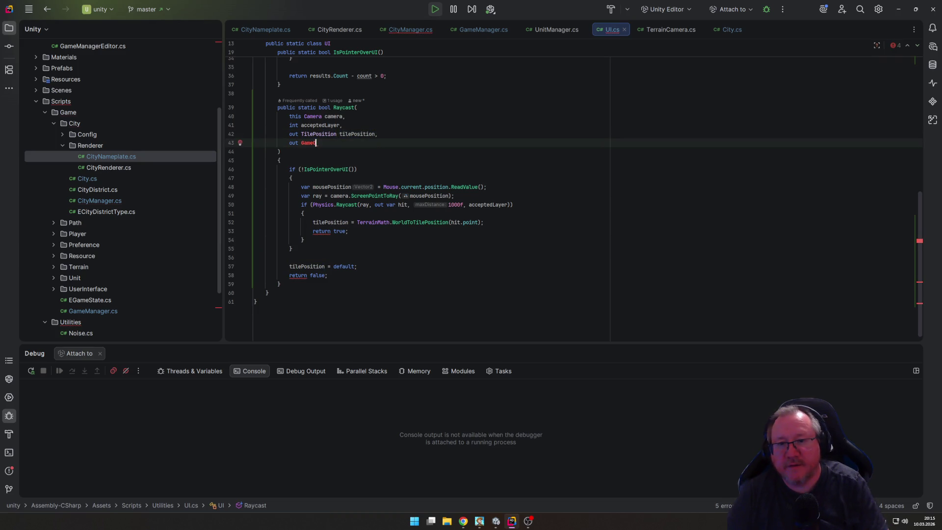
key(ctrl+space)
key(Return)
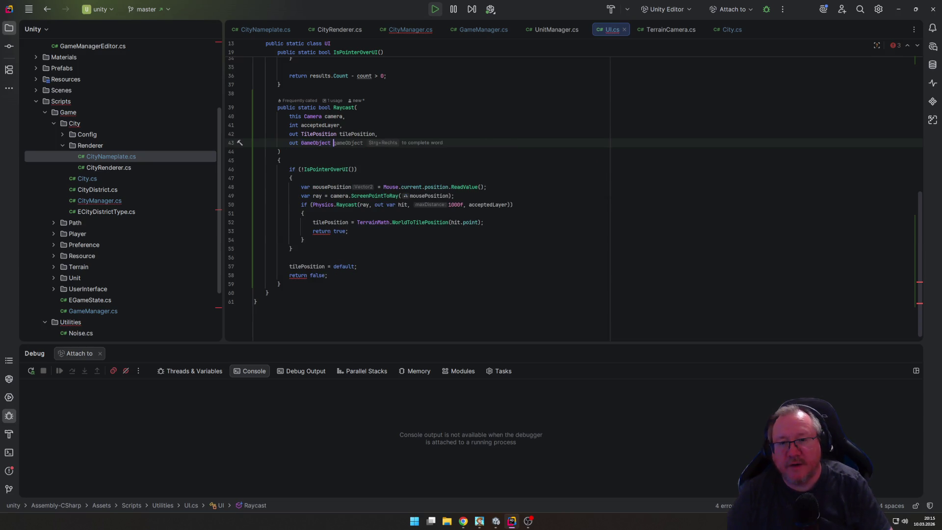
text(target)
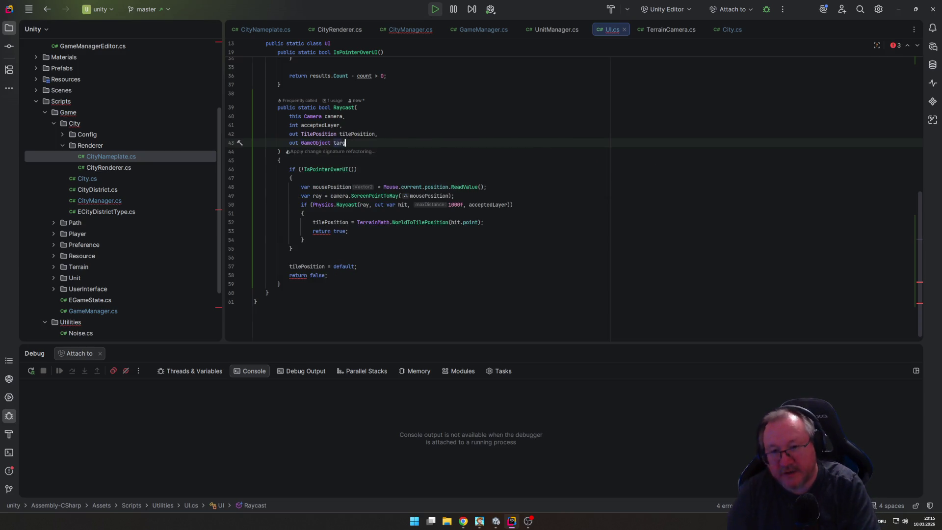
key(Escape)
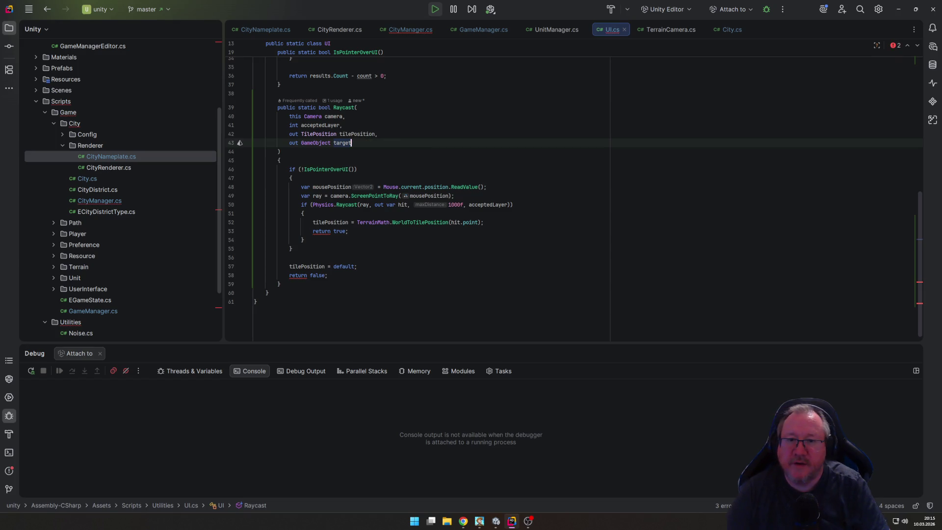
Step: Set target = null in the no-hit fallback path
click(328, 275)
click(289, 258)
key(Return)
text(target = null;)
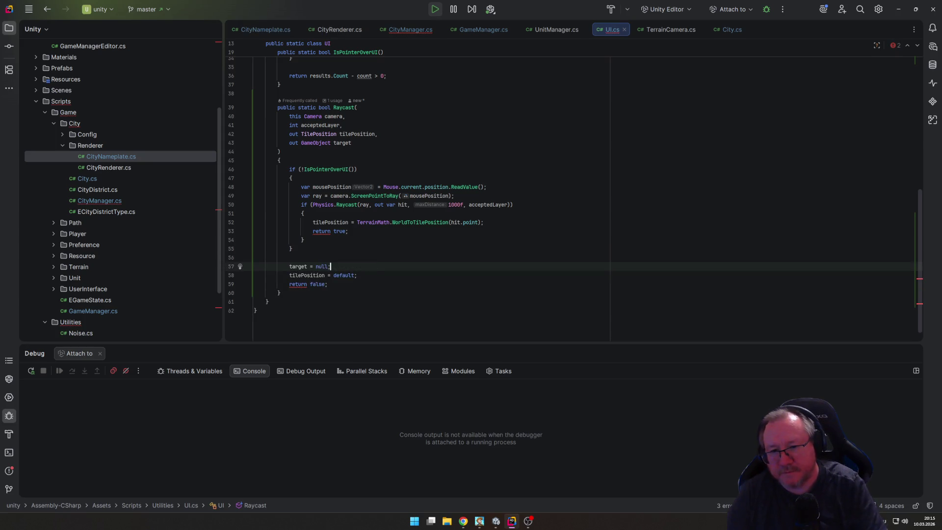
Step: Assign target = hit.transform.gameObject in the successful hit branch
key(Up)
key(Up)
key(Up)
key(End)
key(Return)
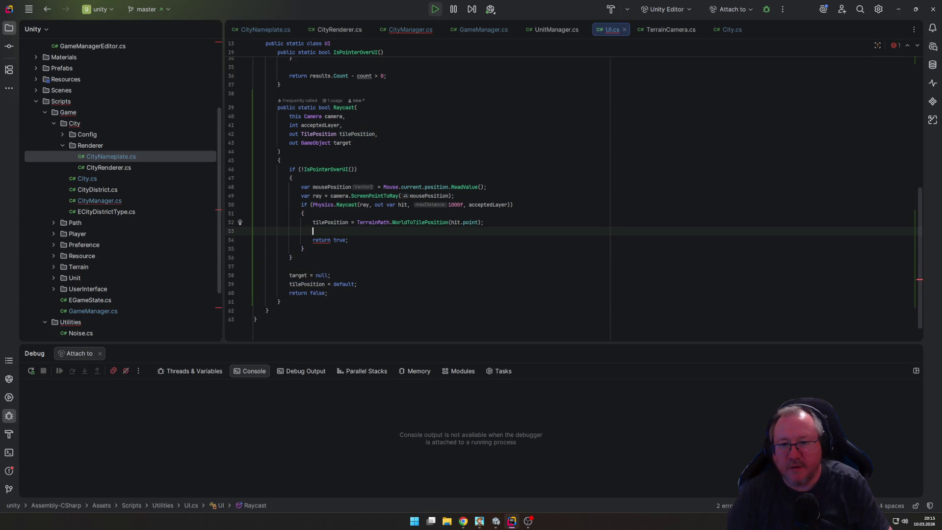
key(Tab)
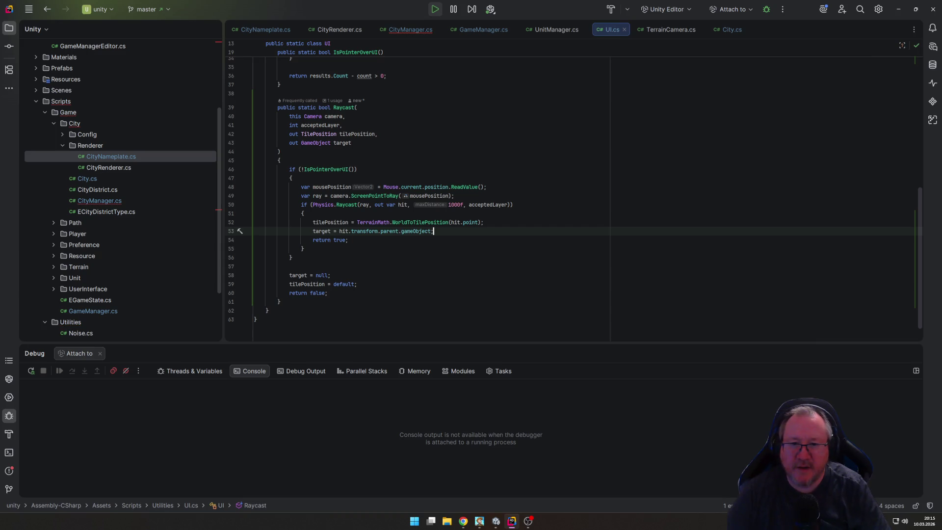
click(431, 231)
click(380, 231)
key(Delete)
key(Delete)
key(Delete)
key(End)
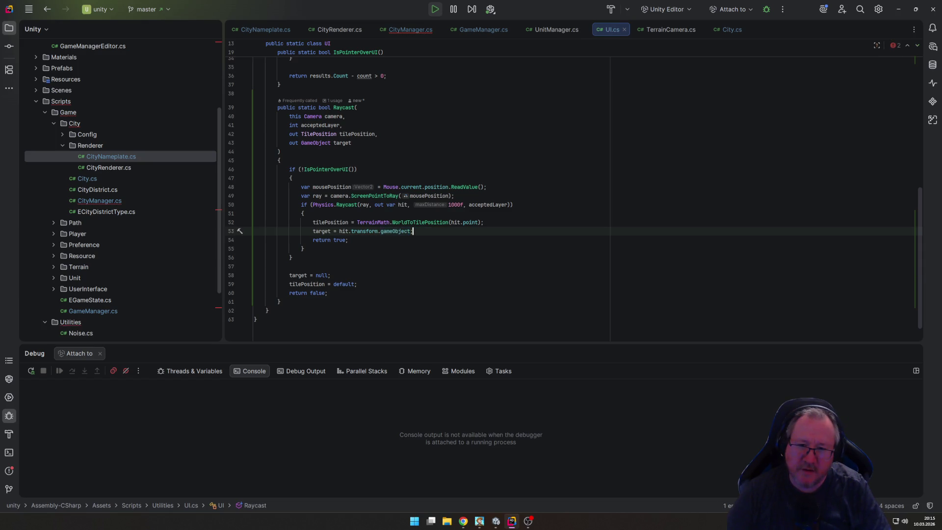
key(Down)
key(Down)
key(Down)
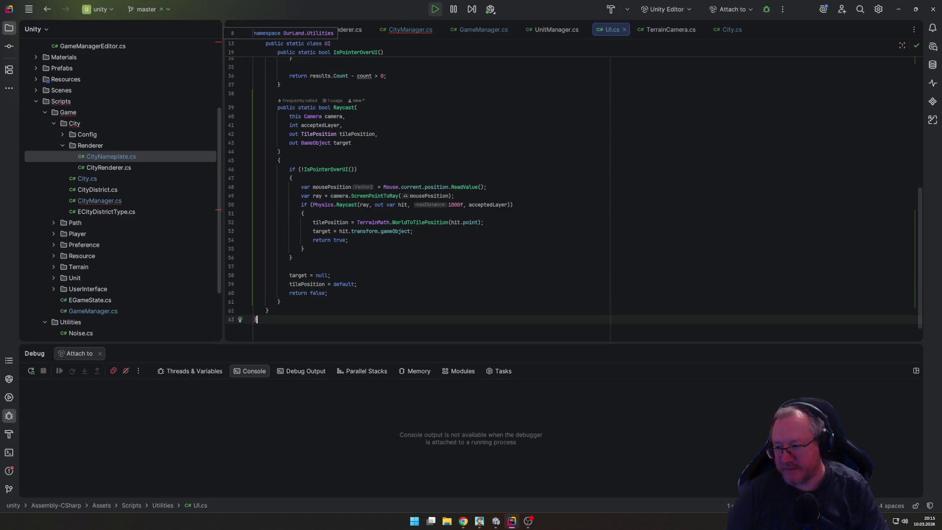
click(406, 32)
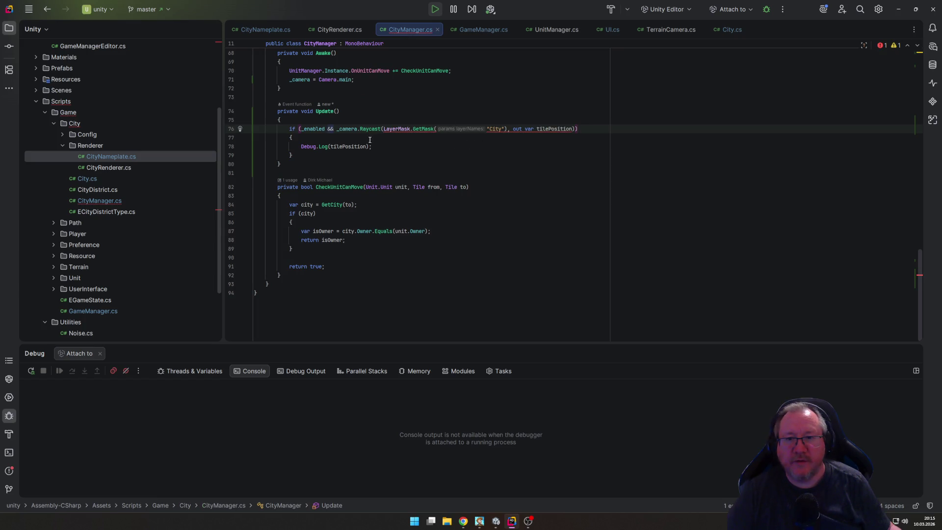
Step: Remove the raycast call from Update's if condition, leaving only the _enabled check
click(342, 155)
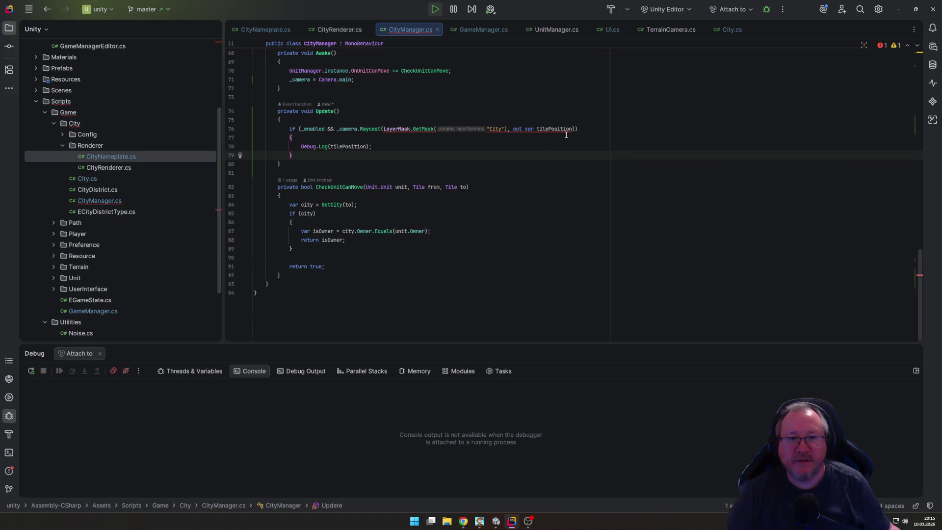
click(383, 128)
key(Return)
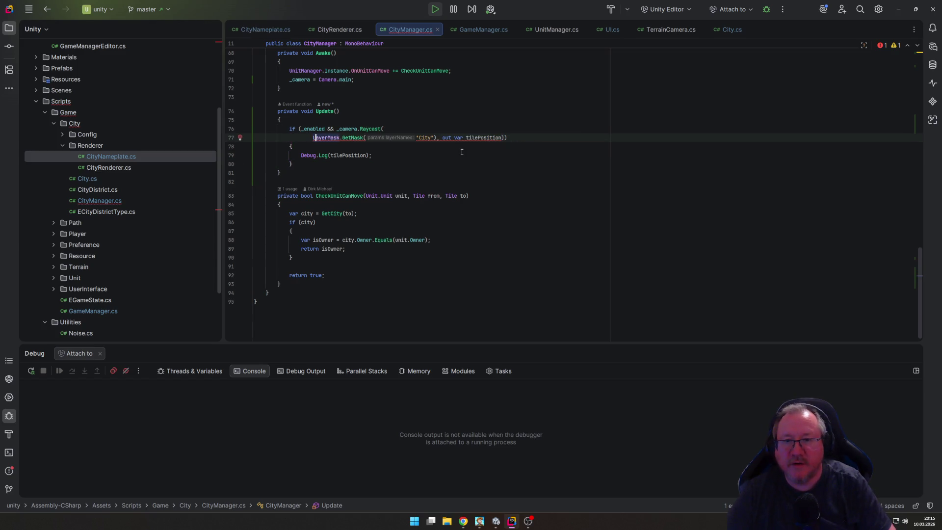
key(Up)
key(ctrl+w)
key(ctrl+w)
key(ctrl+w)
key(Delete)
key(BackSpace)
key(BackSpace)
key(BackSpace)
text())
key(Down)
key(Return)
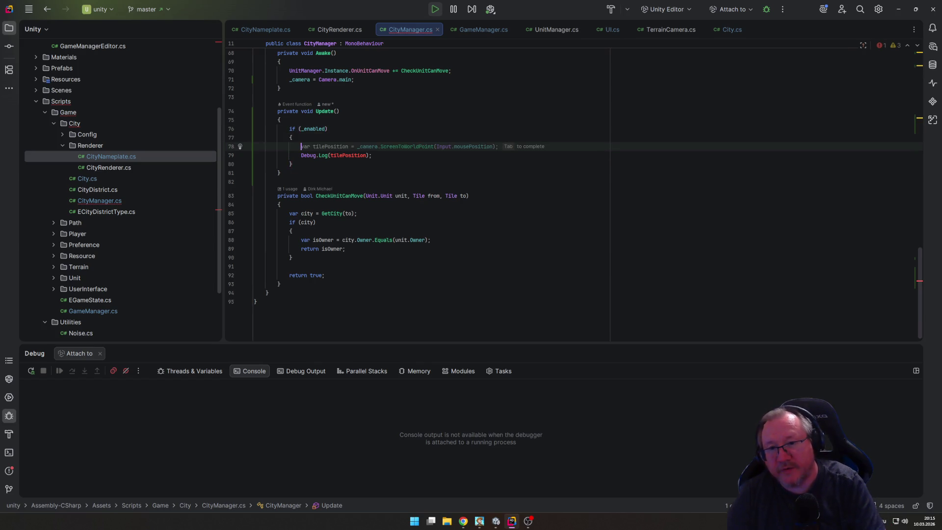
Step: Inside the _enabled block, add a line storing a _camera.Raycast call in a result variable
text(var t)
text(lt = _camera.)
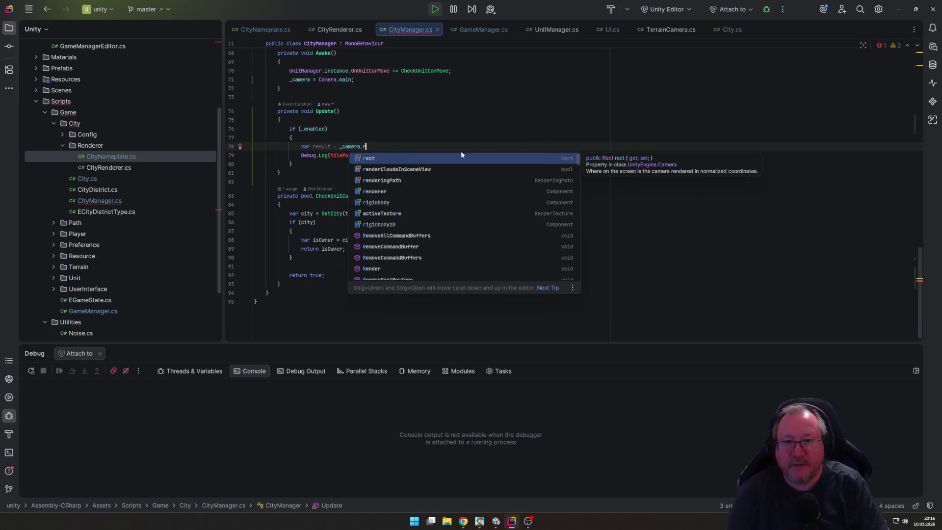
text(ray)
key(Down)
key(Down)
key(Return)
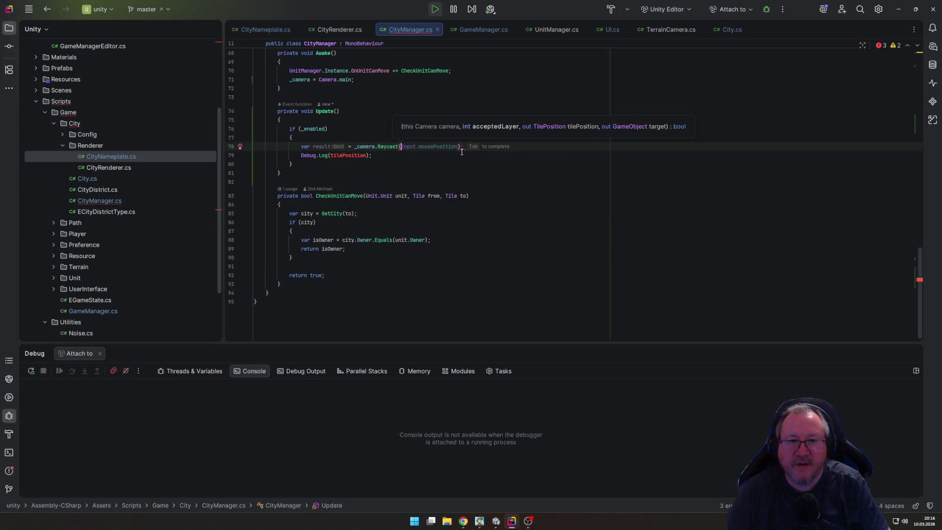
key(Escape)
key(Up)
key(End)
key(Return)
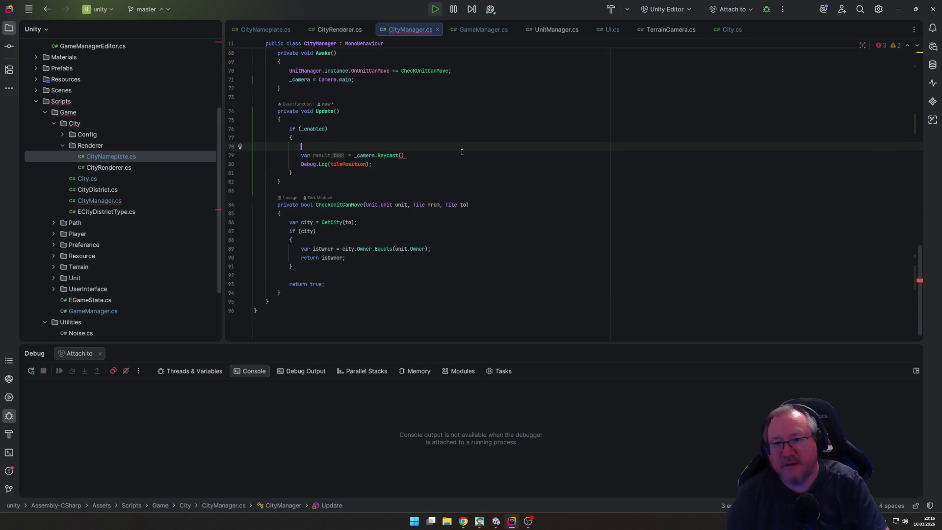
key(Down)
key(Up)
key(BackSpace)
key(Up)
key(Up)
key(Down)
key(Down)
key(Down)
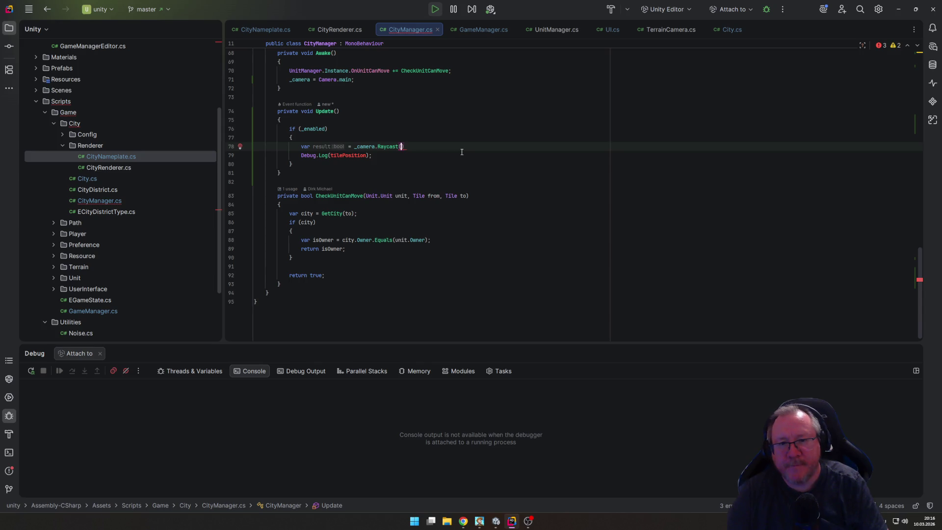
Step: Pass LayerMask.GetMask("City") and out var tilePosition as the Raycast arguments
key(Return)
key(Escape)
key(Return)
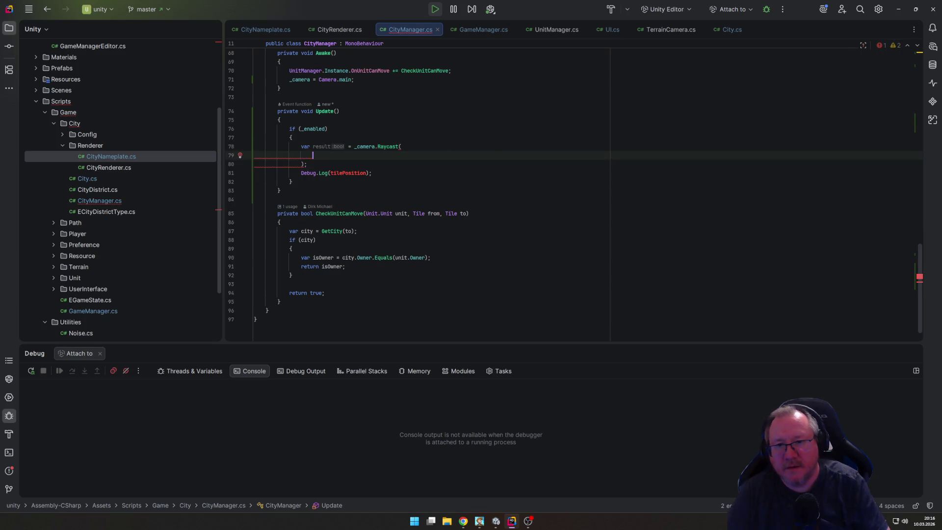
text(LayerMask.)
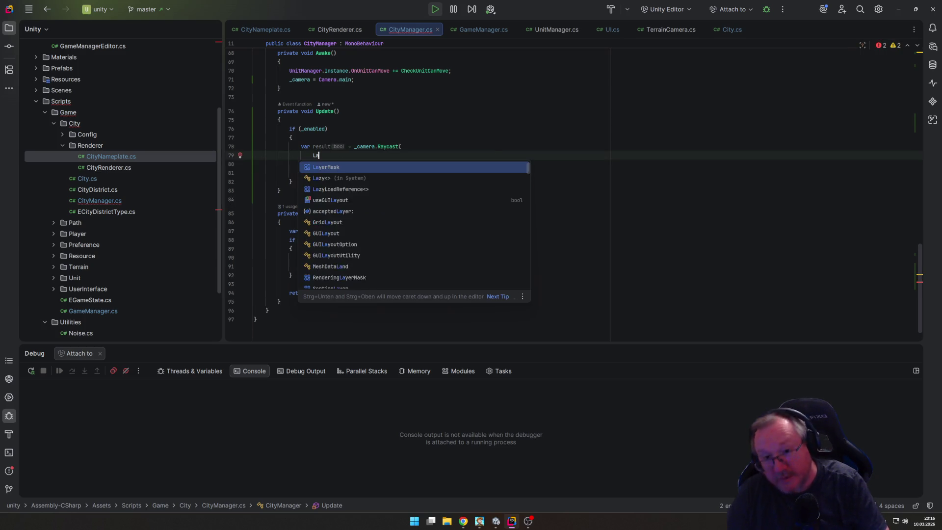
key(Tab)
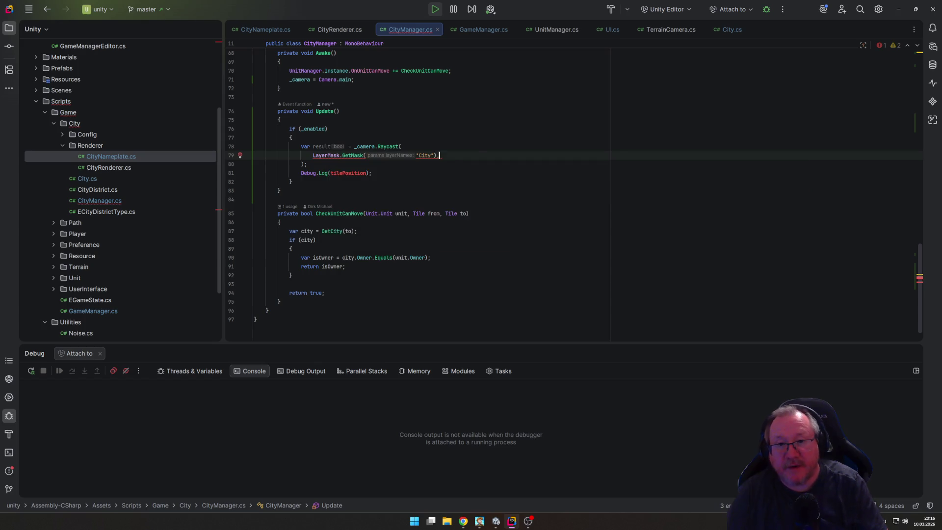
text(,)
key(Return)
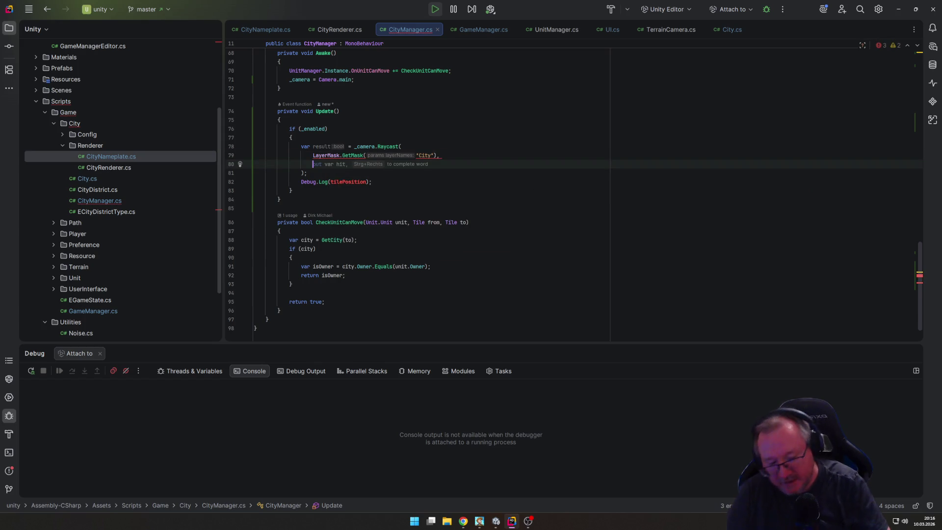
text(out var tilePosition)
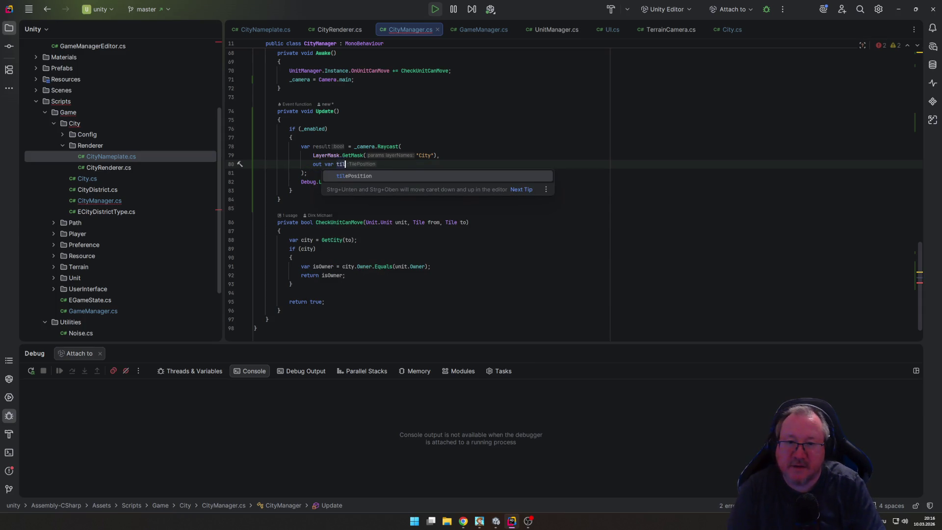
key(Escape)
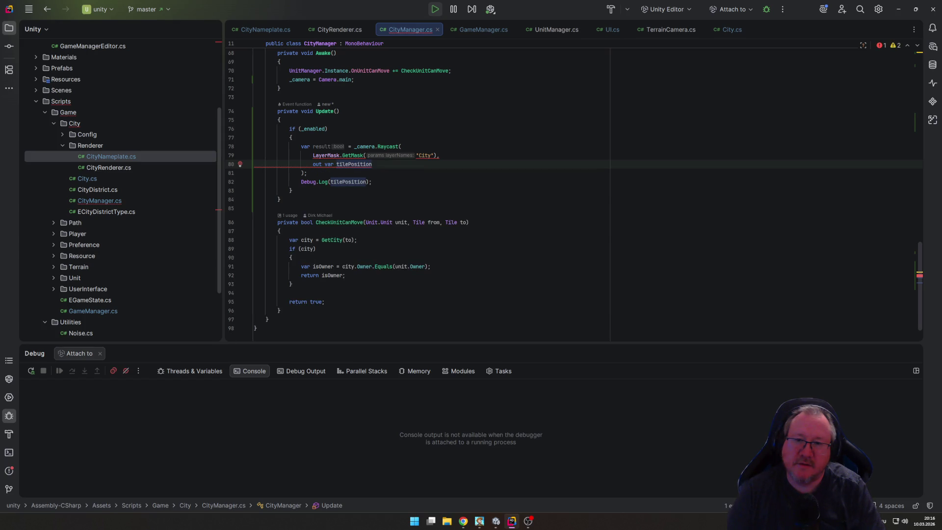
click(254, 164)
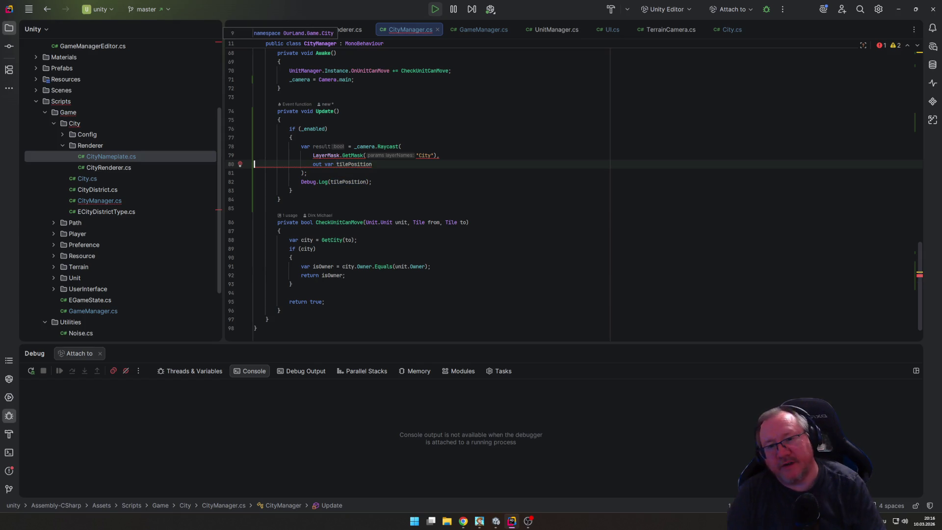
Step: Switch to UI.cs and select lines 46–54 of the Raycast method body
click(607, 30)
click(510, 163)
key(Home)
key(Down)
key(shift+Down)
key(shift+Down)
key(shift+Down)
key(shift+Down)
key(shift+Down)
key(ctrl+c)
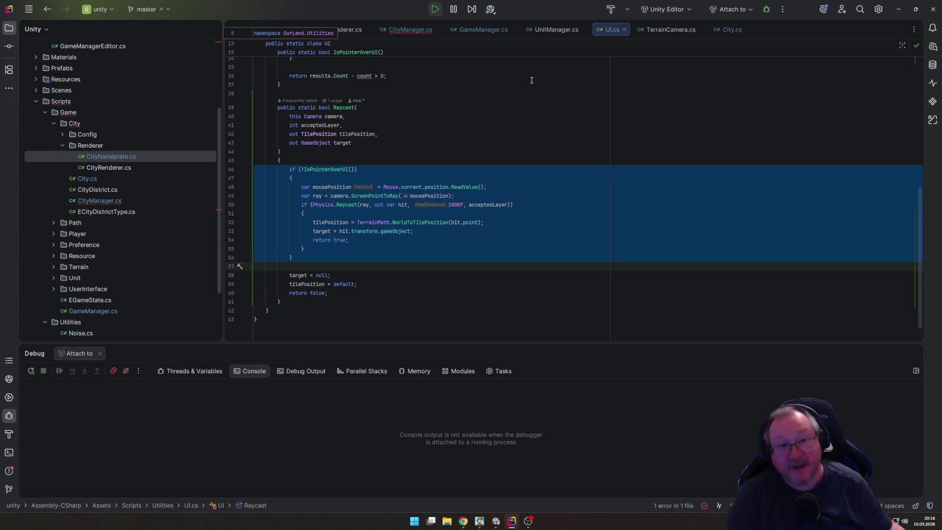
Step: Paste the copied raycast code over CityManager's old Update body, prefixing the condition with _enabled &&
click(414, 31)
click(298, 146)
drag(255, 128, 248, 203)
key(ctrl+v)
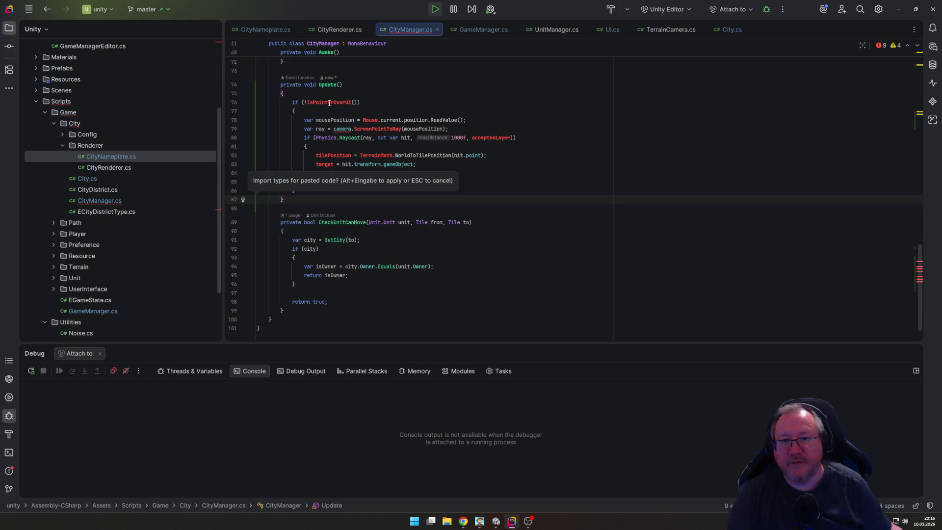
click(307, 103)
text(UI.)
key(Escape)
click(307, 102)
text(_enabled &&)
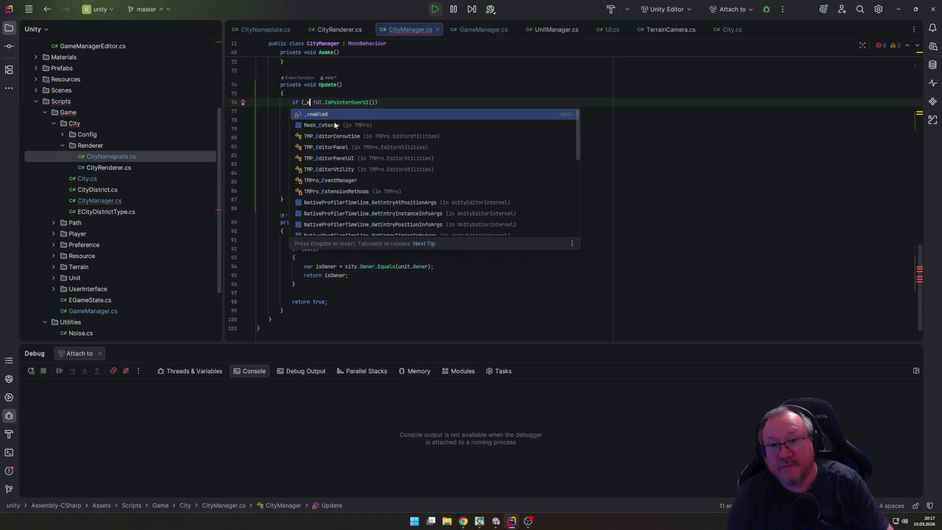
Step: Import the Mouse type and change camera to _camera in the ray line
click(378, 119)
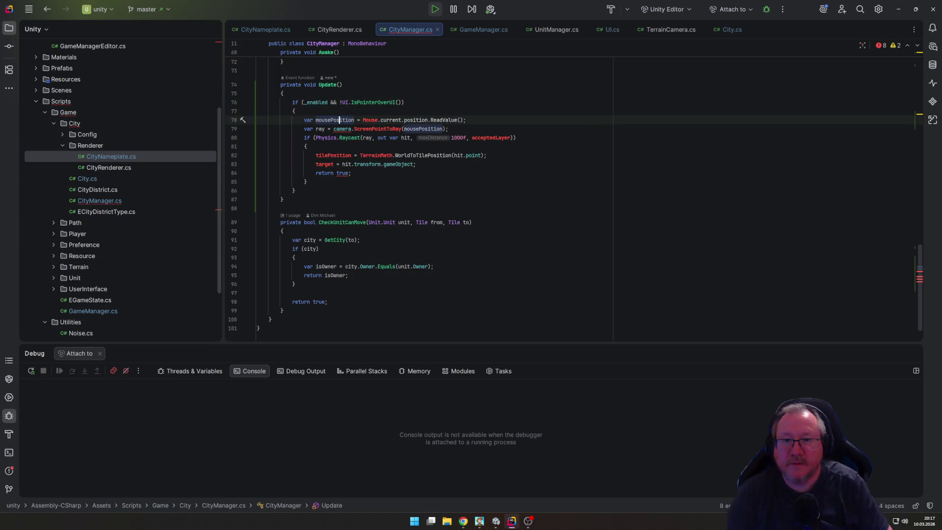
key(ctrl+space)
key(Return)
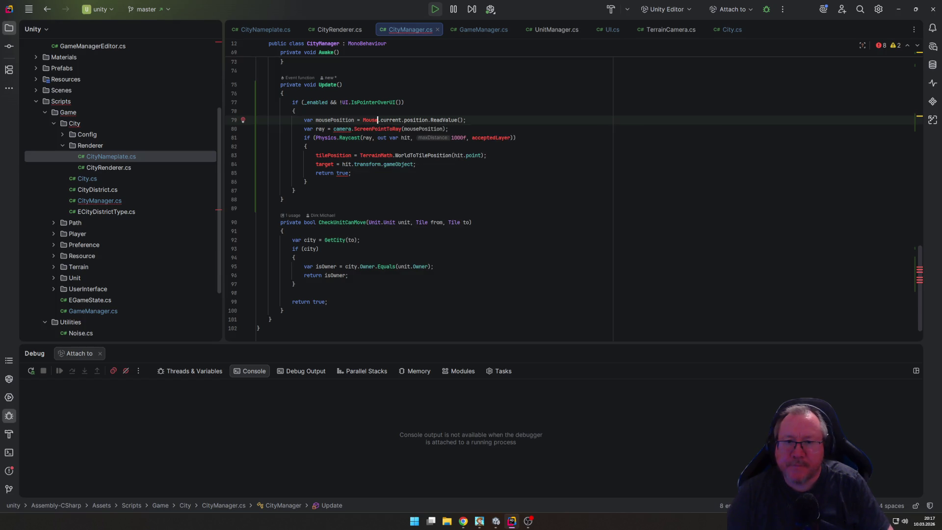
key(Down)
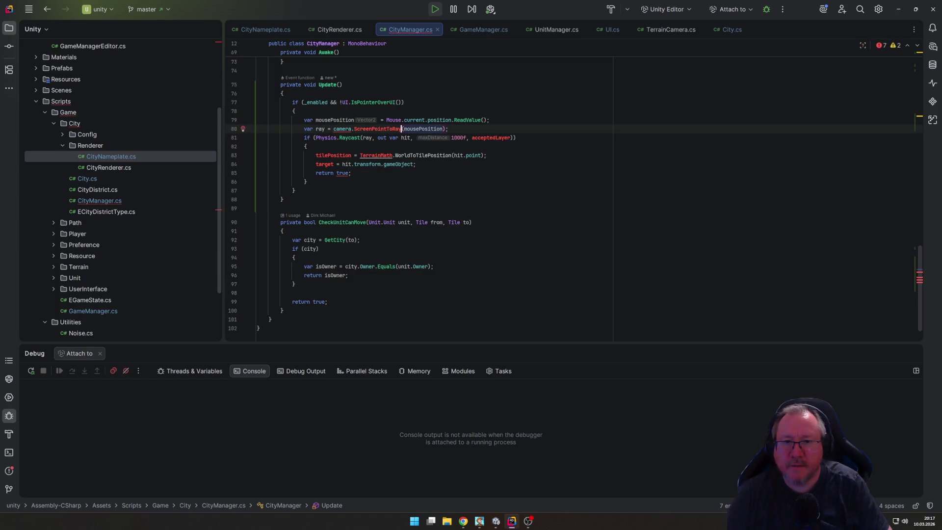
click(398, 128)
text(_)
key(Escape)
Step: Replace acceptedLayer in Physics.Raycast with LayerMask.GetMask("City")
click(456, 138)
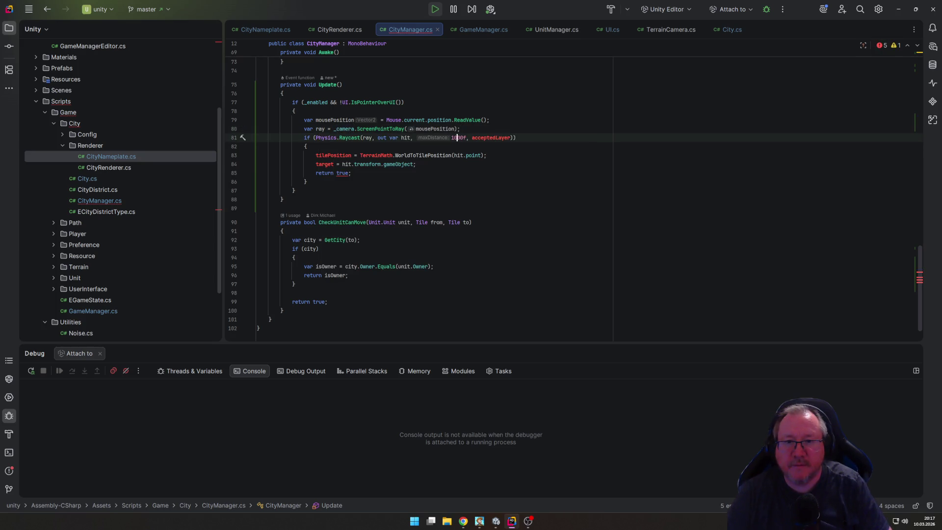
key(ctrl+shift+Right)
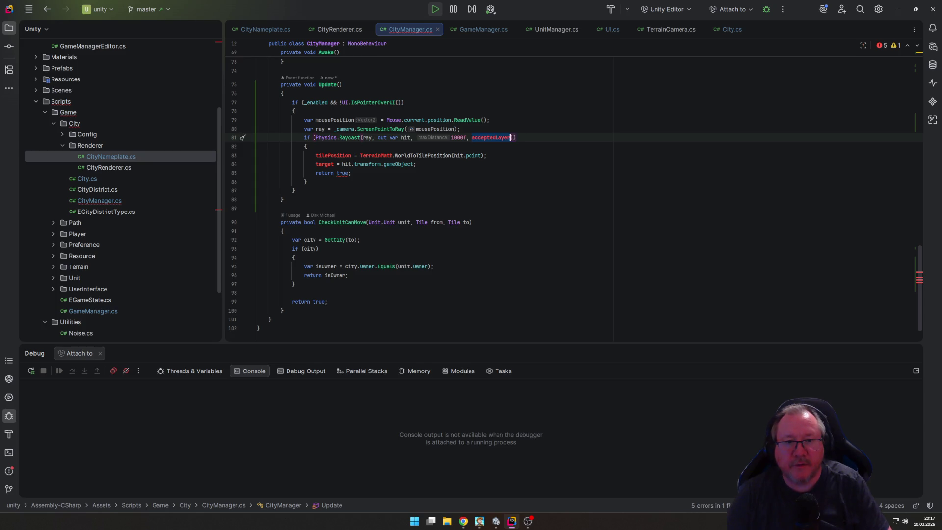
text(LayerMask.)
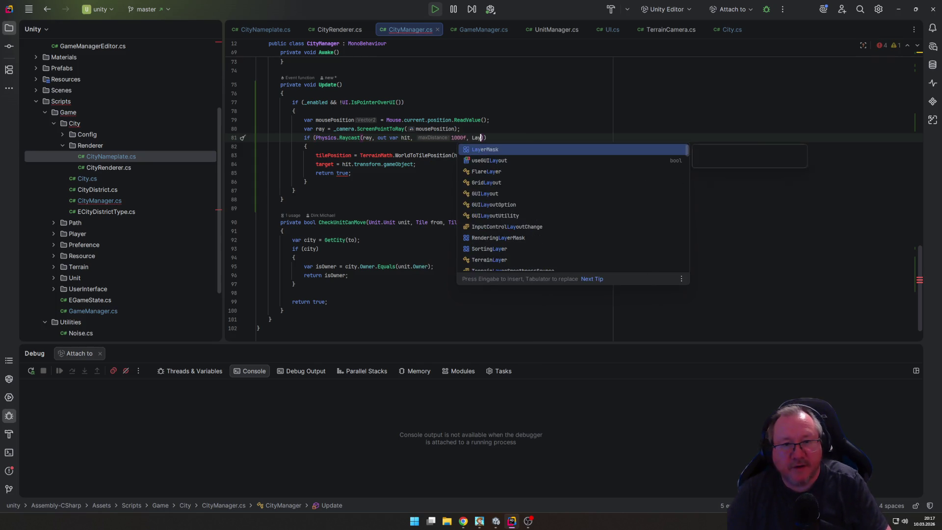
key(Tab)
key(shift+Left)
key(shift+Left)
key(shift+Left)
text(City)
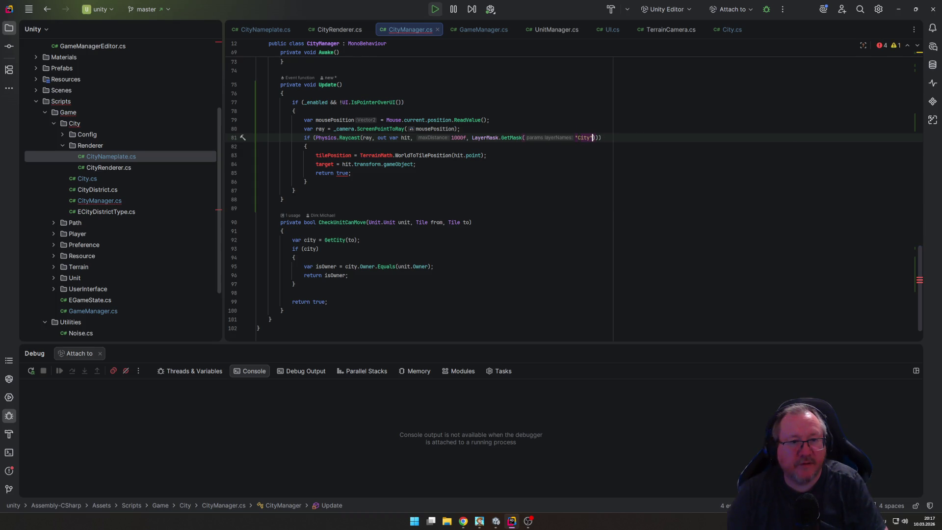
key(Down)
key(Down)
key(shift+Down)
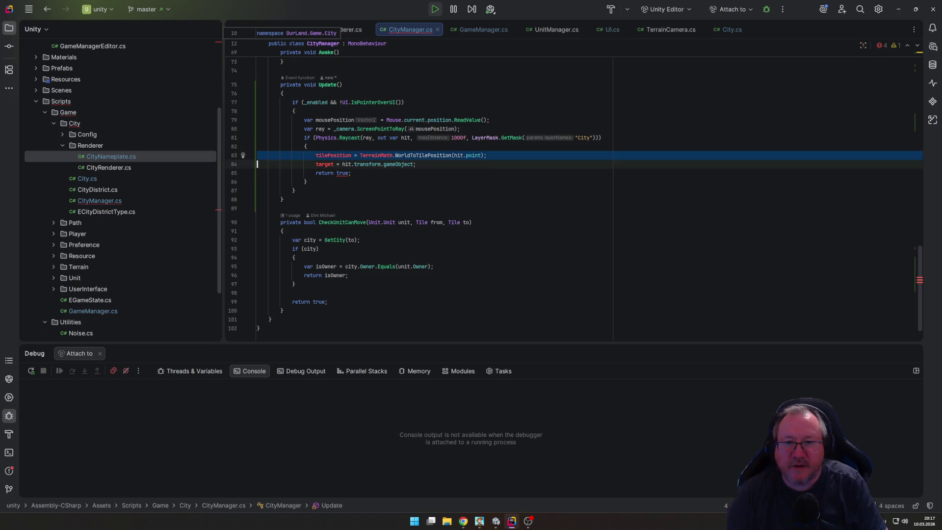
Step: Delete the tilePosition and return true lines and declare target with var
key(Delete)
key(shift+Down)
key(shift+Down)
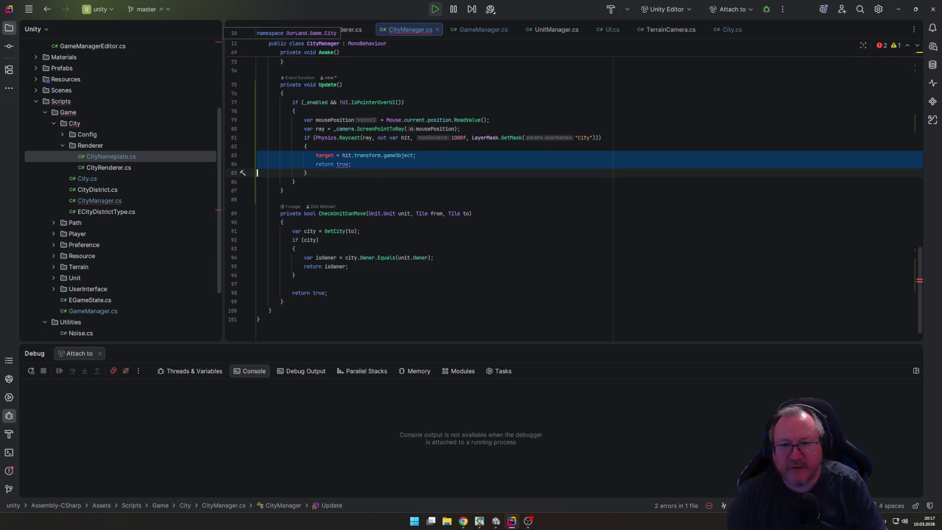
click(307, 155)
text(var)
click(257, 164)
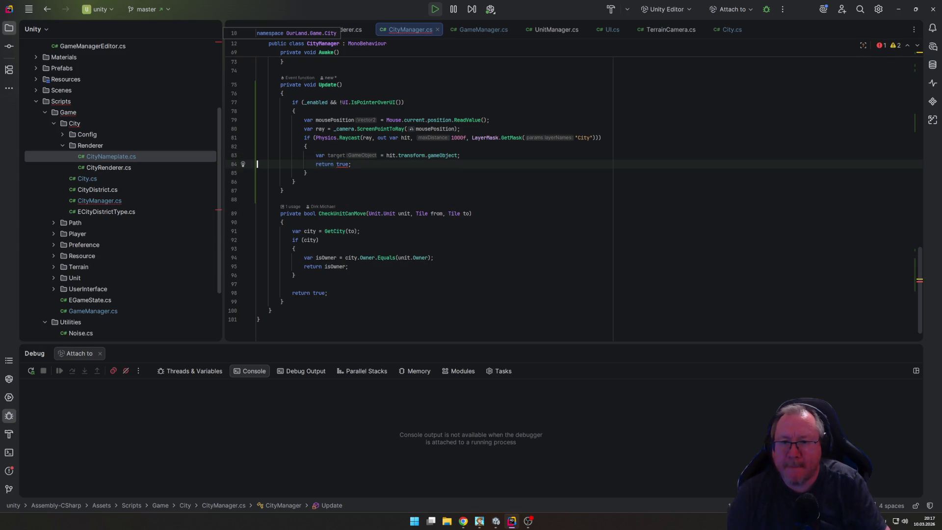
key(ctrl+x)
key(Return)
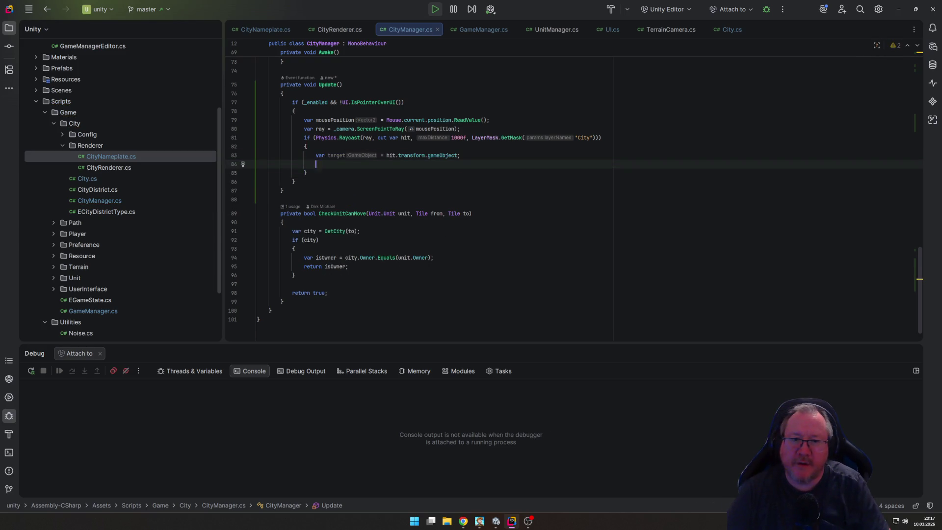
Step: Add an if (target.TryGetComponent(out City city)) check below the target line
text(var )
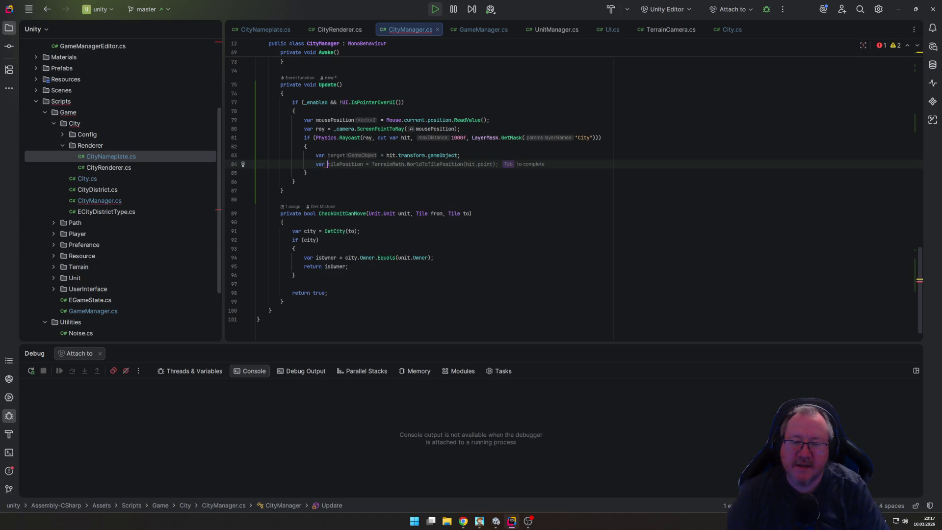
text(city)
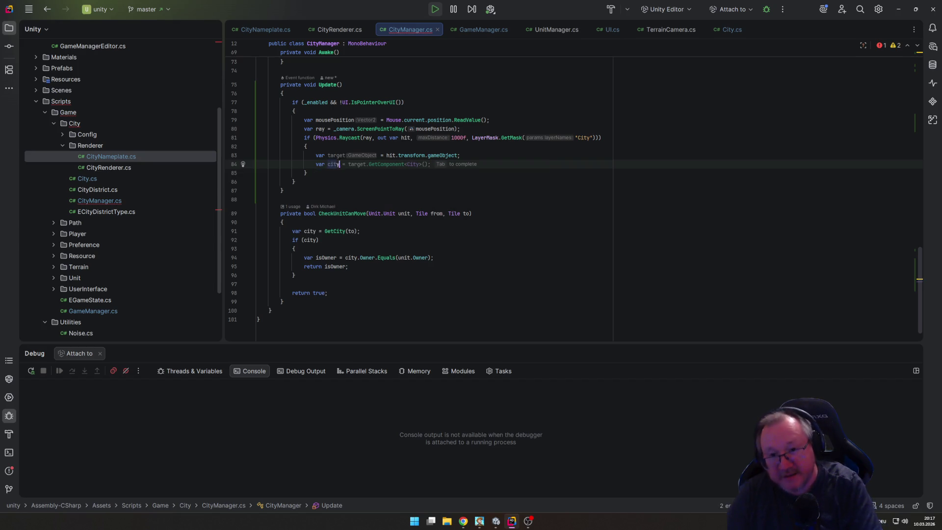
key(Tab)
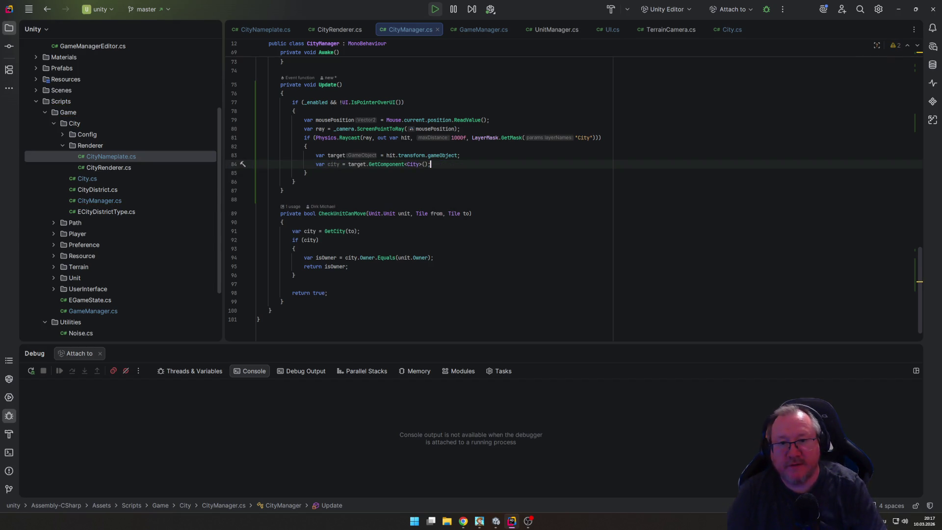
key(shift+Home)
key(BackSpace)
text(if ()
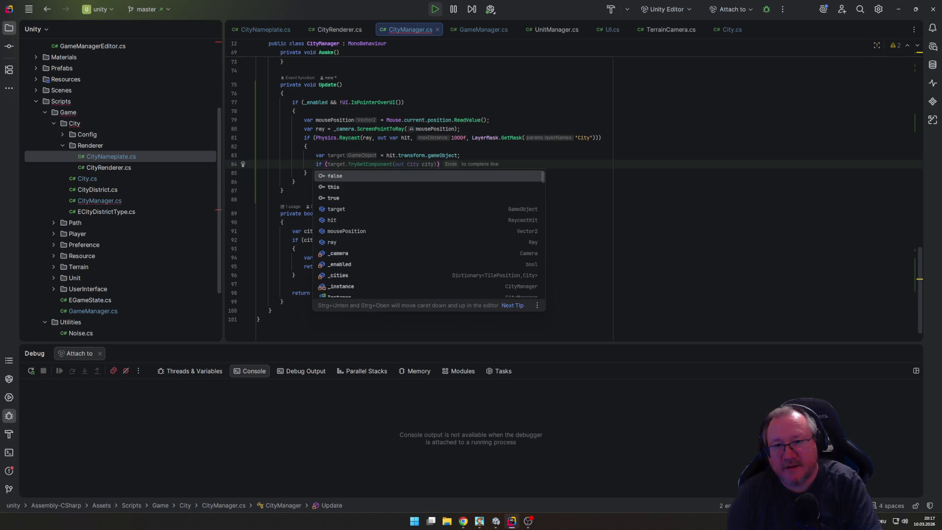
key(End)
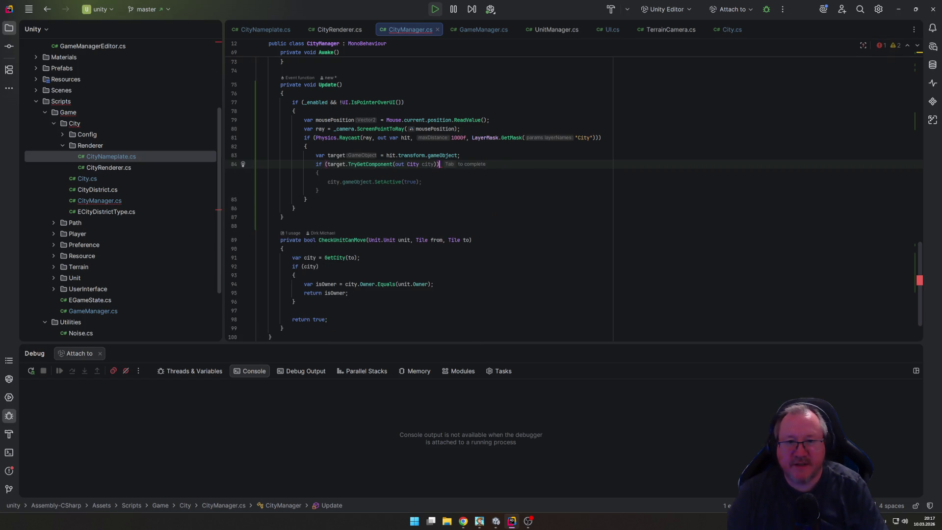
key(Tab)
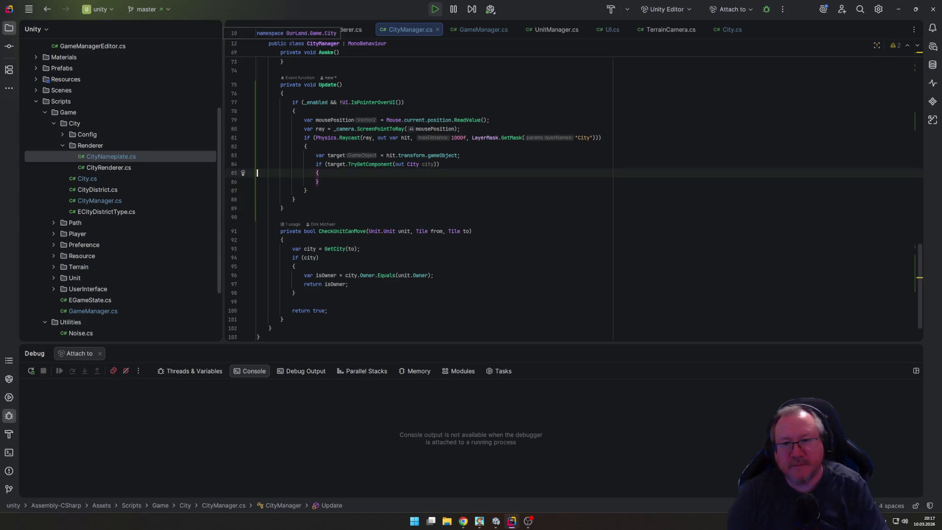
key(ctrl+z)
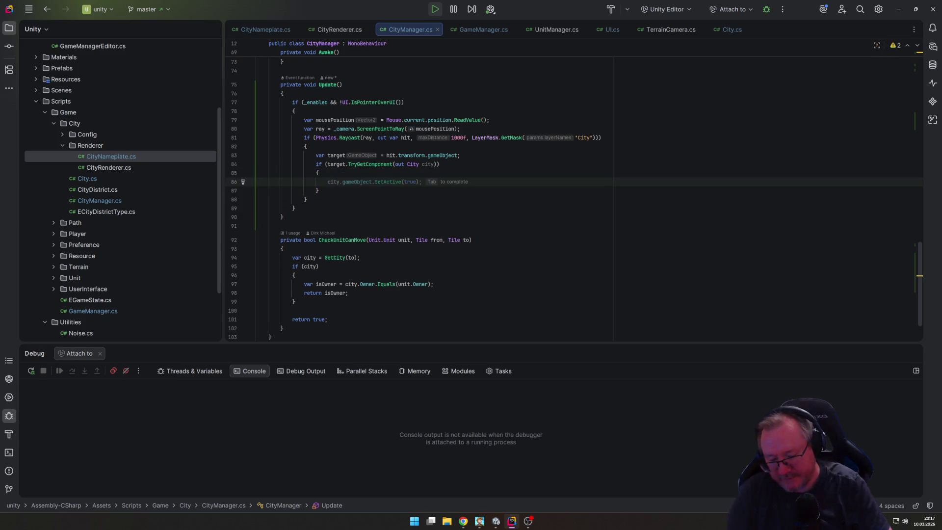
Step: Fill the check's body with Debug.Log(city.name)
text(Debug.)
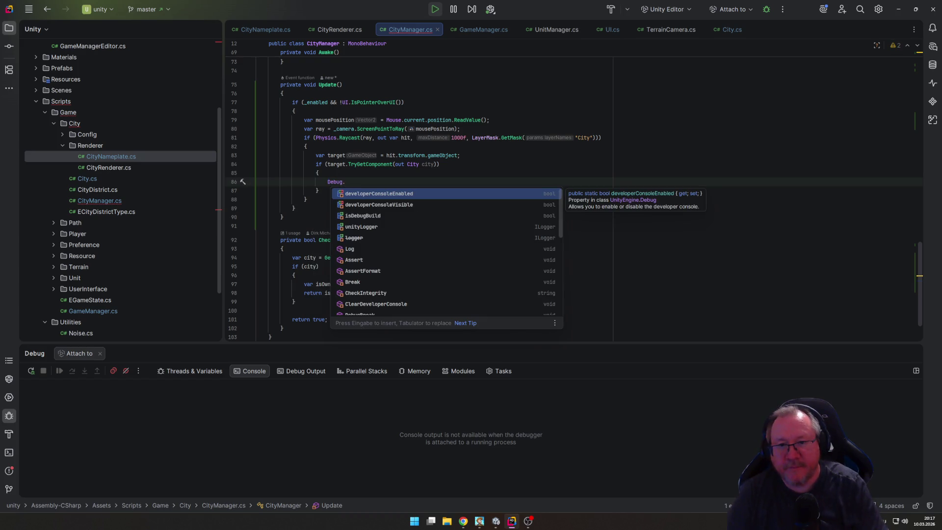
text(Lo)
key(Return)
text(c);)
key(Return)
text(.n)
key(Return)
key(End)
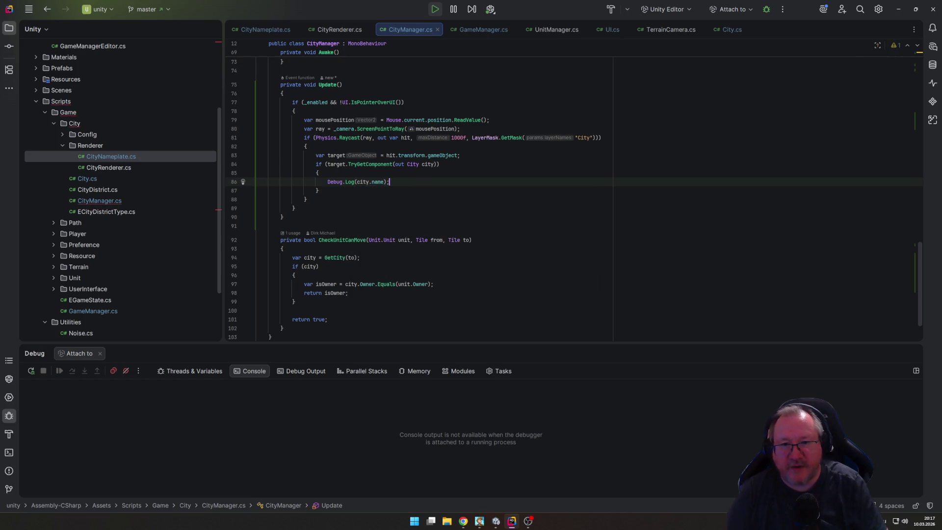
key(Down)
key(Down)
key(Down)
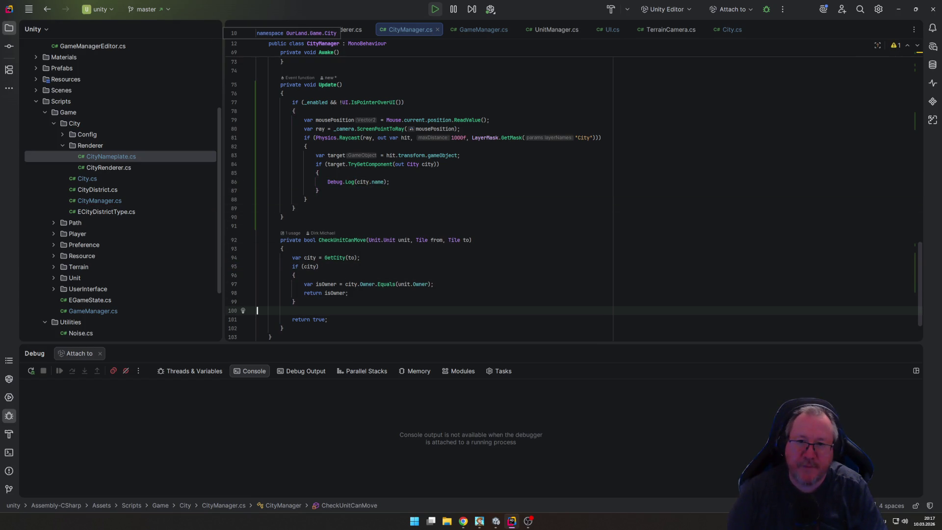
Step: Change line 83 so the target is hit.transform.parent.gameObject
click(504, 515)
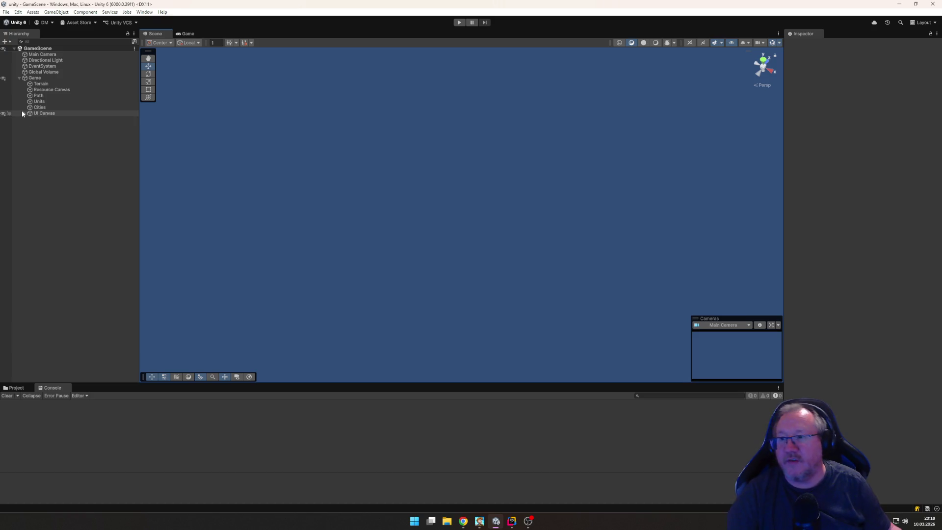
key(alt+Tab)
click(425, 155)
text(.pa)
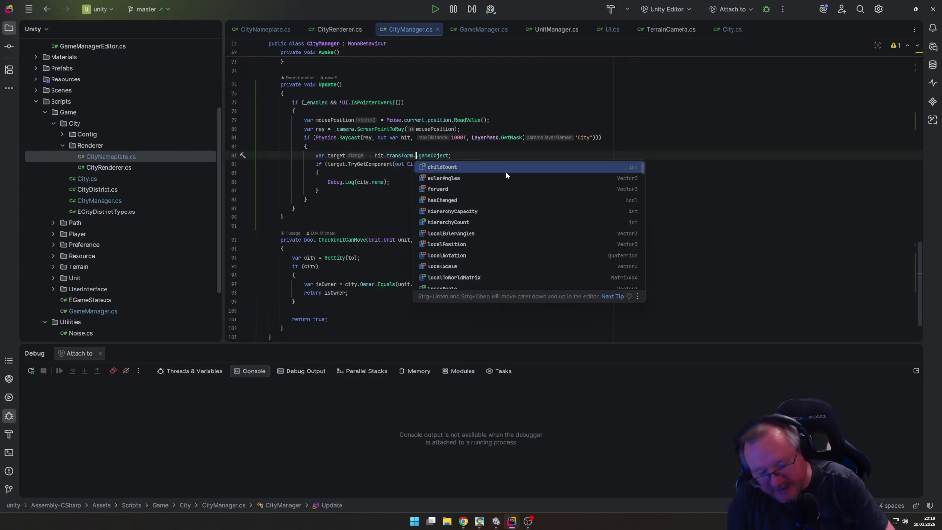
key(Return)
key(End)
click(404, 240)
Step: Return to the Unity Editor and enter play mode to test
key(alt+Tab)
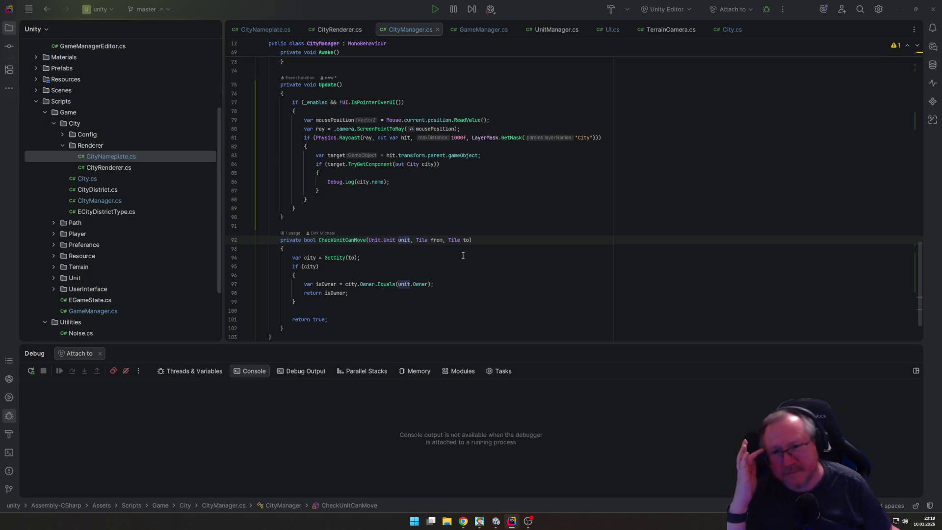
key(alt+Tab)
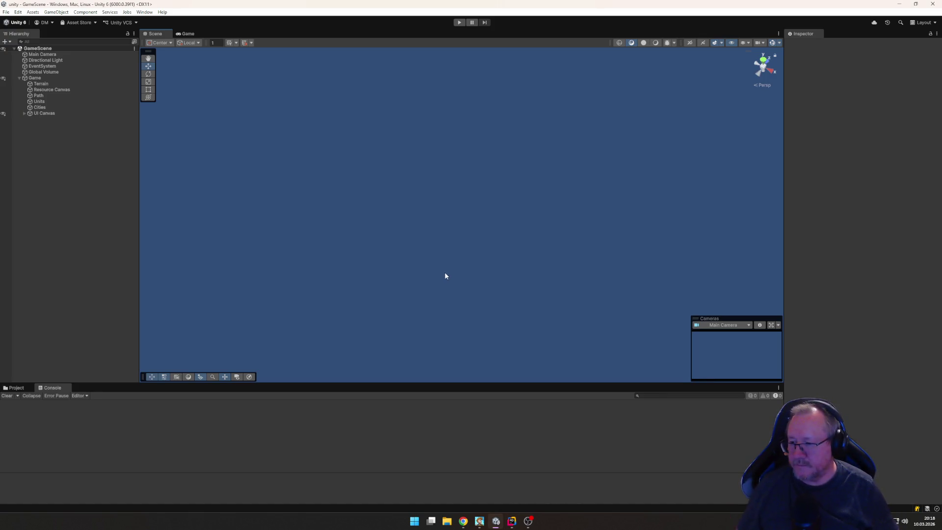
key(alt+Tab)
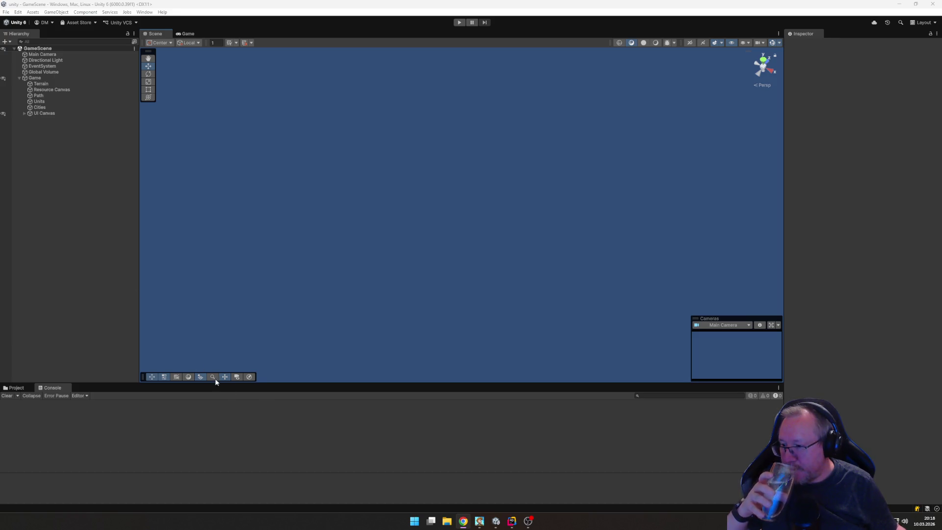
mouse_move(511, 521)
click(459, 22)
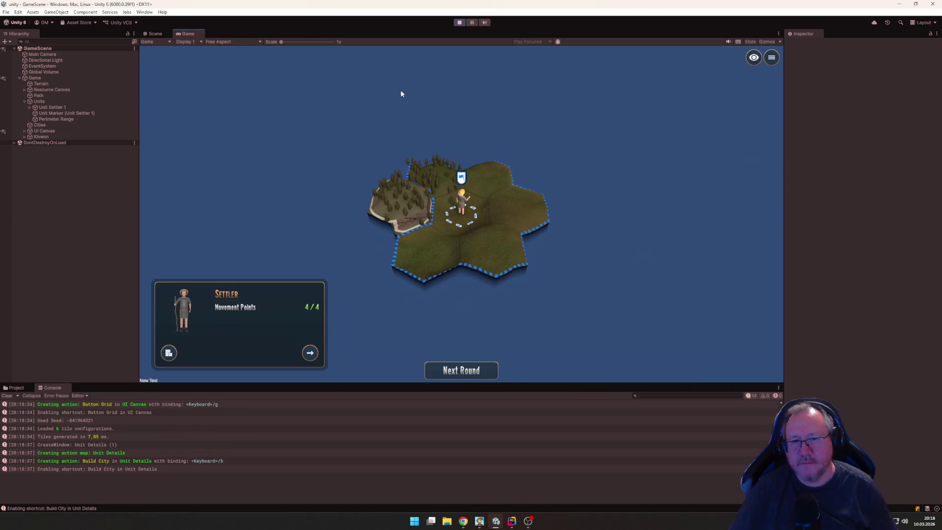
Step: Name the first city Berlin, then move the settler across several hexes
text(bBerlin)
key(Return)
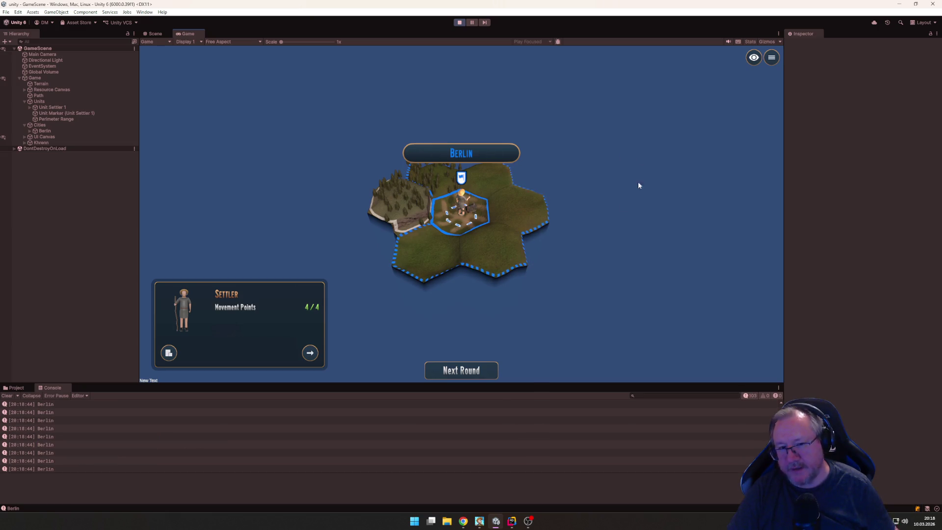
click(462, 206)
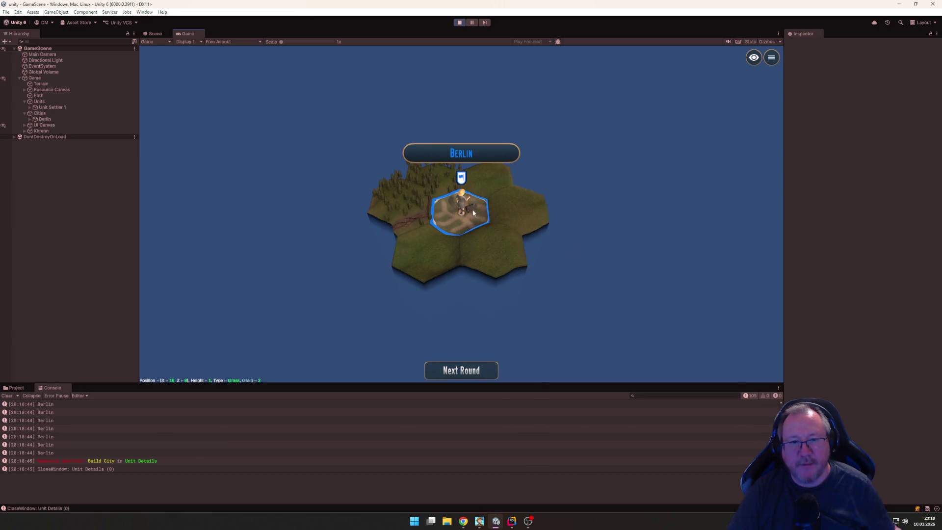
click(439, 248)
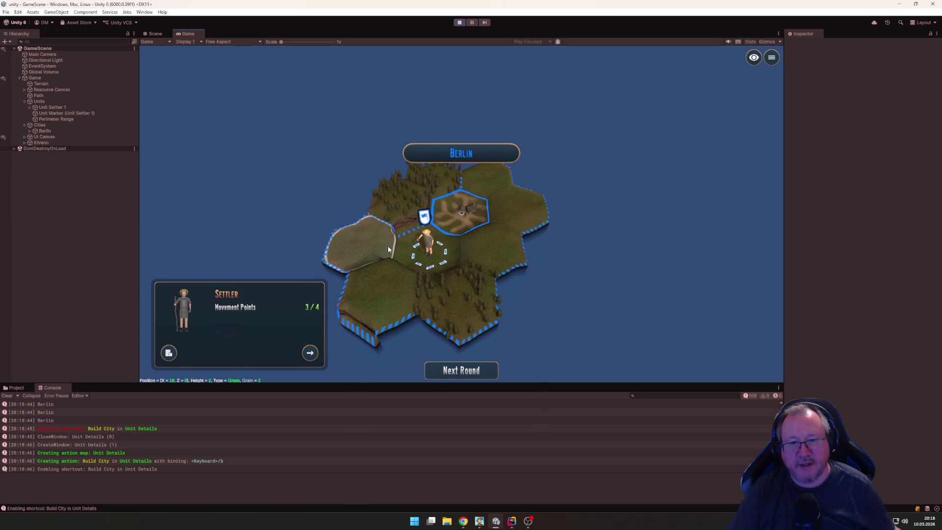
click(360, 243)
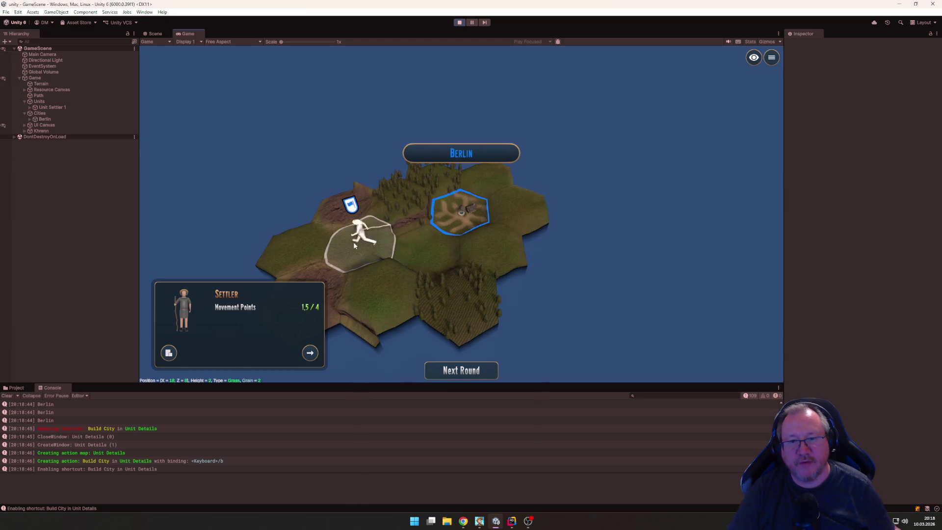
click(309, 249)
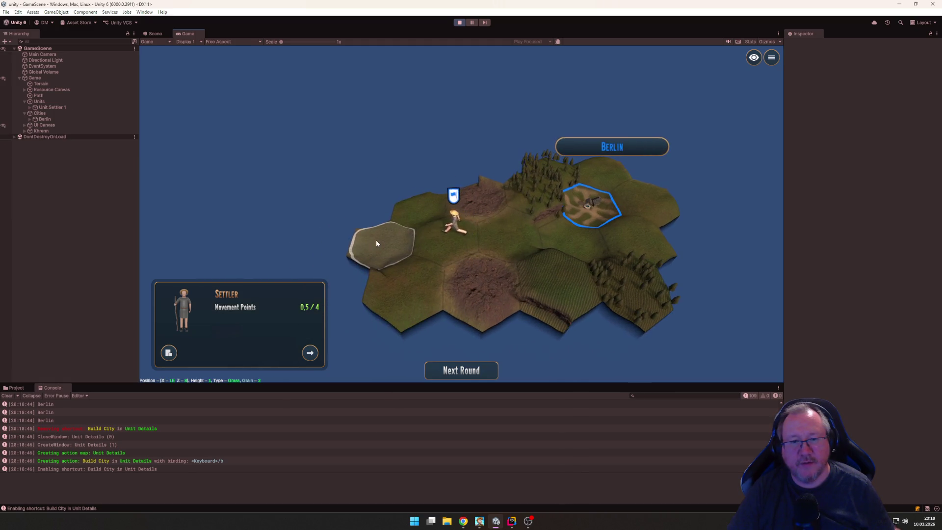
Step: Found a second city named Hamburg, zoom over the cities, then stop play mode
click(168, 353)
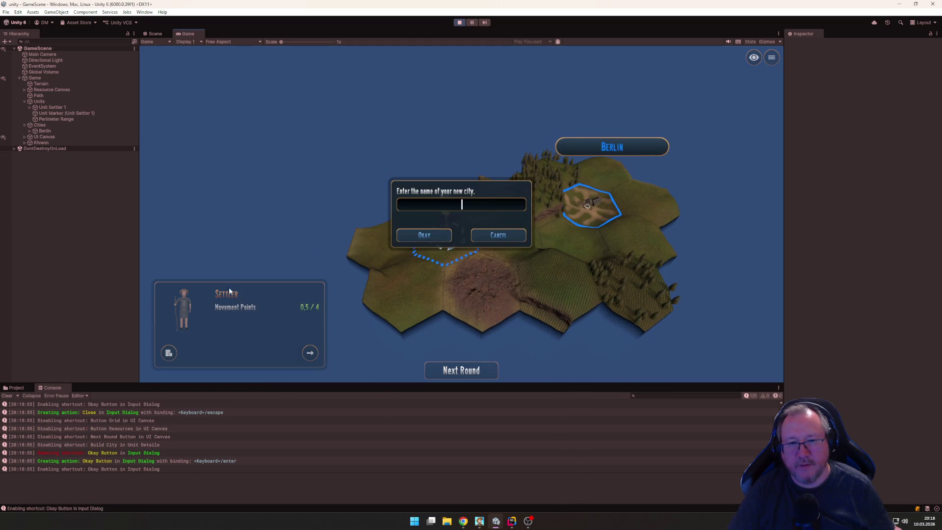
text(Hamburg)
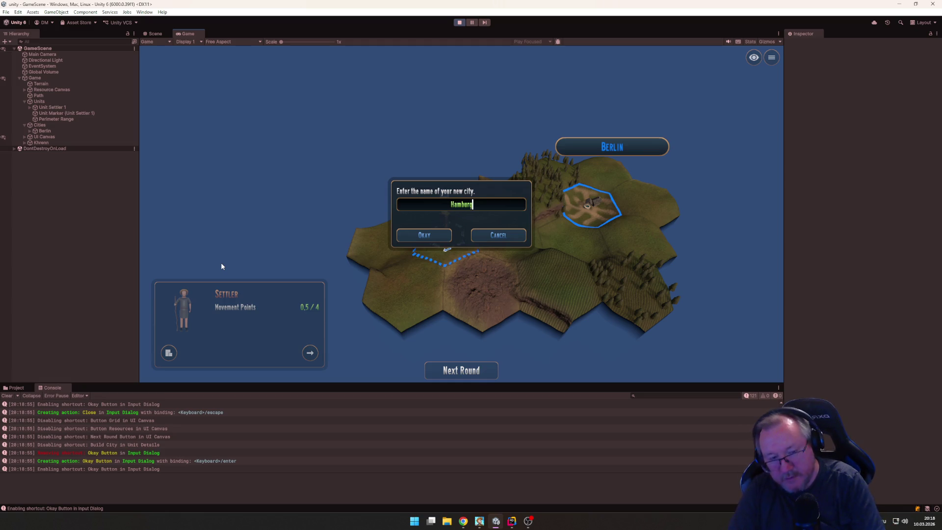
key(Return)
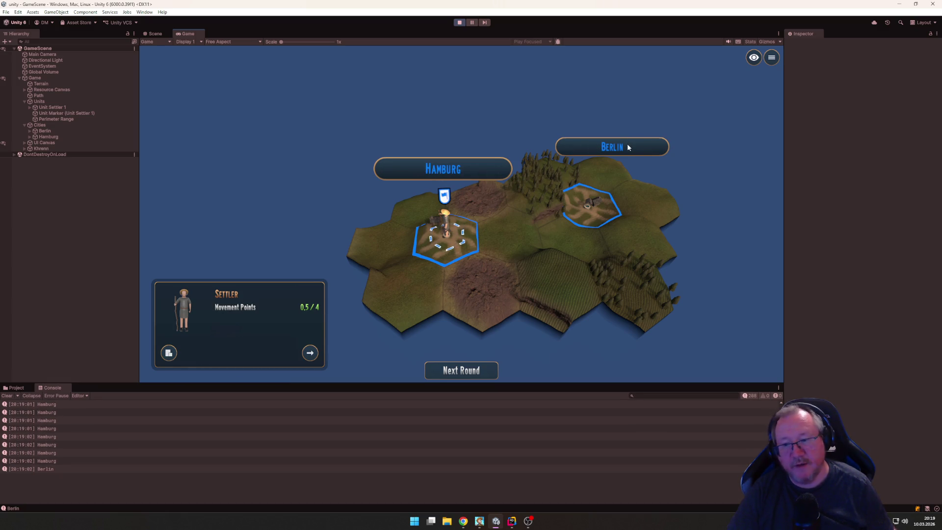
scroll(592, 217, up, 2)
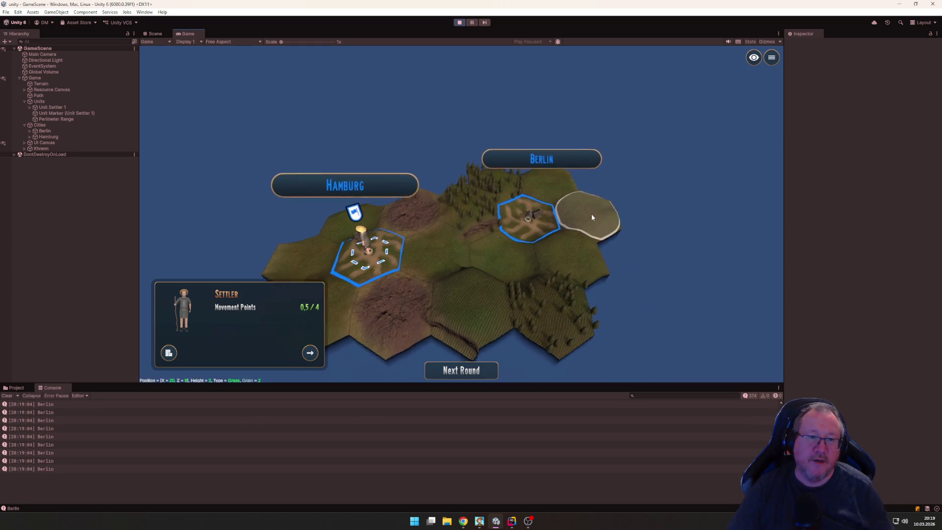
scroll(593, 220, up, 1)
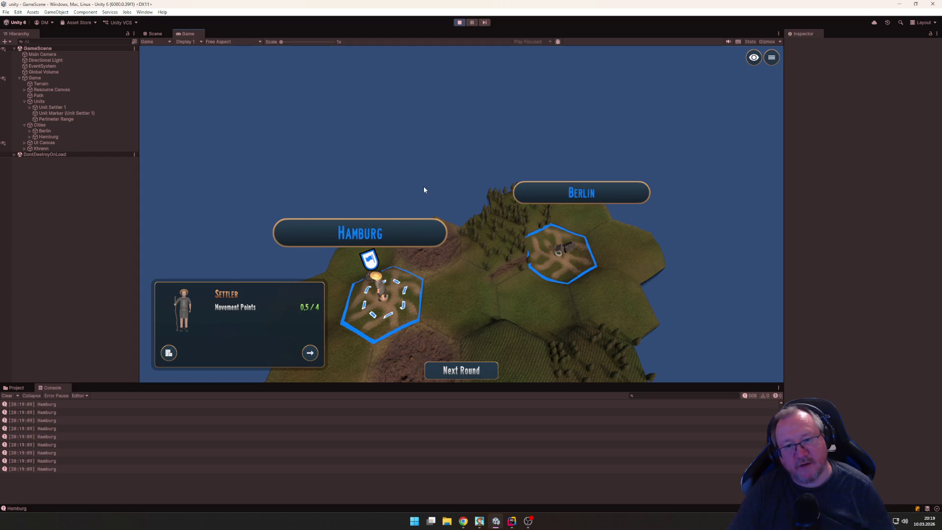
scroll(423, 186, down, 2)
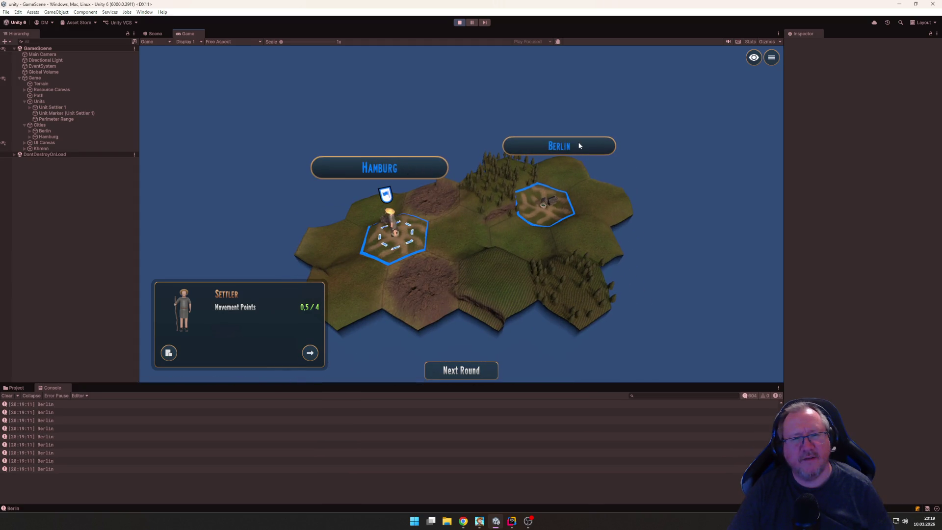
scroll(408, 129, up, 3)
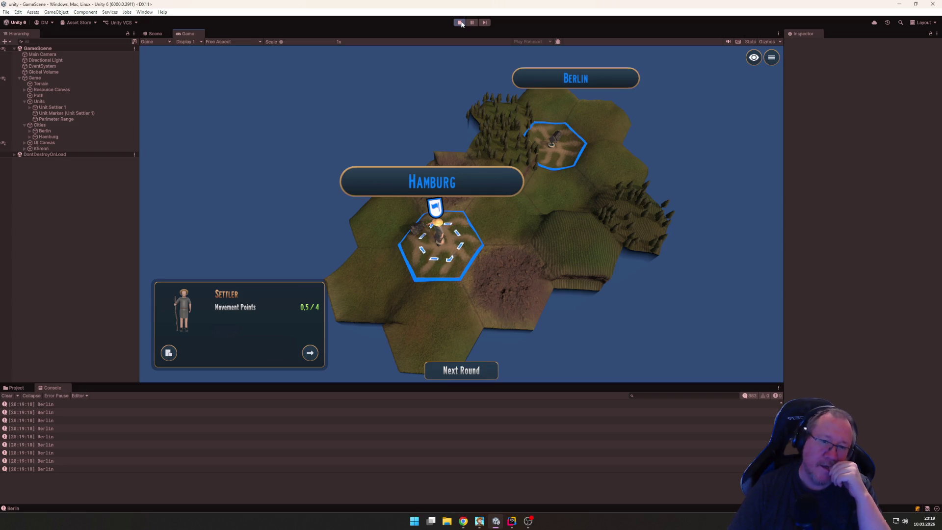
click(460, 22)
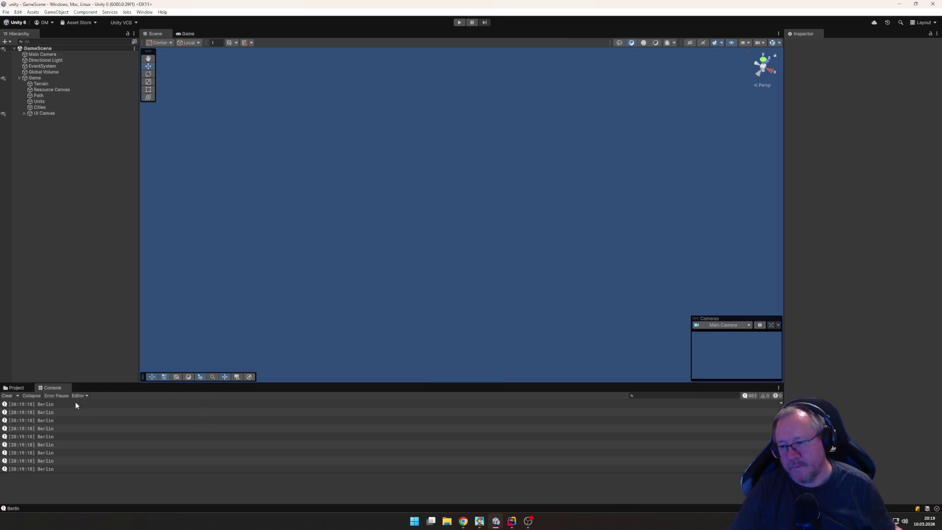
Step: Select the City Nameplate material in Assets/Materials/City
scroll(55, 431, down, 2)
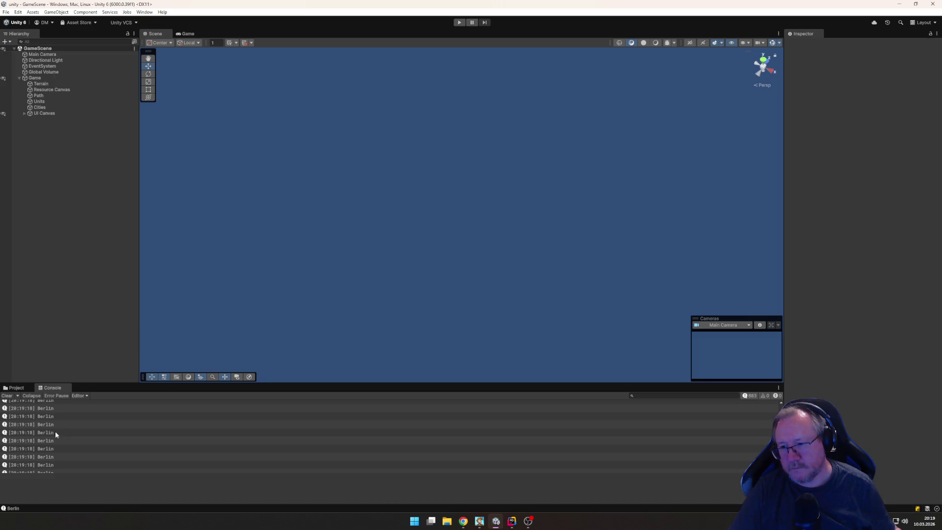
click(18, 387)
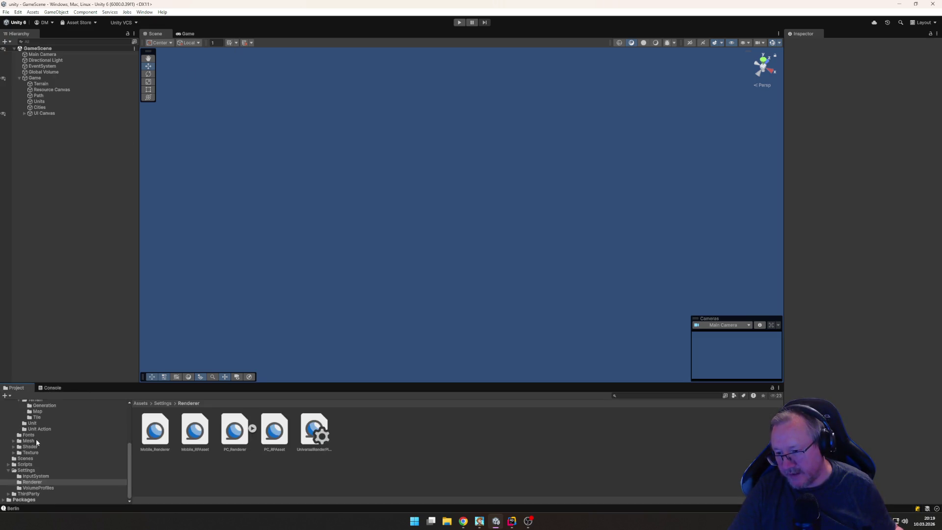
click(9, 443)
click(13, 432)
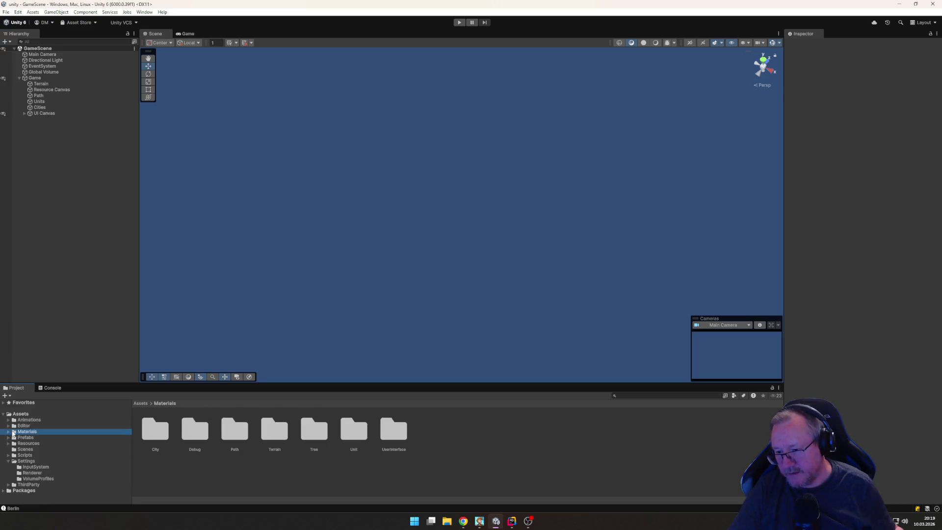
click(8, 432)
click(33, 438)
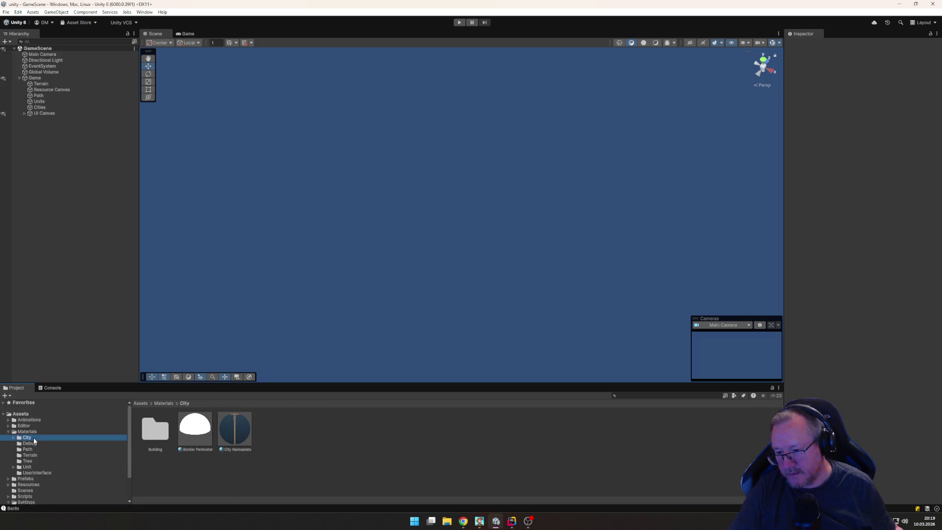
click(240, 421)
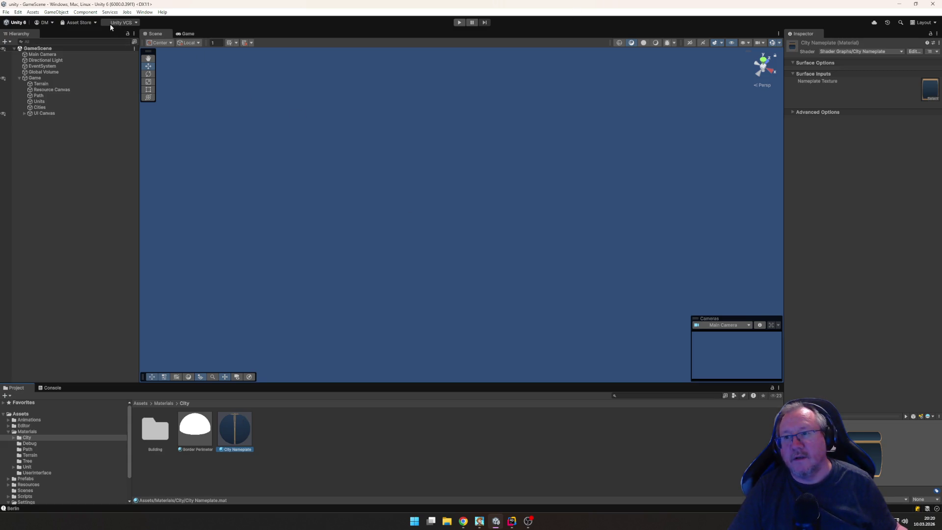
Step: Open the City Nameplate shader graph from Resources/Shader/City
scroll(24, 466, down, 3)
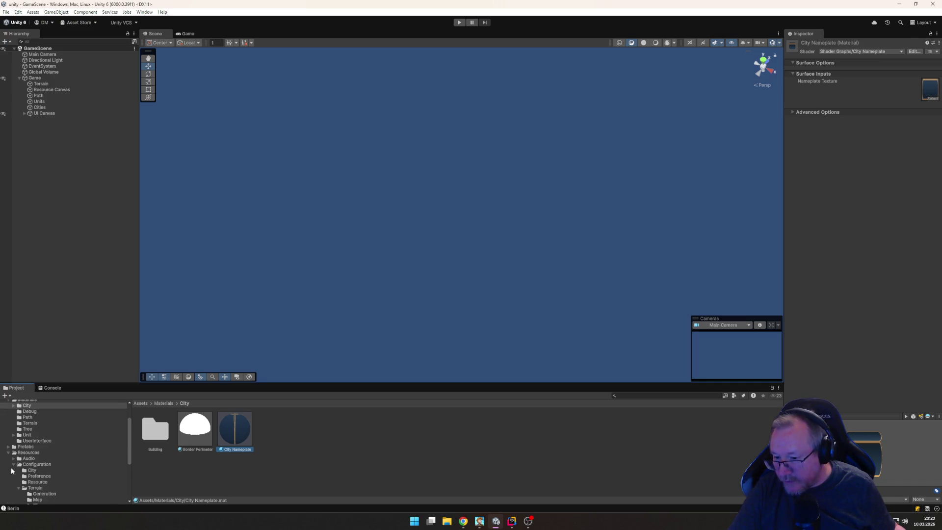
click(9, 453)
click(19, 421)
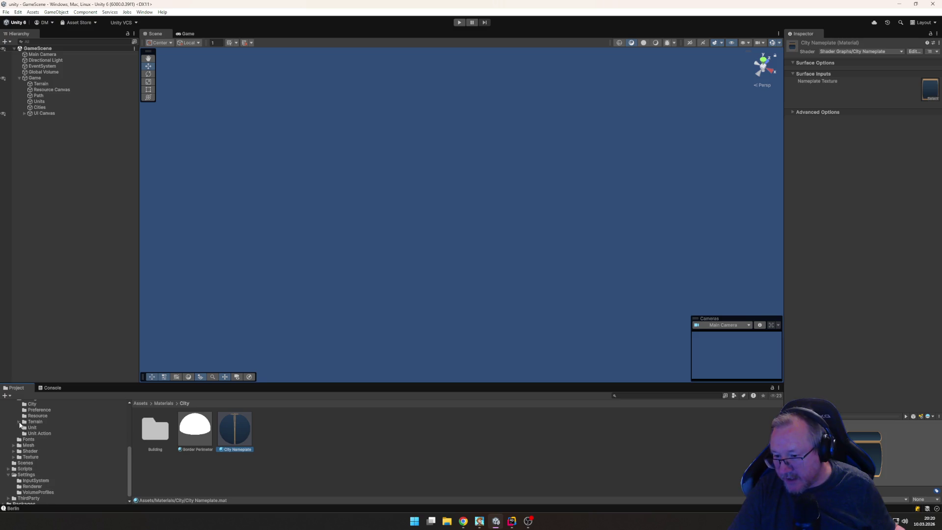
scroll(28, 442, up, 2)
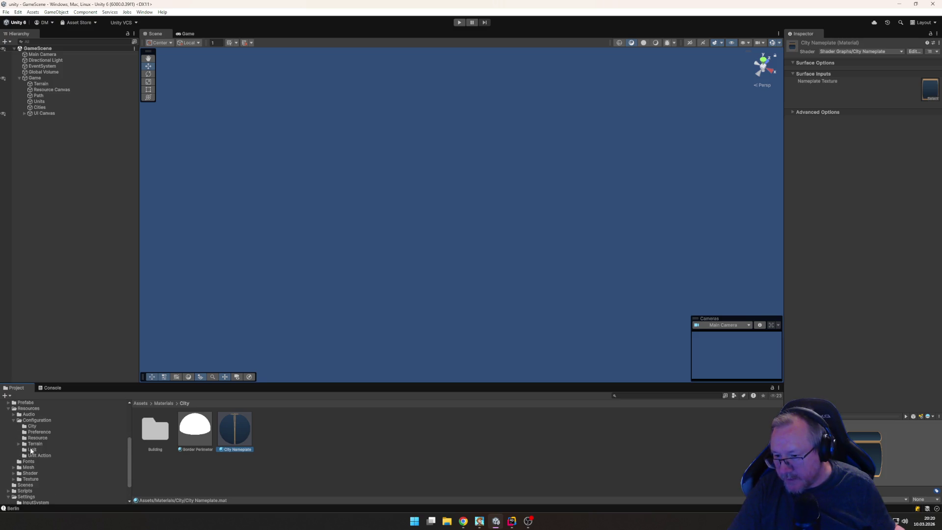
click(14, 420)
click(14, 447)
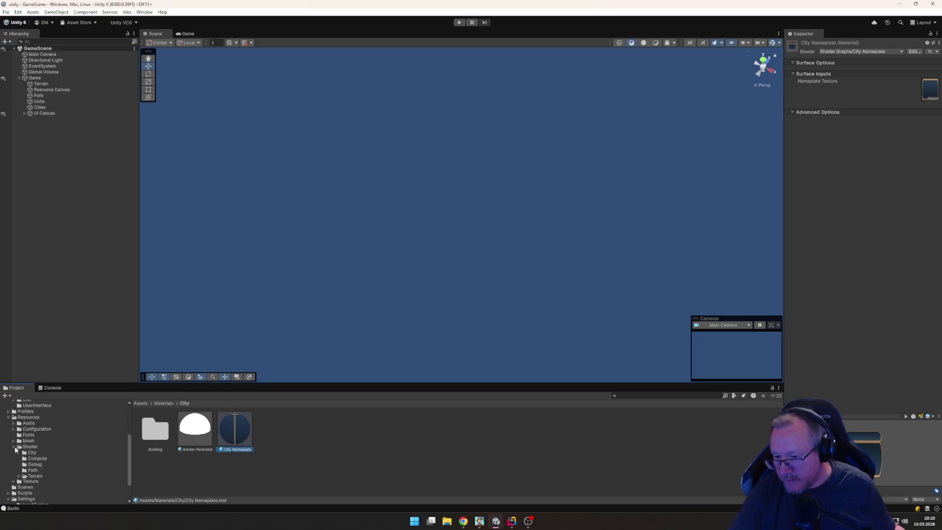
click(32, 452)
click(155, 431)
double_click(163, 432)
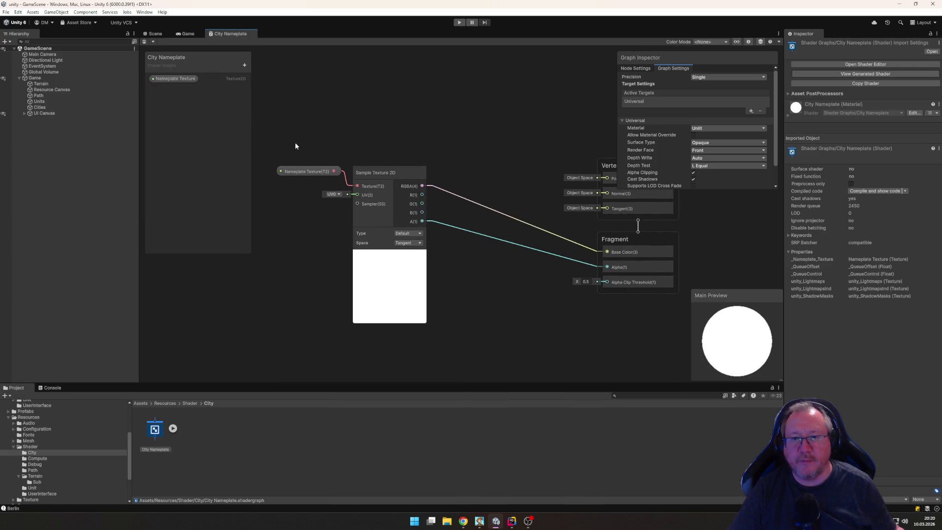
Step: Move the texture nodes up-left and add a Float property named Hovered
drag(273, 148, 418, 340)
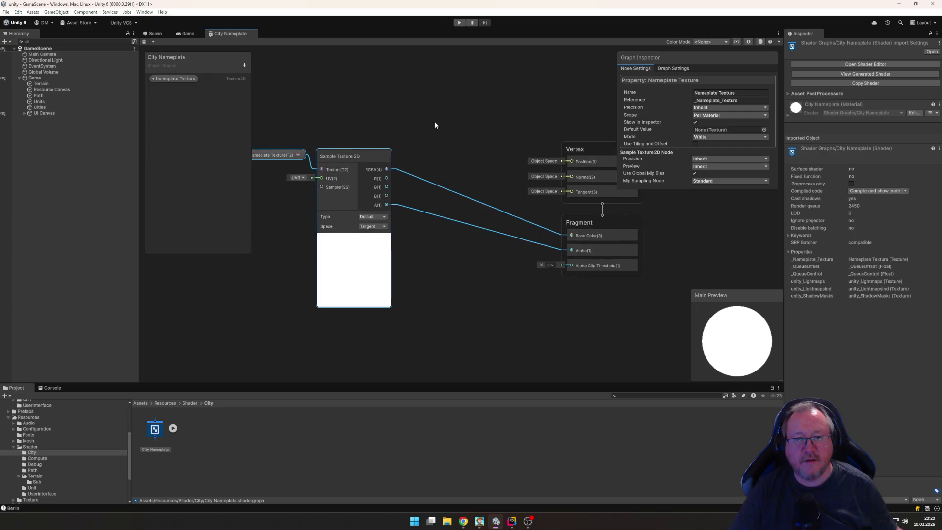
mouse_move(383, 142)
mouse_down()
mouse_move(372, 175)
mouse_move(349, 120)
mouse_move(287, 83)
mouse_move(331, 88)
mouse_move(334, 116)
mouse_up()
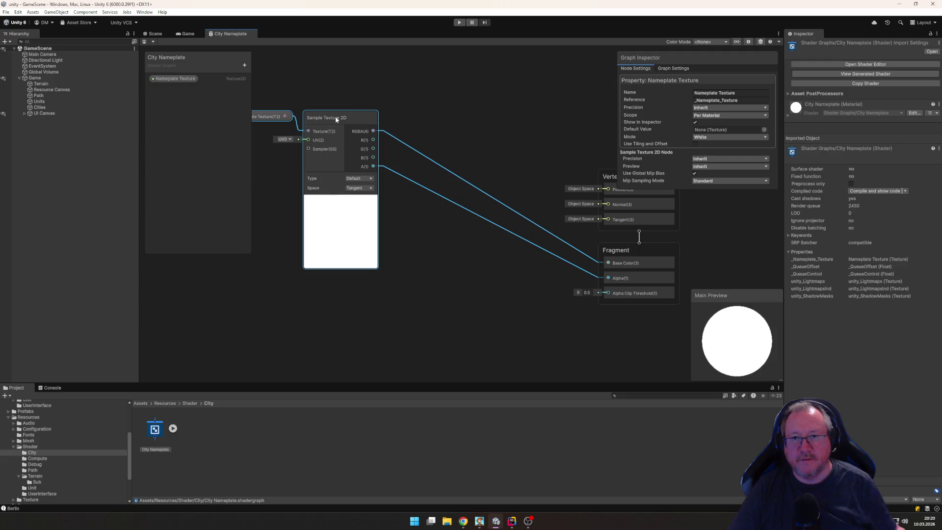
click(244, 65)
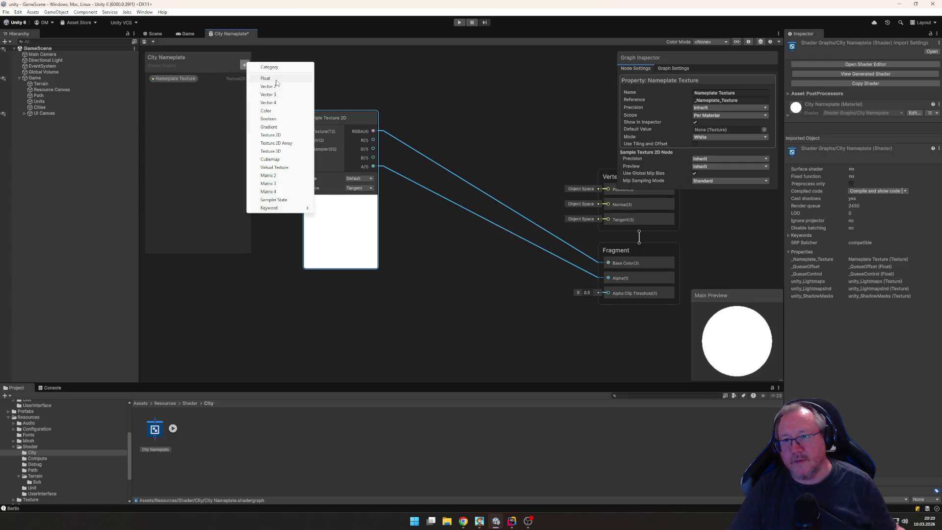
click(276, 82)
text(Hov)
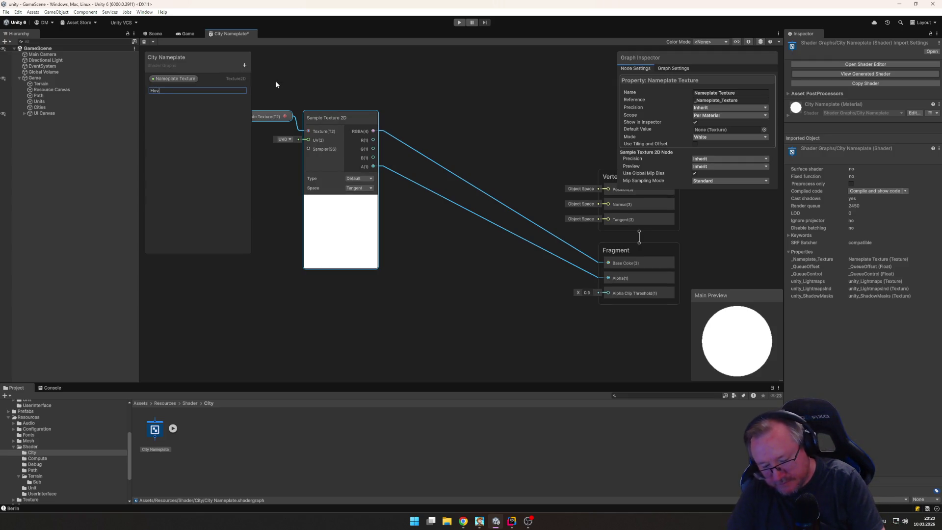
text(ered)
key(Return)
Step: Pan the graph to review the Vertex and Fragment blocks, then clear the selection
mouse_move(304, 78)
mouse_down()
mouse_move(327, 125)
mouse_move(348, 131)
mouse_up()
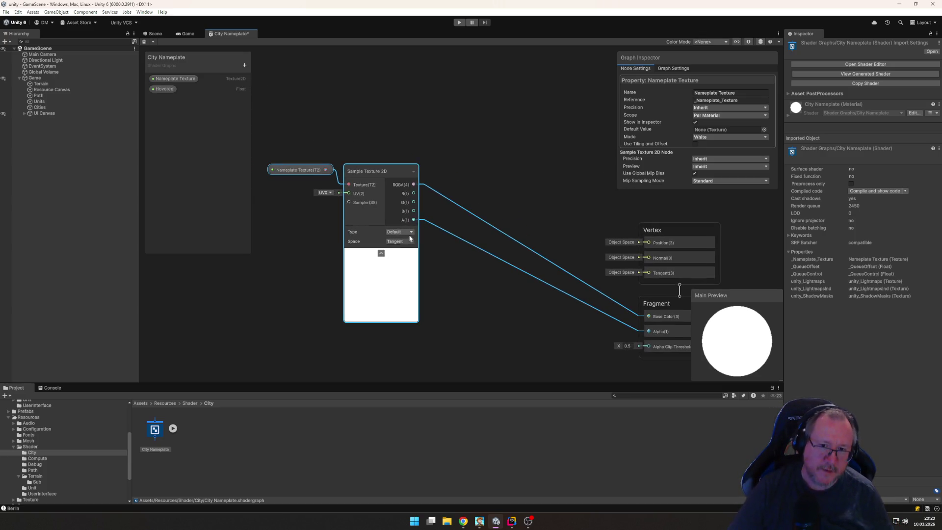
mouse_move(493, 307)
mouse_down()
mouse_move(460, 258)
mouse_move(428, 252)
mouse_up()
mouse_move(508, 152)
mouse_down()
mouse_move(579, 242)
mouse_move(616, 210)
mouse_move(543, 77)
mouse_move(553, 93)
mouse_up()
click(441, 308)
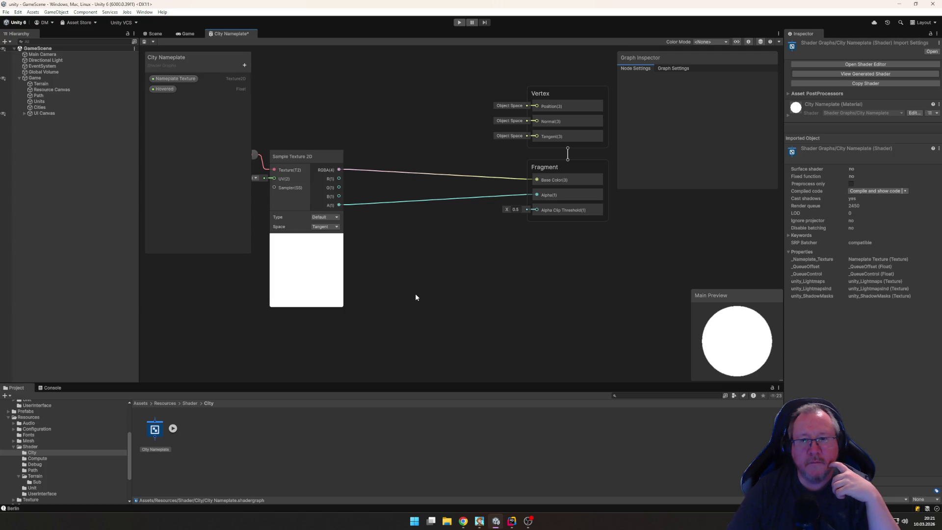
Step: Pan the graph and drop the Hovered property from the blackboard beside the texture nodes
drag(415, 293, 457, 297)
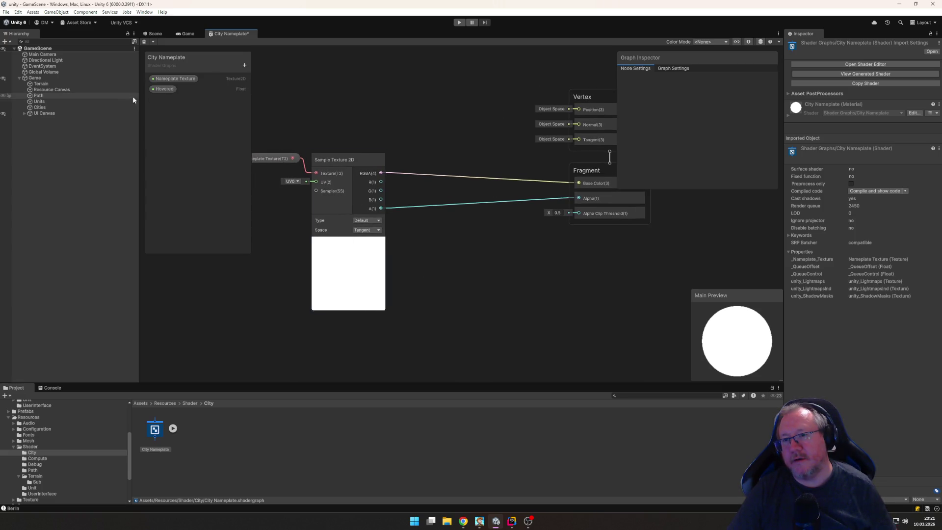
click(245, 65)
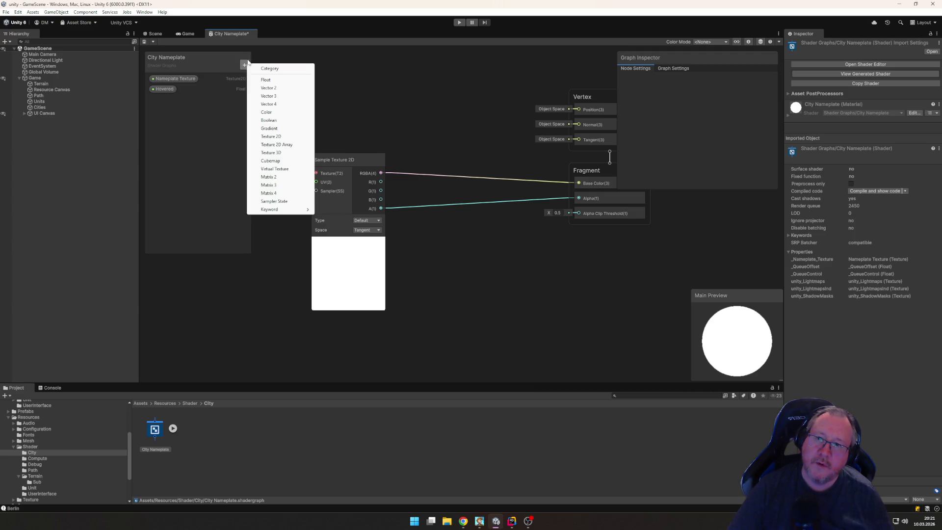
click(262, 58)
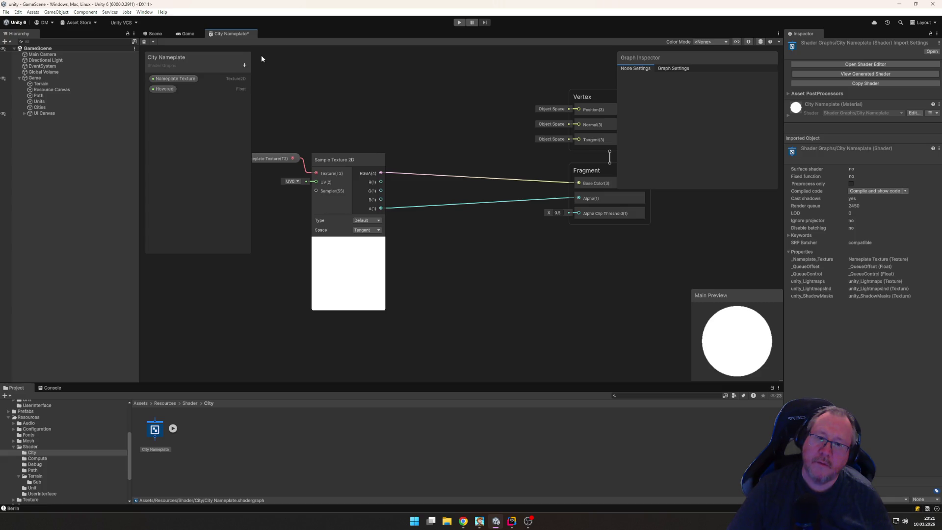
key(alt+Tab)
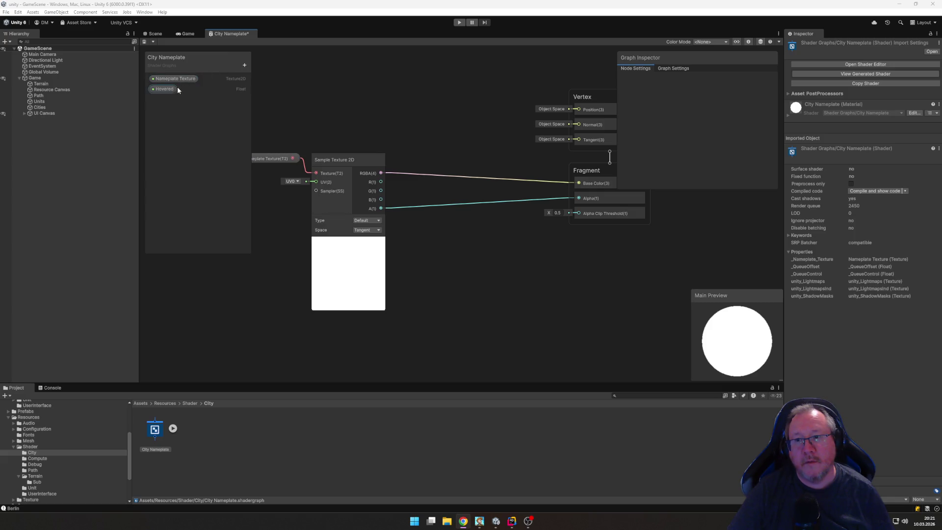
mouse_move(166, 93)
mouse_down()
mouse_move(323, 112)
mouse_move(353, 109)
mouse_move(348, 96)
mouse_move(362, 125)
mouse_move(312, 107)
mouse_move(362, 118)
mouse_move(335, 105)
mouse_up()
click(384, 112)
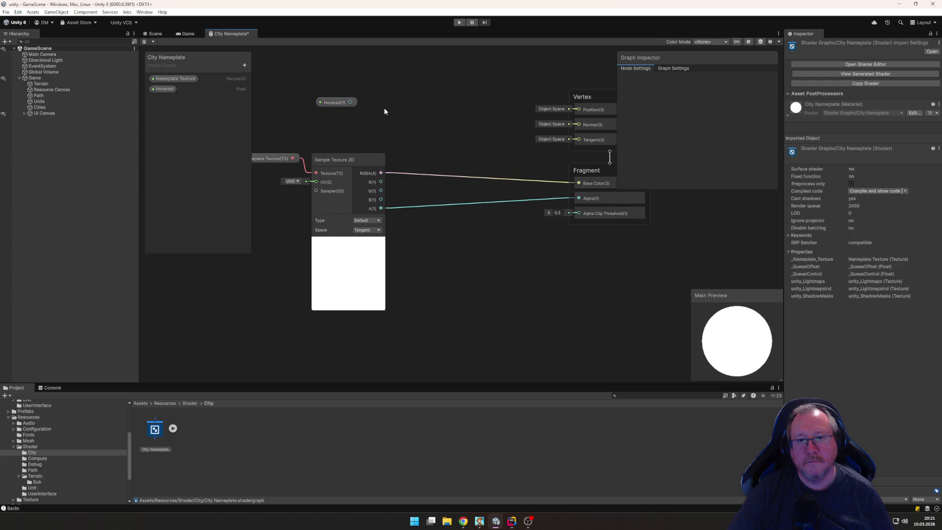
Step: Add a Multiply node that multiplies the Hovered value by 2
key(space)
text(multiply)
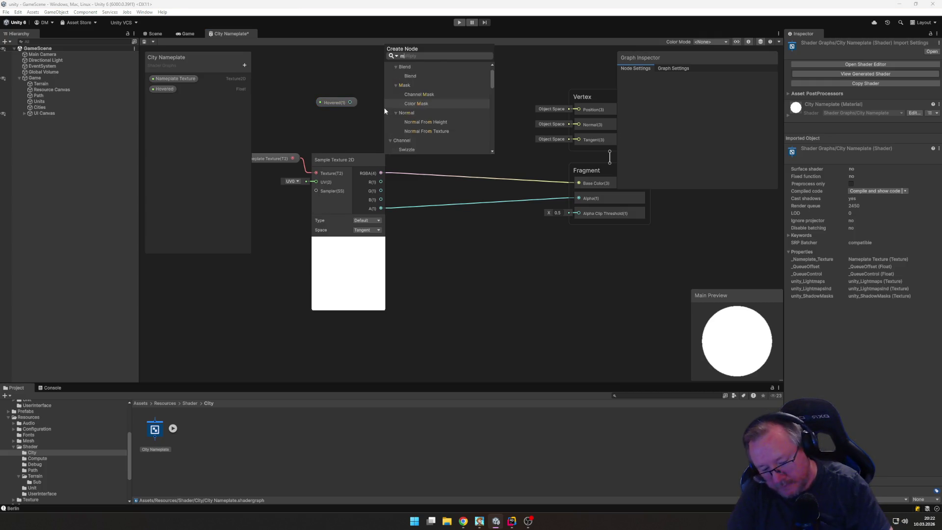
key(Return)
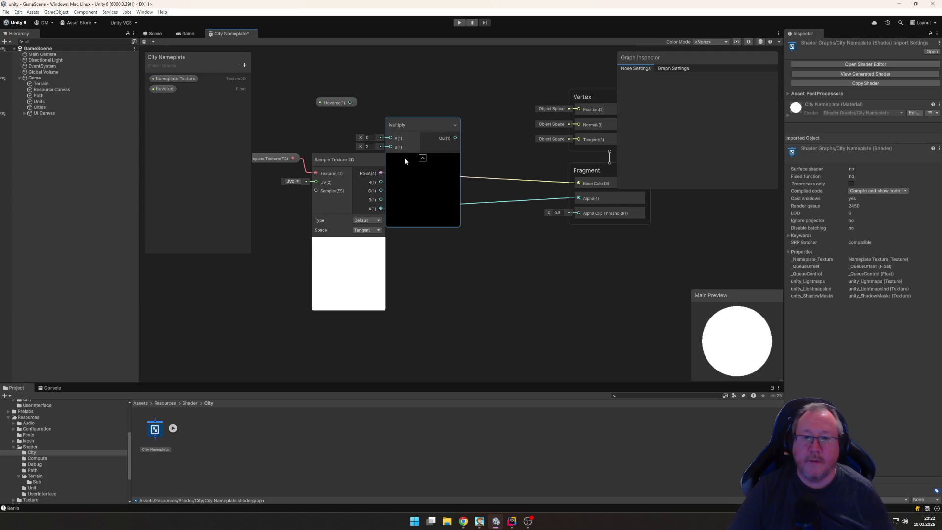
click(423, 156)
drag(416, 127, 427, 108)
drag(349, 102, 401, 117)
click(384, 126)
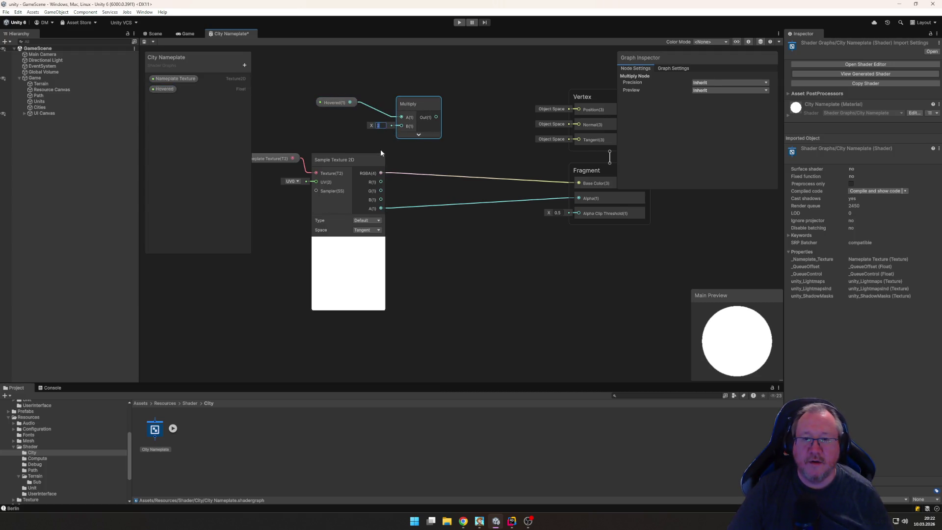
text(2)
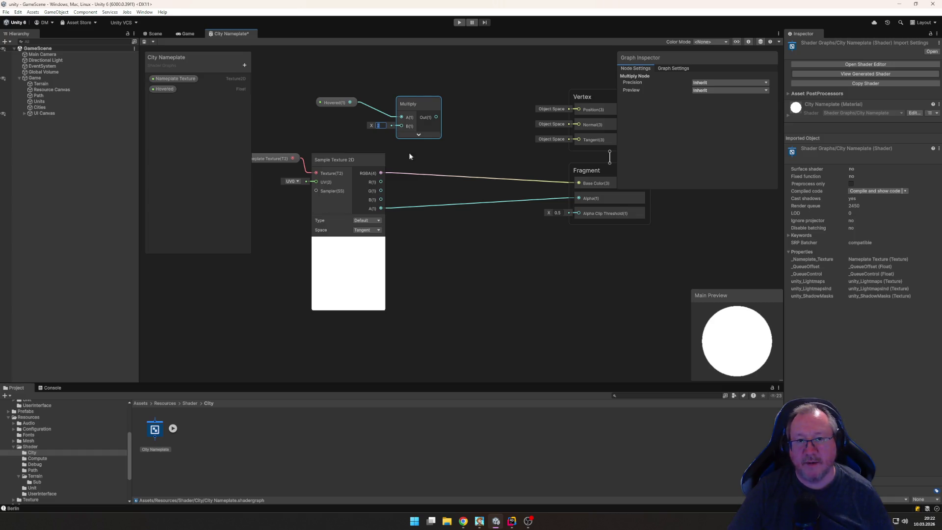
drag(418, 104, 397, 104)
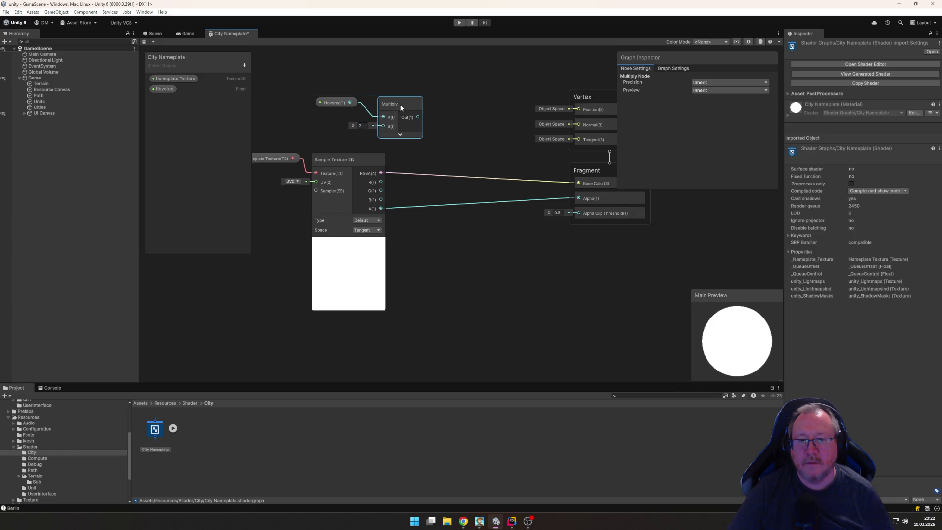
Step: Move the Vertex/Fragment blocks right and add a second Multiply of Hovered×2 and the texture RGBA
mouse_move(477, 265)
mouse_down()
mouse_move(439, 264)
mouse_move(435, 281)
mouse_up()
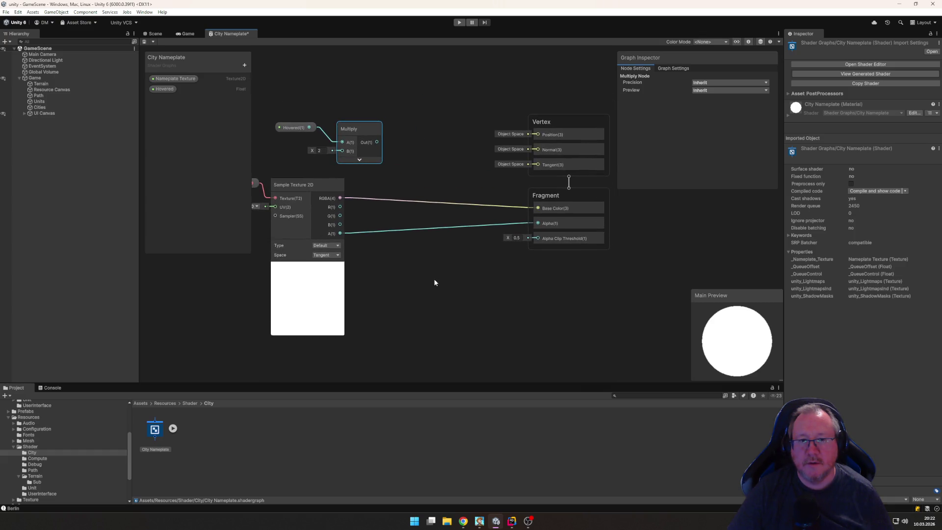
drag(493, 97, 656, 306)
mouse_move(574, 125)
mouse_down()
mouse_move(628, 198)
mouse_move(653, 124)
mouse_up()
click(517, 140)
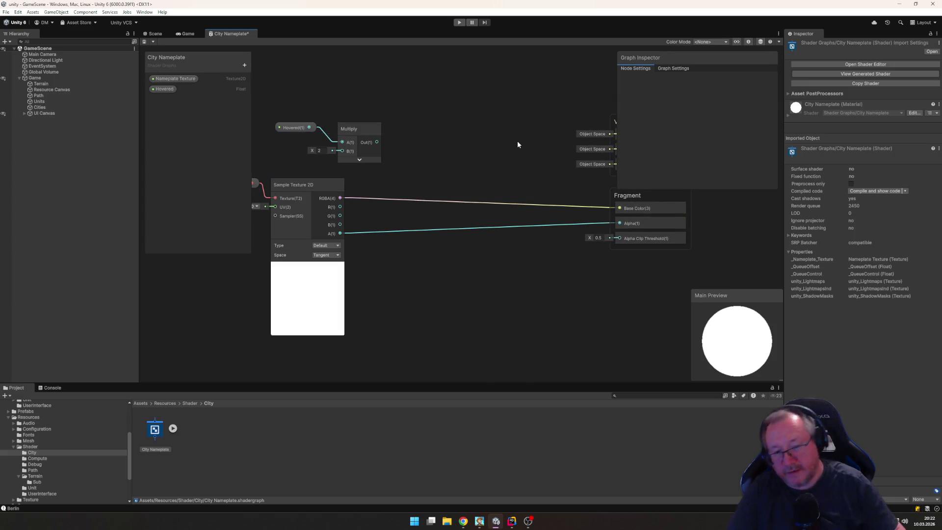
key(space)
text(multiply)
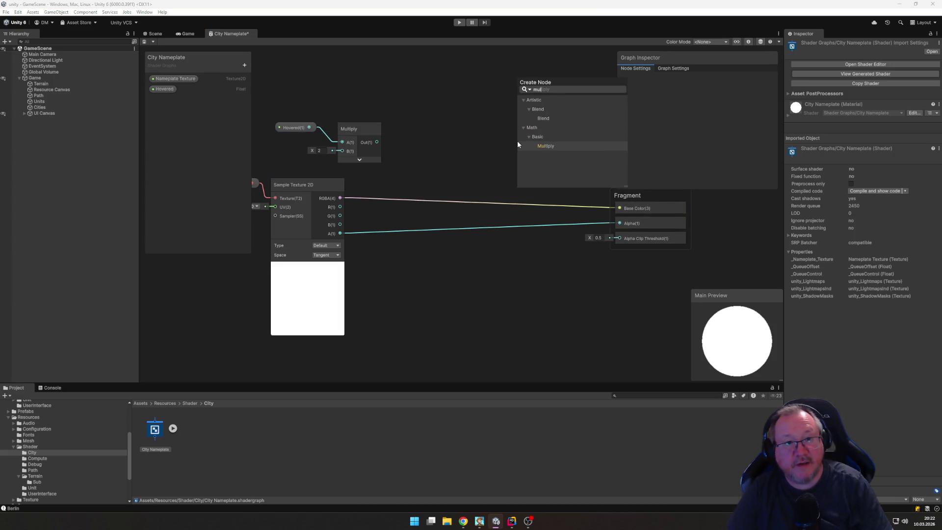
key(Return)
click(557, 194)
drag(528, 161, 449, 152)
mouse_move(377, 142)
mouse_down()
mouse_move(421, 170)
mouse_move(444, 165)
mouse_up()
mouse_move(341, 198)
mouse_down()
mouse_move(433, 186)
mouse_move(453, 151)
mouse_move(619, 208)
mouse_up()
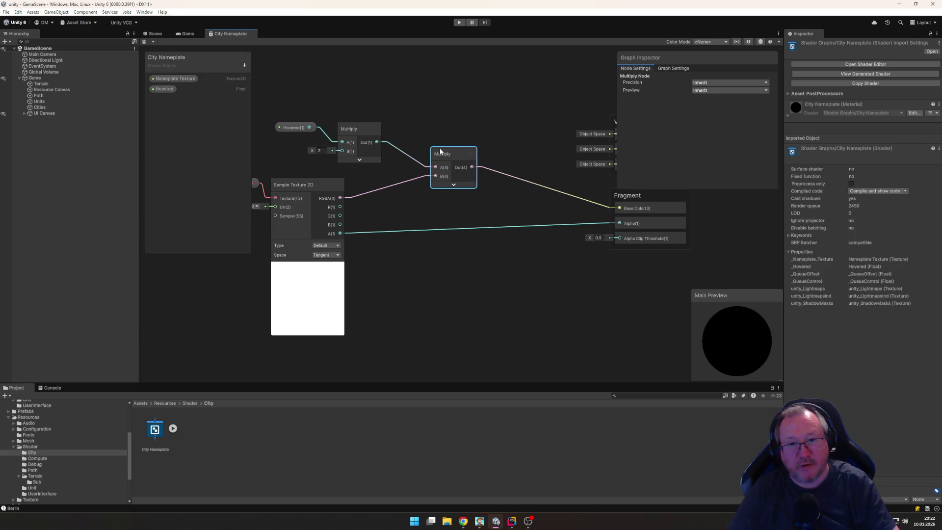
Step: Replace the second Multiply with an Add summing Hovered × 0.25 and the texture colour
key(Delete)
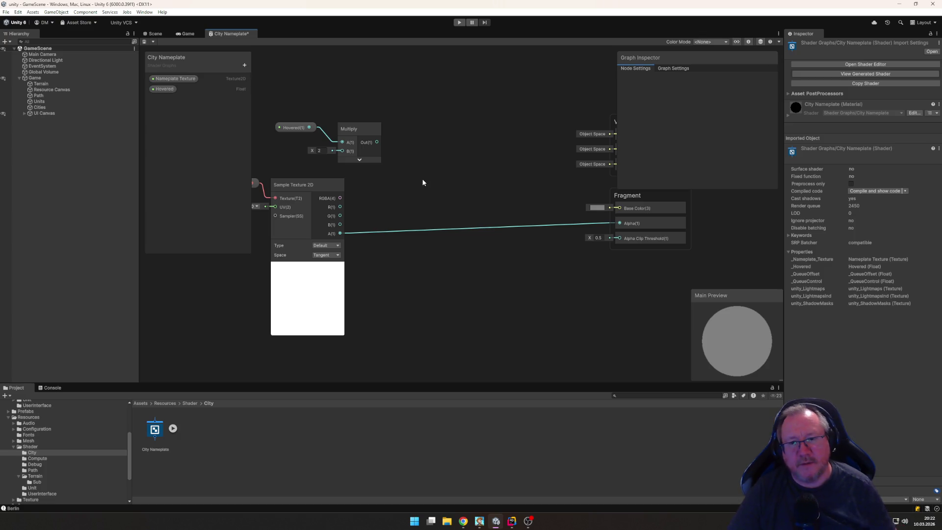
key(space)
text(add)
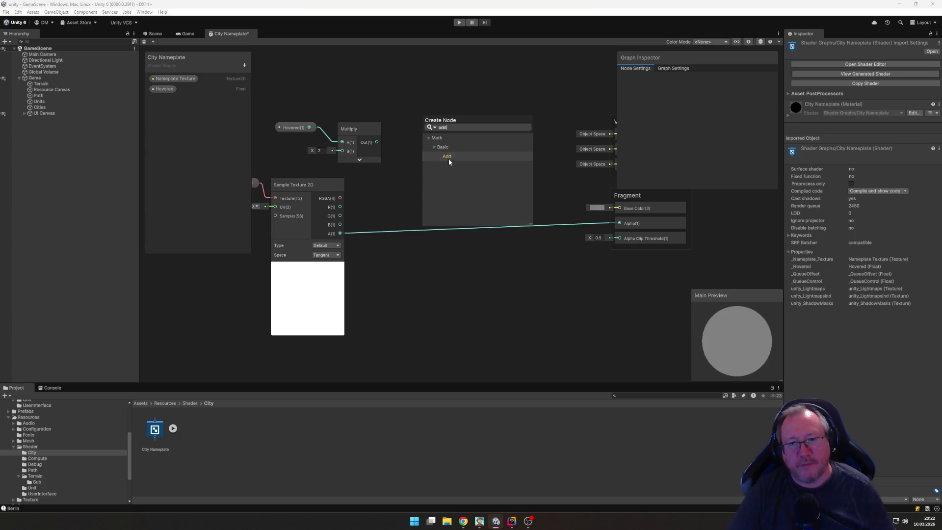
click(447, 157)
click(323, 152)
text(0.)
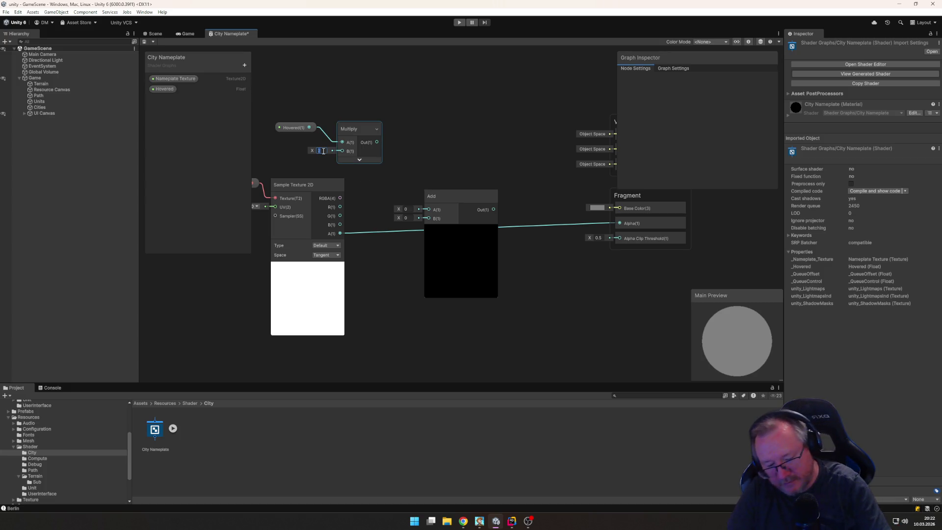
text(2)
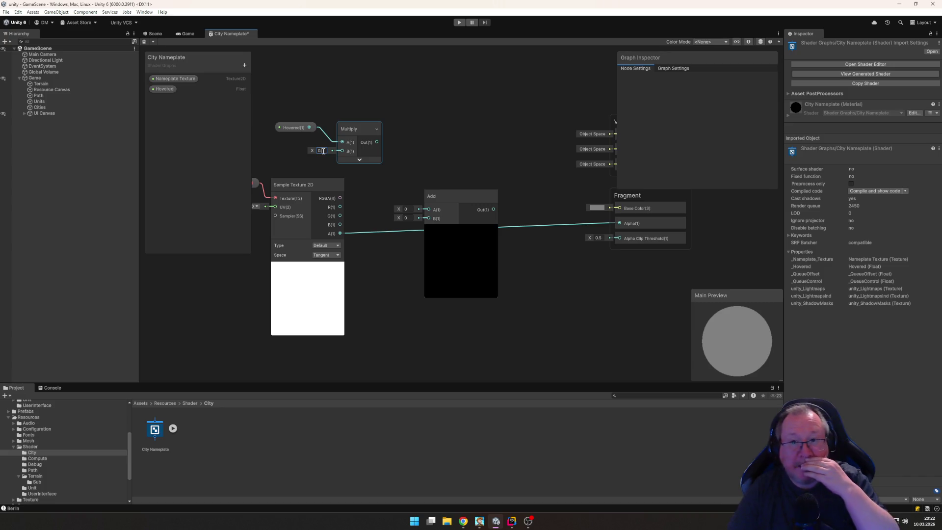
text(5)
click(462, 226)
click(462, 223)
mouse_move(447, 194)
mouse_down()
mouse_move(431, 151)
mouse_move(445, 146)
mouse_up()
drag(377, 142, 426, 161)
mouse_move(340, 198)
mouse_down()
mouse_move(428, 186)
mouse_move(429, 152)
mouse_up()
Step: Feed the Add result through a Clamp node into Base Color and save the shader graph
key(space)
text(clamp)
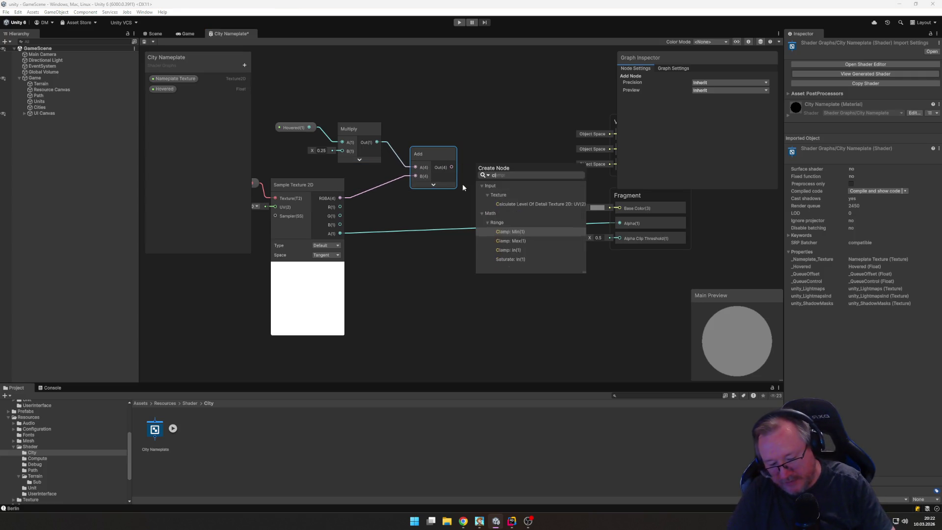
key(Down)
key(Down)
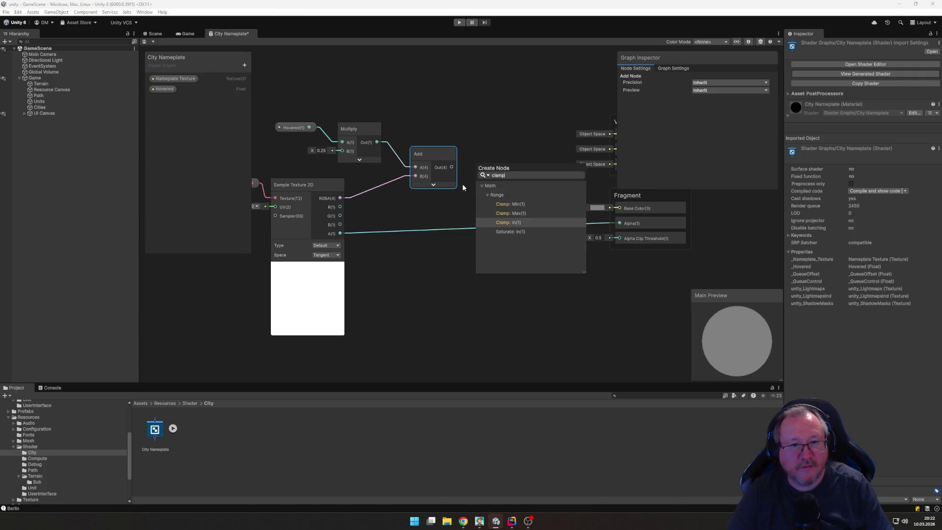
key(Return)
click(505, 210)
mouse_move(496, 168)
mouse_down()
mouse_move(511, 155)
mouse_move(595, 210)
mouse_move(619, 208)
mouse_up()
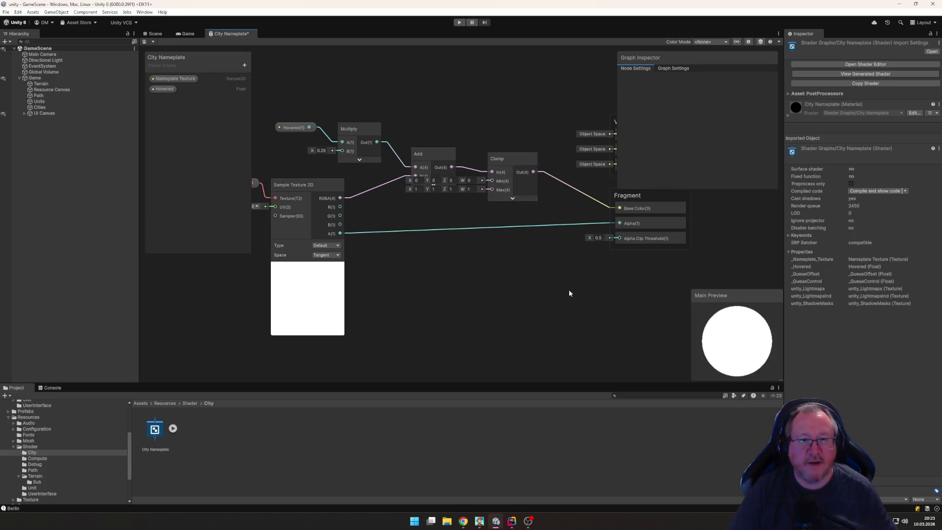
drag(507, 155, 509, 157)
click(535, 160)
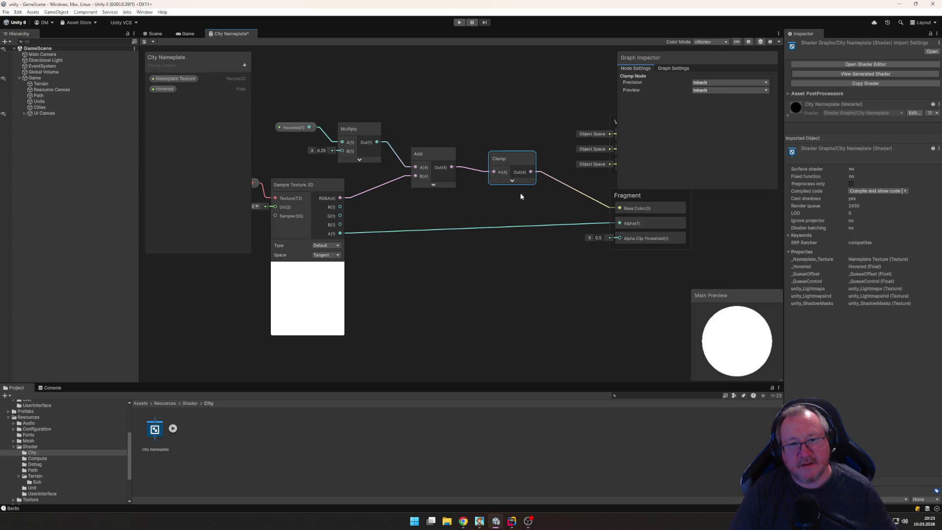
key(ctrl+s)
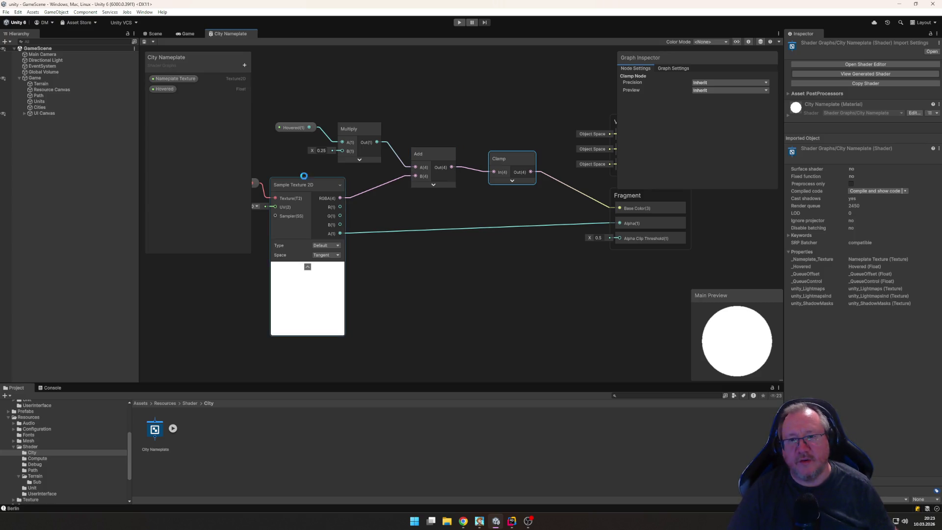
click(512, 521)
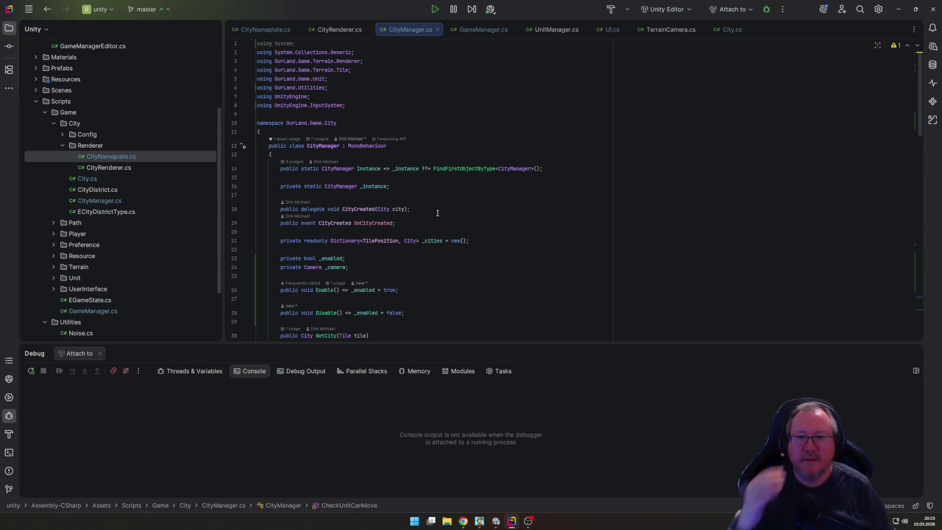
Step: Open City.cs, then CityNameplate.cs, and review how Start assigns the NameplateMaterial
double_click(84, 179)
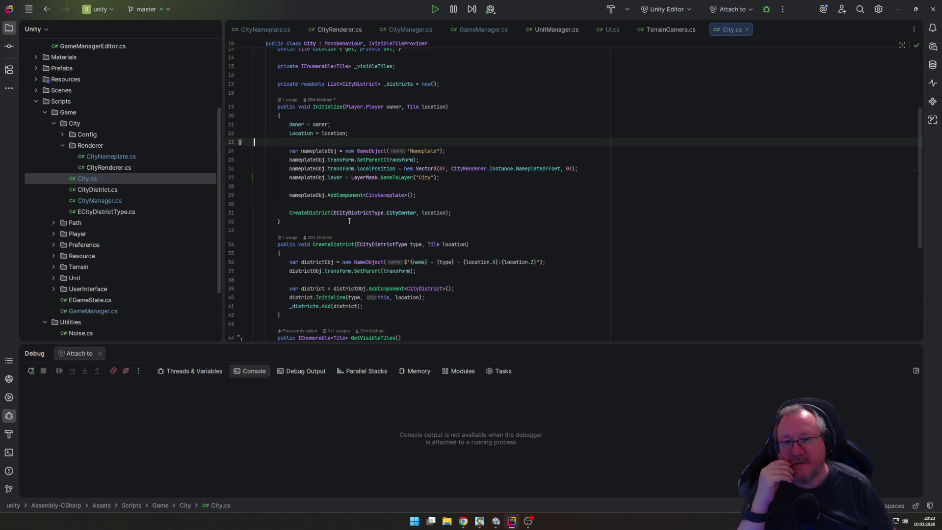
scroll(385, 215, down, 5)
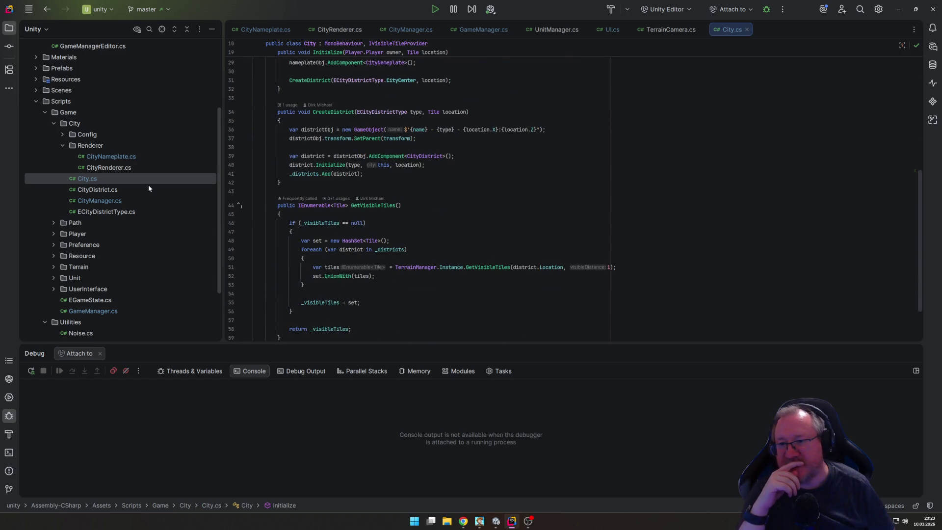
double_click(118, 157)
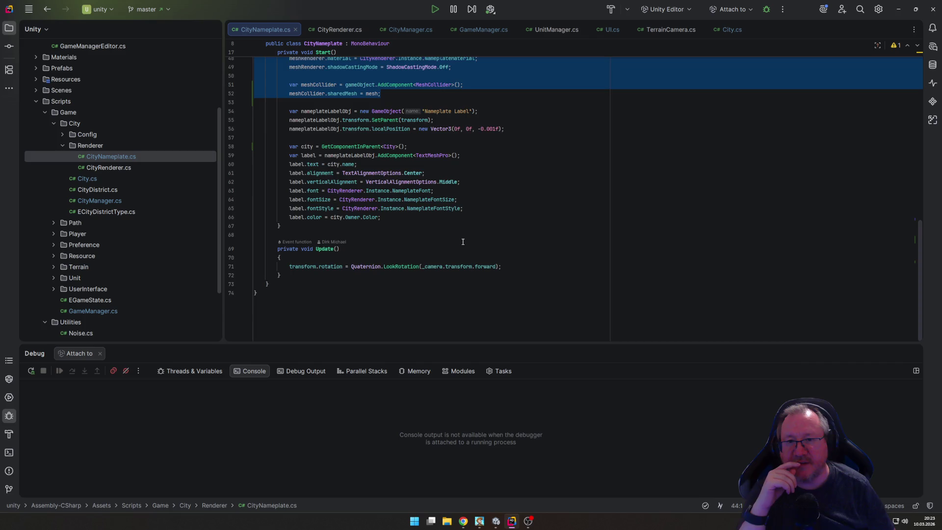
scroll(463, 241, up, 3)
click(434, 223)
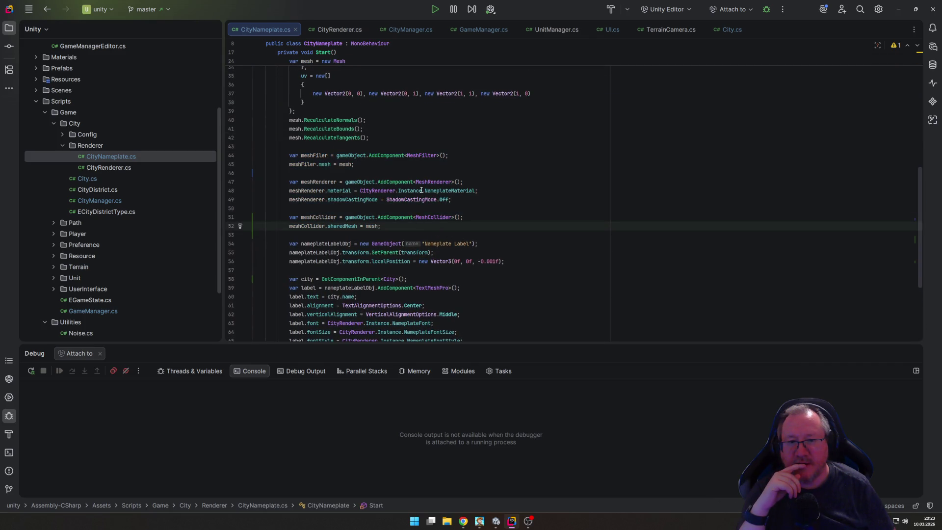
mouse_move(441, 190)
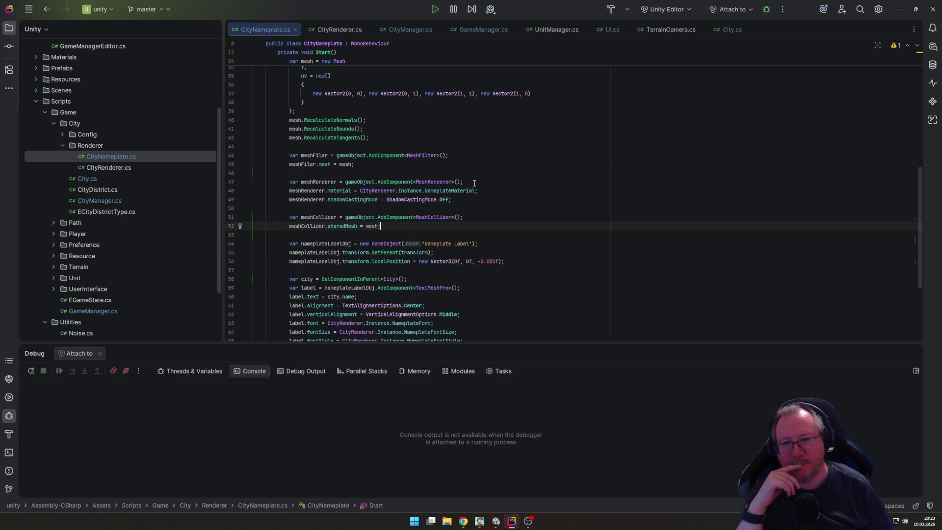
scroll(475, 182, up, 10)
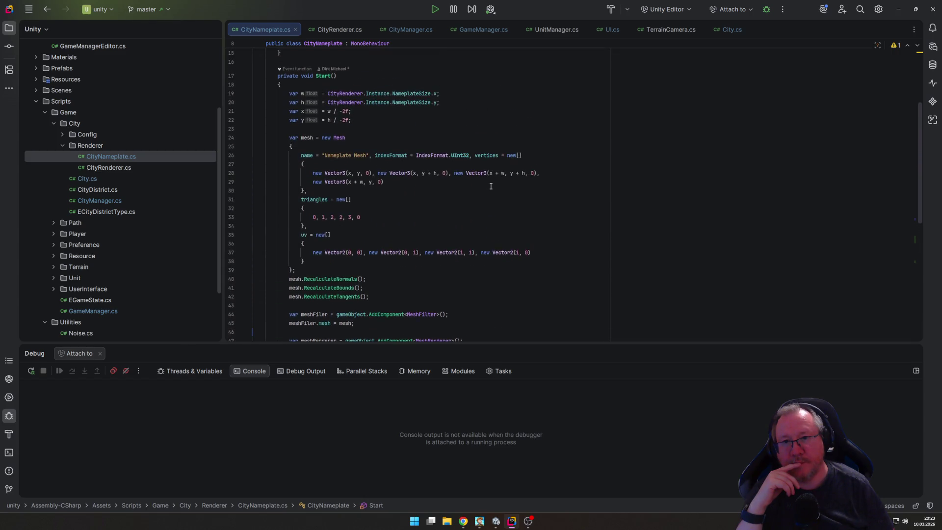
click(444, 137)
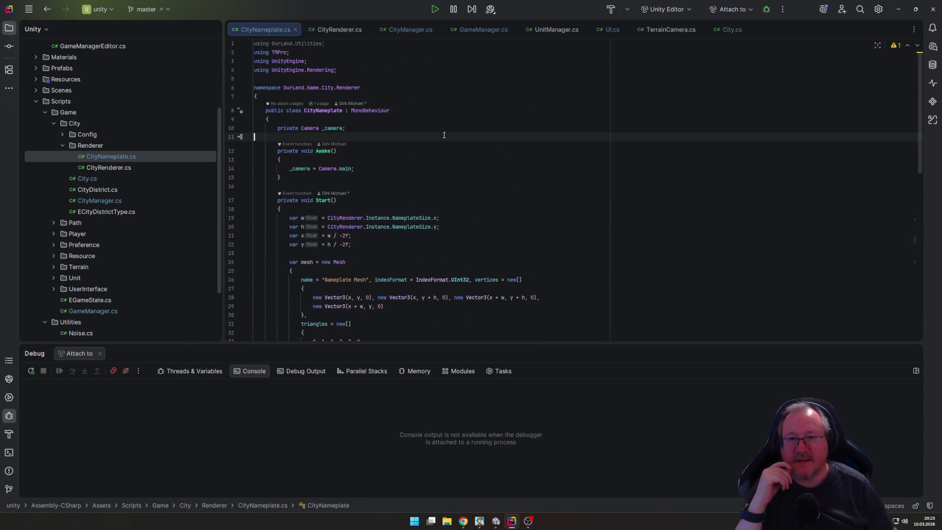
Step: Add a private Material _material field below the _camera field
click(444, 130)
key(Return)
text(pr)
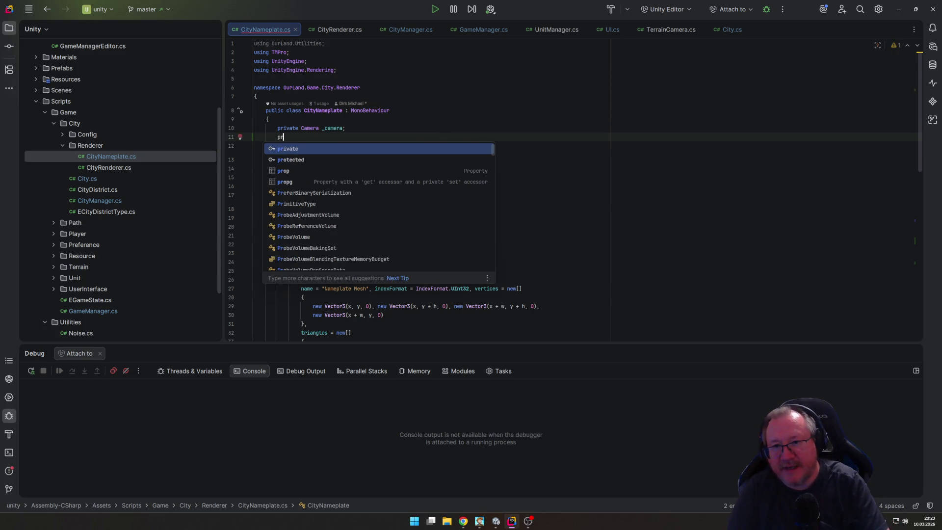
text(ivate Mater)
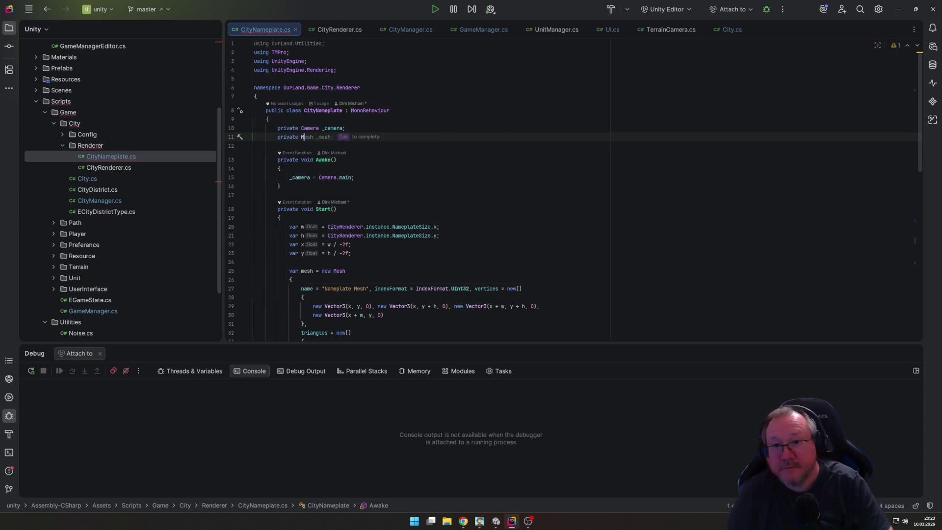
key(Tab)
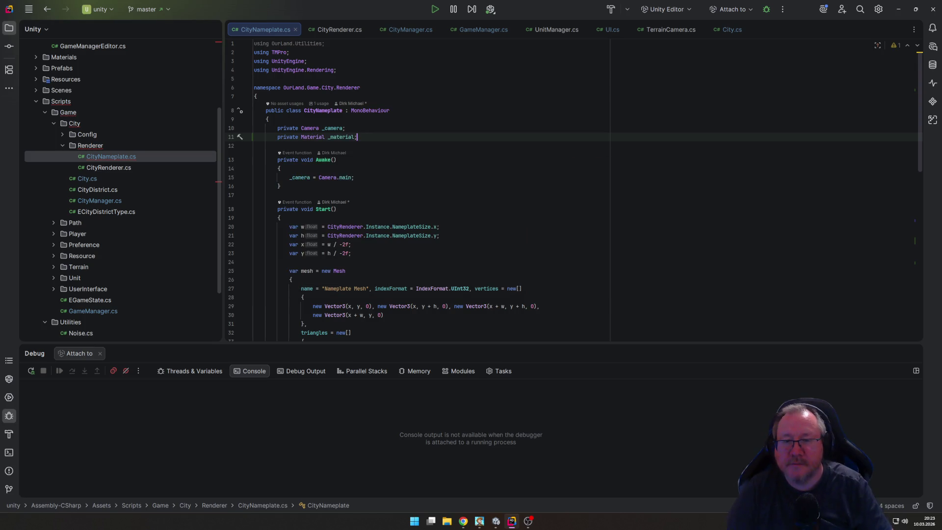
Step: In Start, set _material = Instantiate(CityRenderer.Instance.NameplateMaterial) after creating the mesh renderer
scroll(403, 243, down, 2)
scroll(404, 243, down, 8)
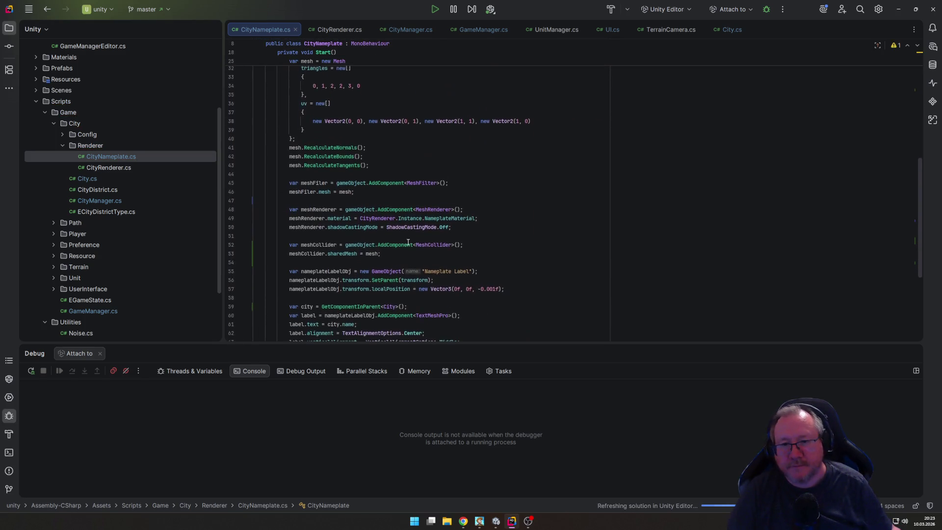
click(499, 209)
key(Return)
text(_)
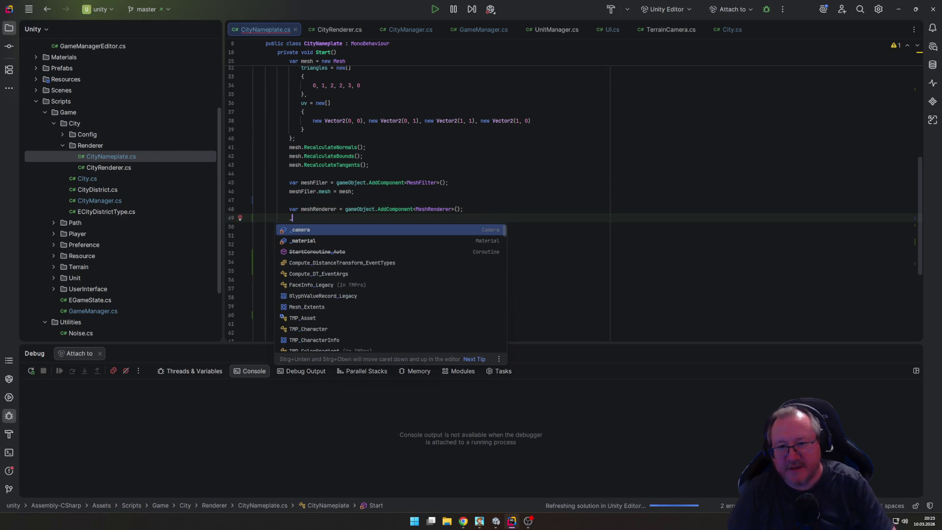
key(Escape)
text(material)
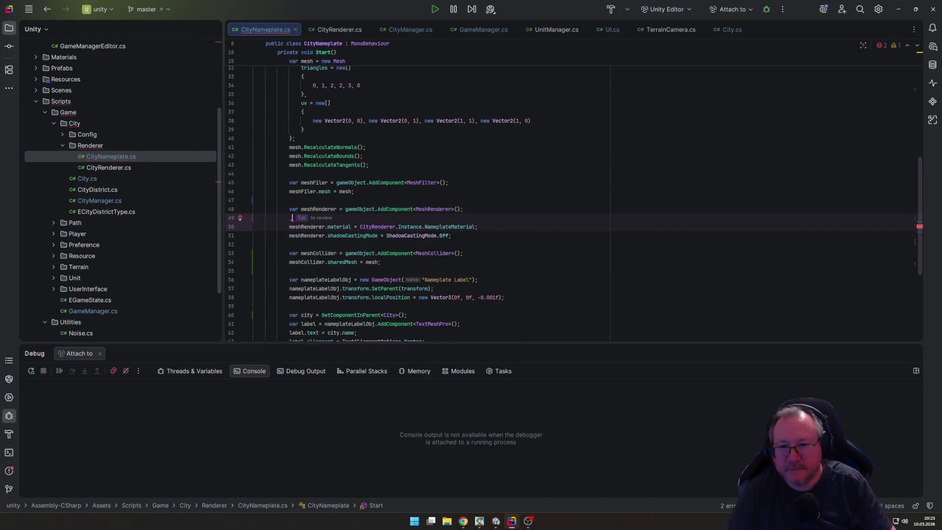
text( = Insta)
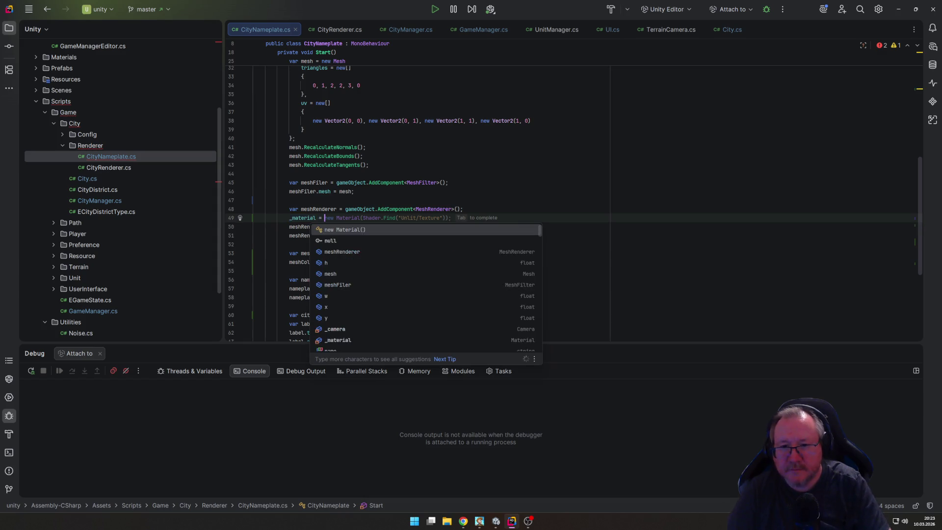
key(Escape)
key(Tab)
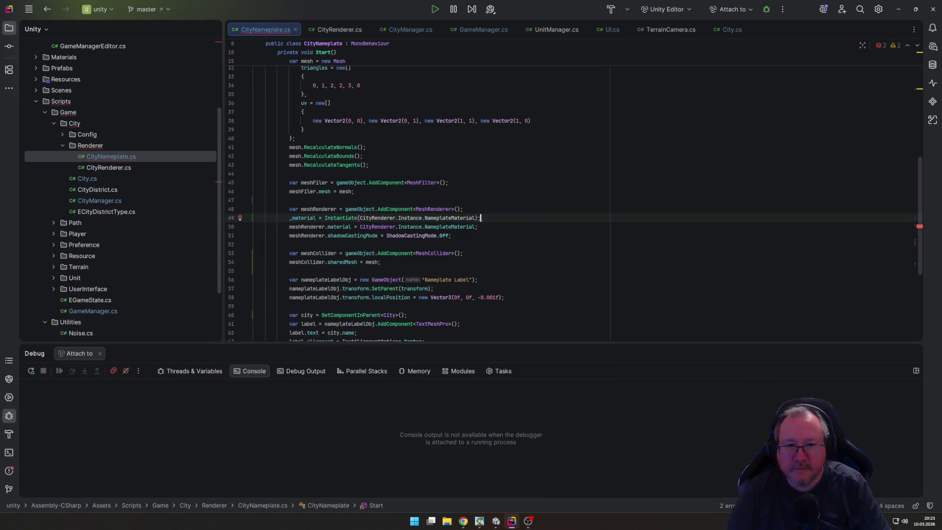
Step: Assign the mesh renderer's material to _material instead of the shared NameplateMaterial
key(Tab)
key(ctrl+Left)
key(ctrl+Left)
key(ctrl+Left)
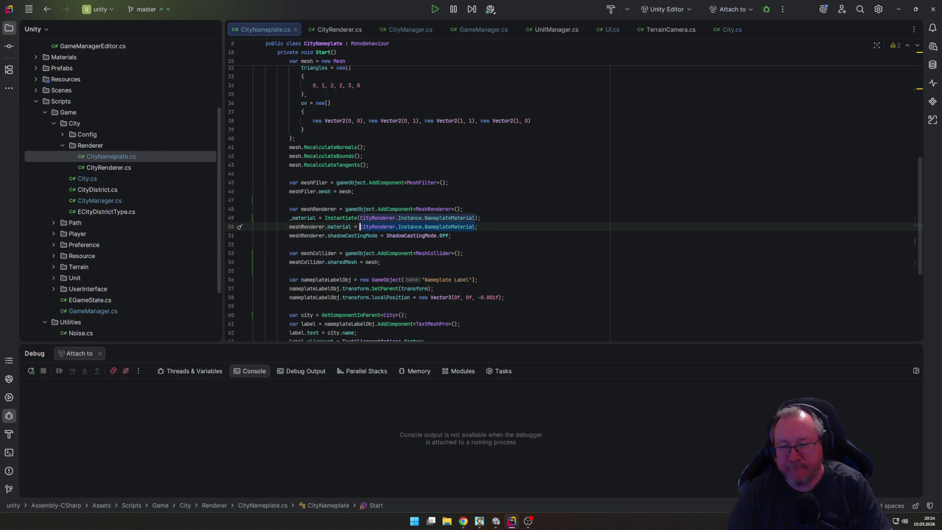
key(shift+End)
text(_m)
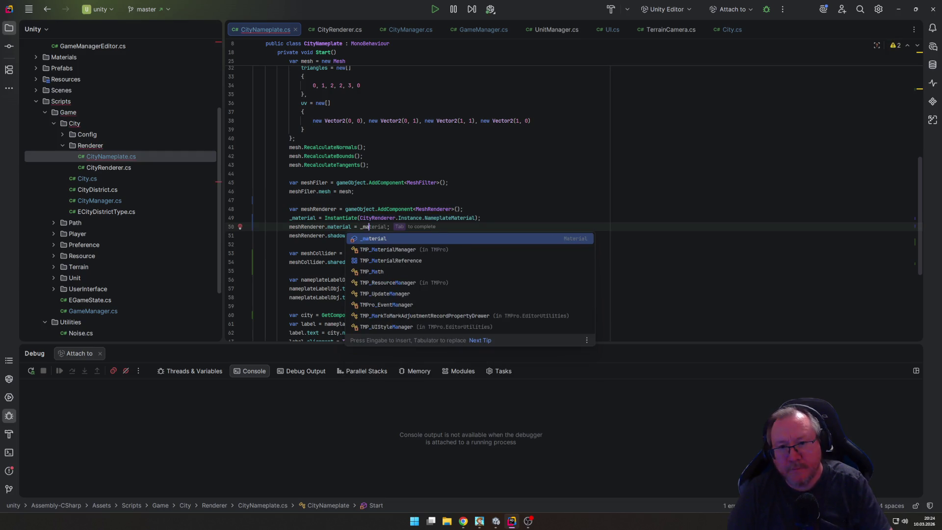
key(Return)
text(;)
key(Down)
key(Down)
key(Down)
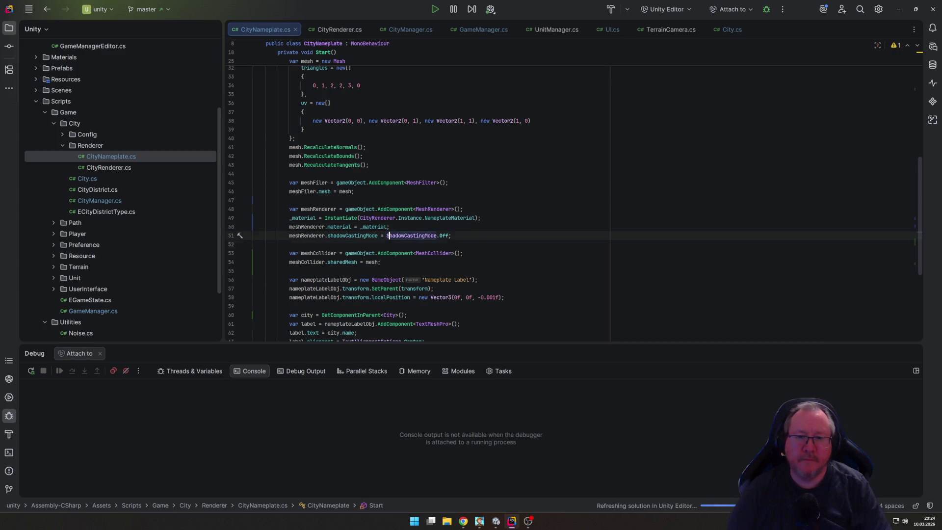
scroll(481, 203, up, 3)
scroll(408, 191, up, 5)
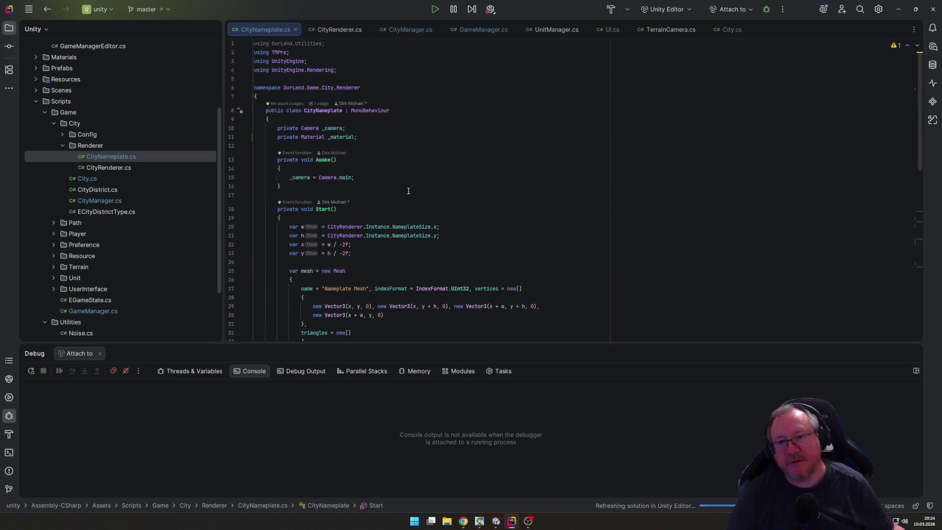
click(400, 127)
Step: Add private static readonly int HOVERED = Shader.PropertyToID("_Hovered") above _camera
key(ctrl+alt+Return)
key(ctrl+alt+Return)
text(rrivate static )
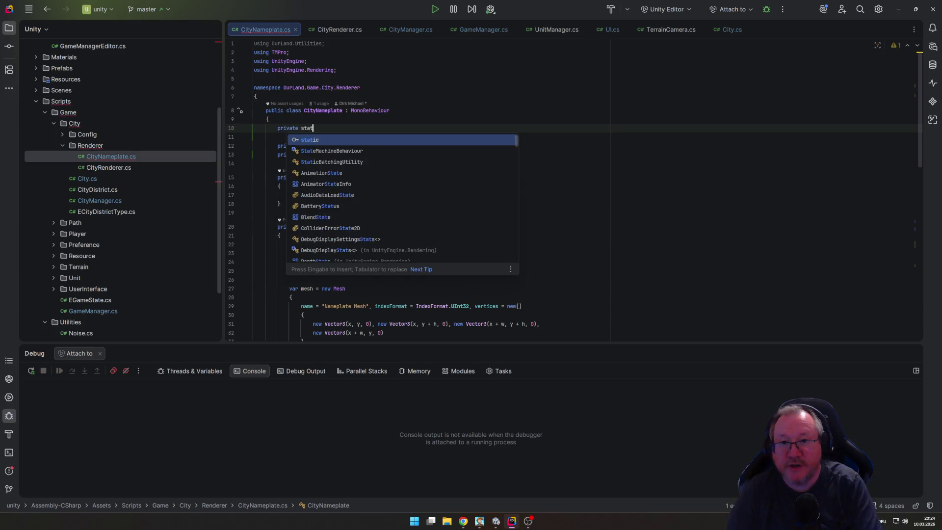
text(readonly int )
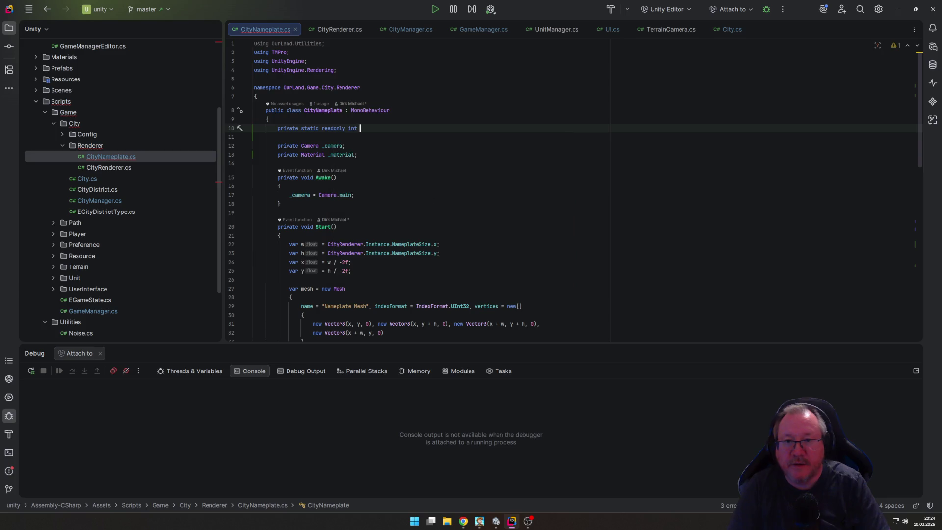
text(H)
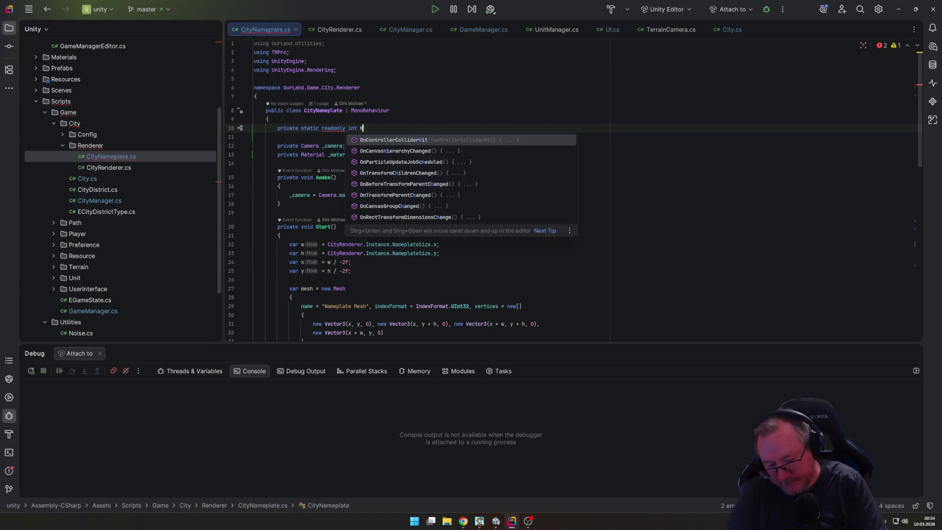
text(OVERED = Sh)
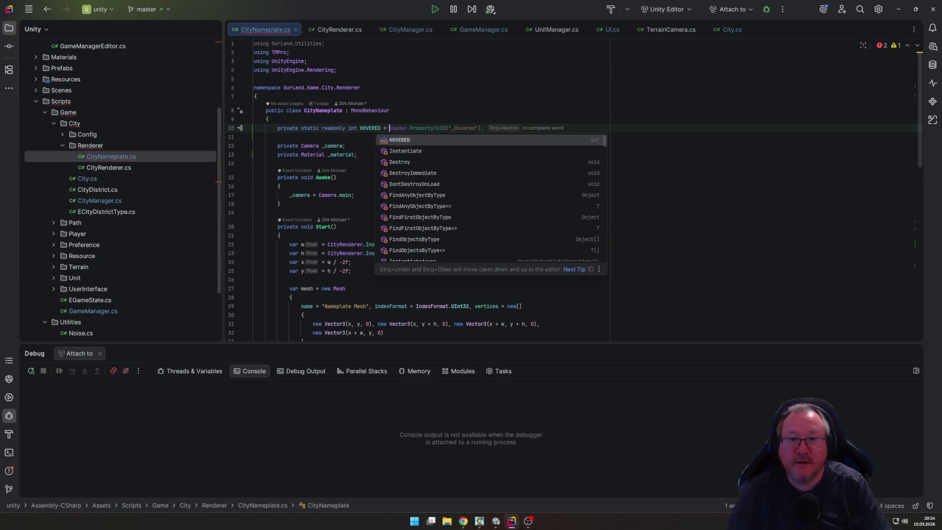
key(Tab)
key(alt+Tab)
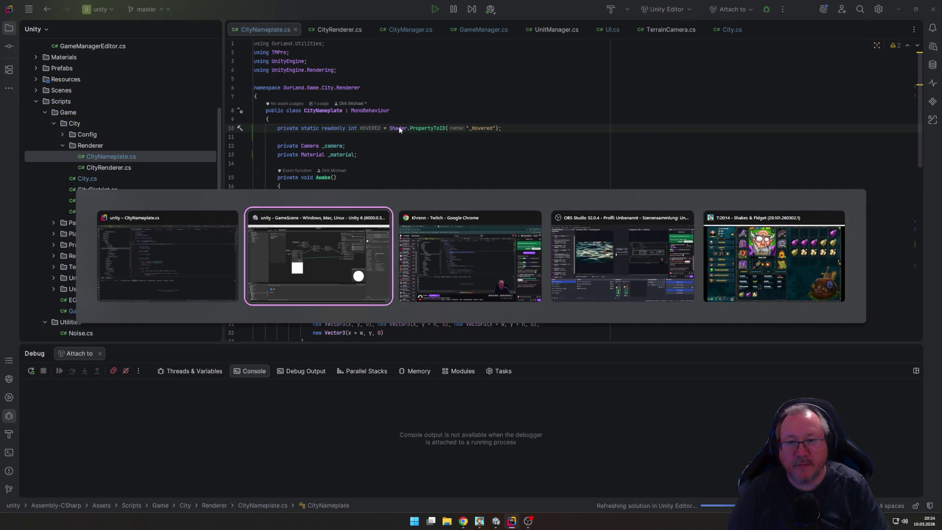
key(alt+Tab)
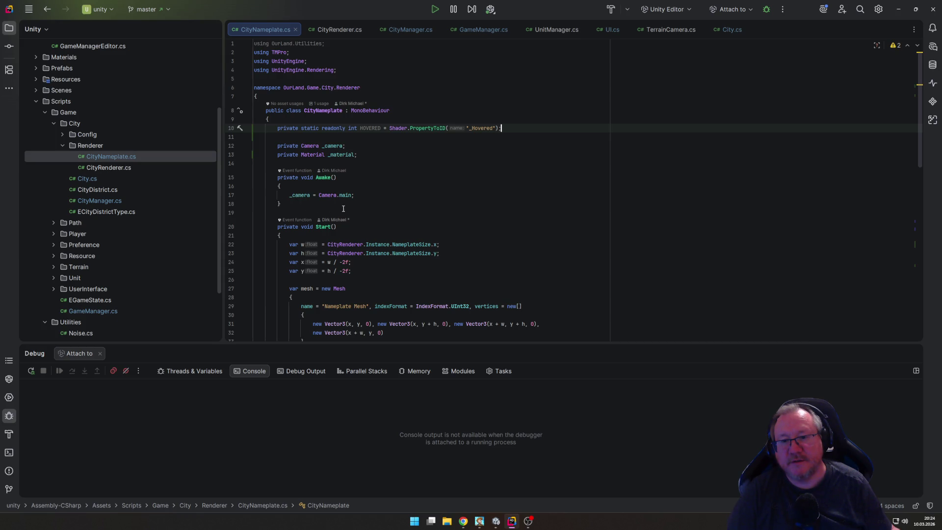
scroll(345, 200, down, 5)
scroll(344, 191, up, 5)
Step: Add a SetHovered(bool) method setting the material's _Hovered to 1f or 0f
click(340, 162)
key(Return)
text(public void Set)
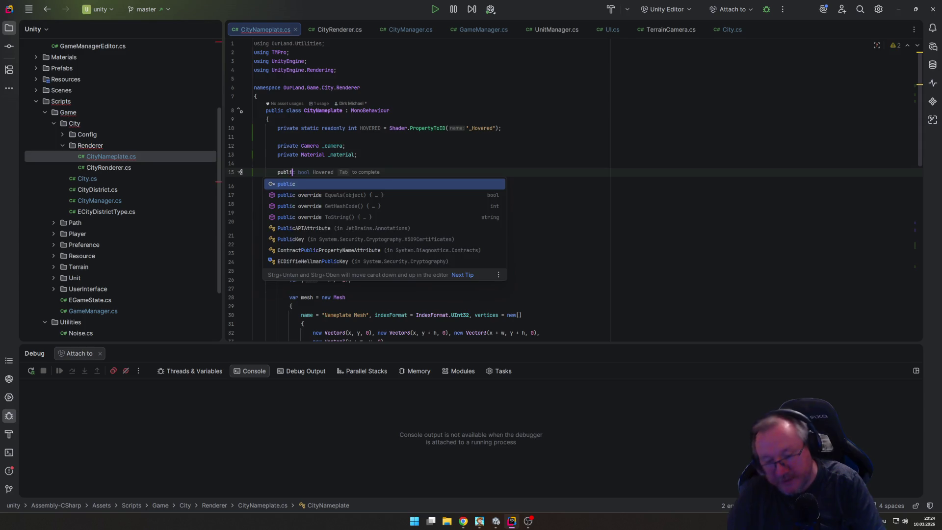
text(Hov)
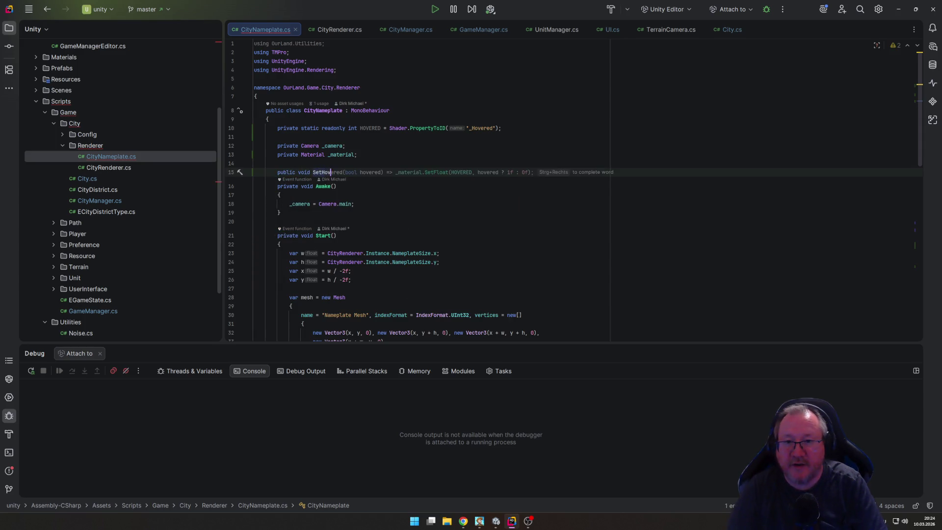
text(ered)
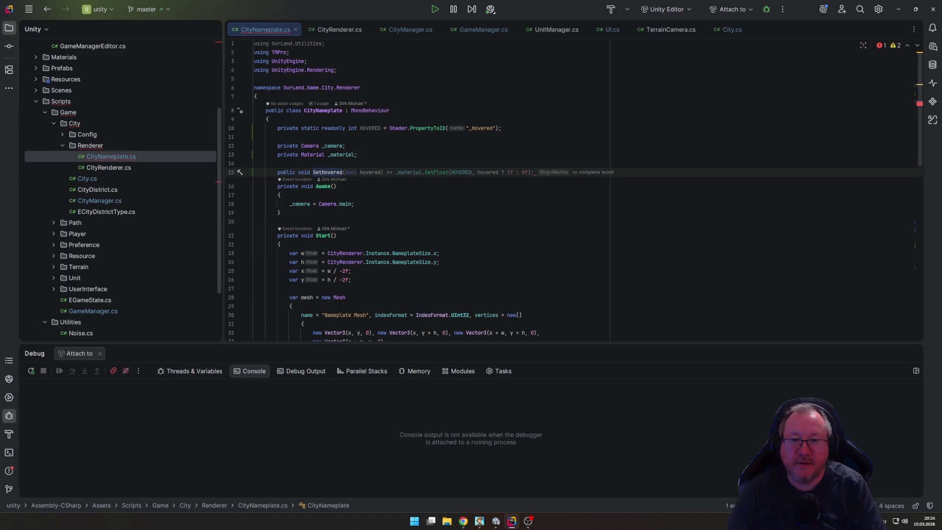
key(Tab)
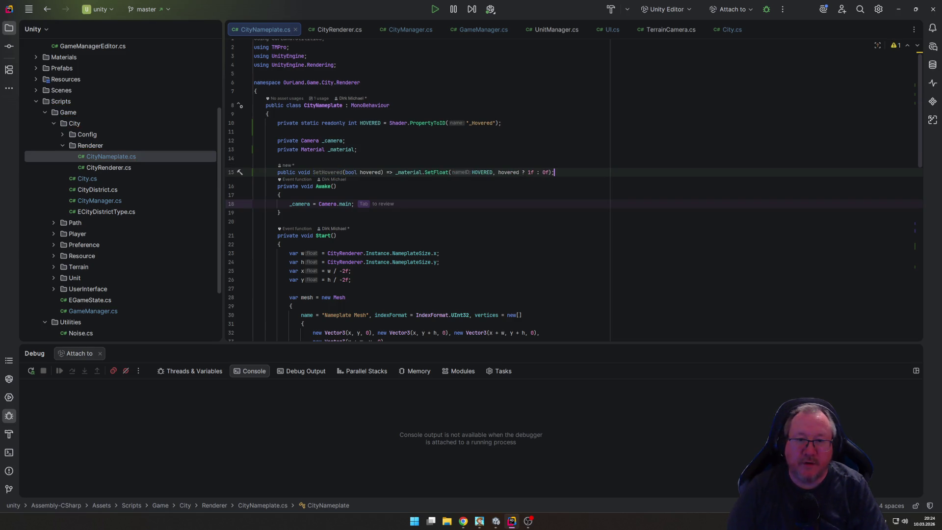
key(Return)
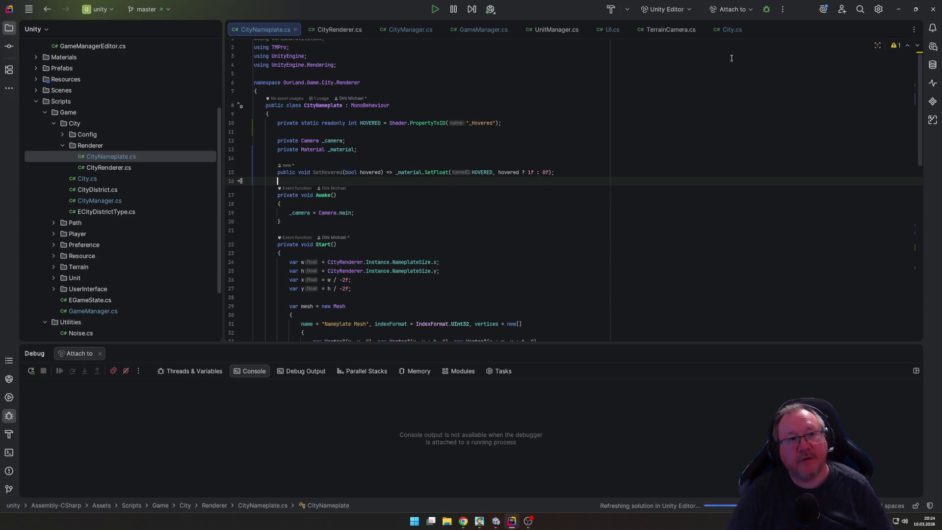
click(731, 29)
scroll(440, 186, up, 3)
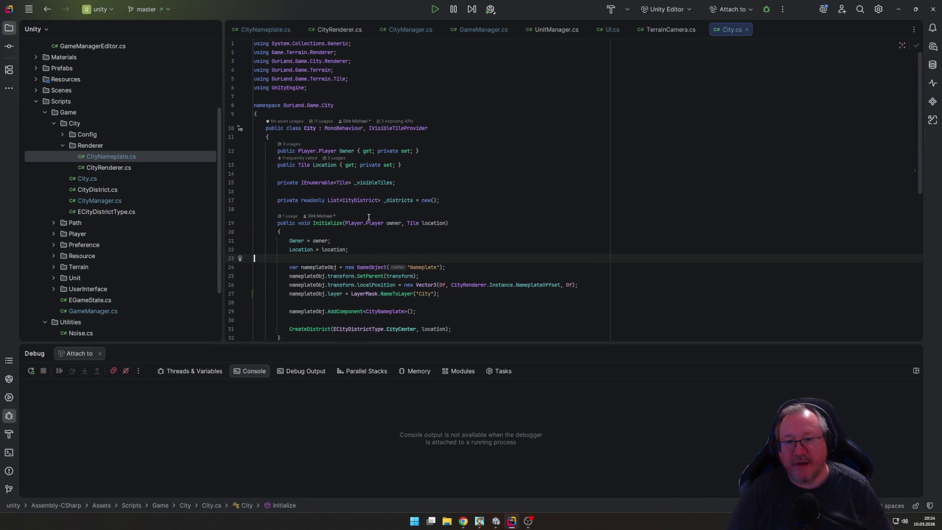
Step: Add a private CityNameplate _nameplate field and store the AddComponent result in it
click(412, 182)
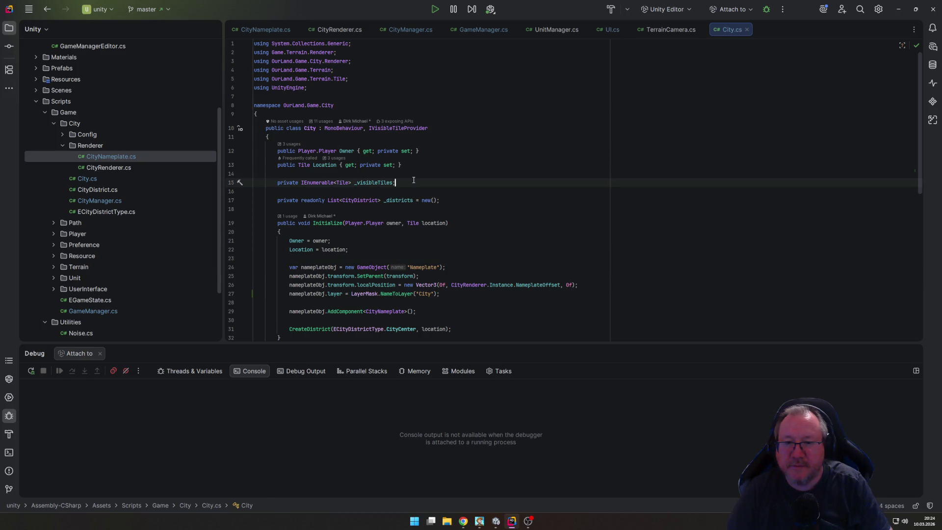
key(Return)
text(private )
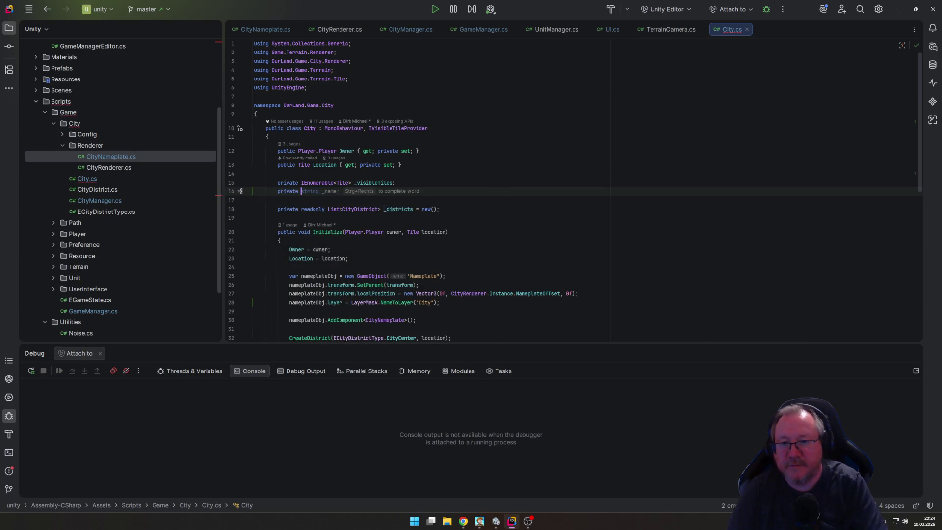
text(CityN)
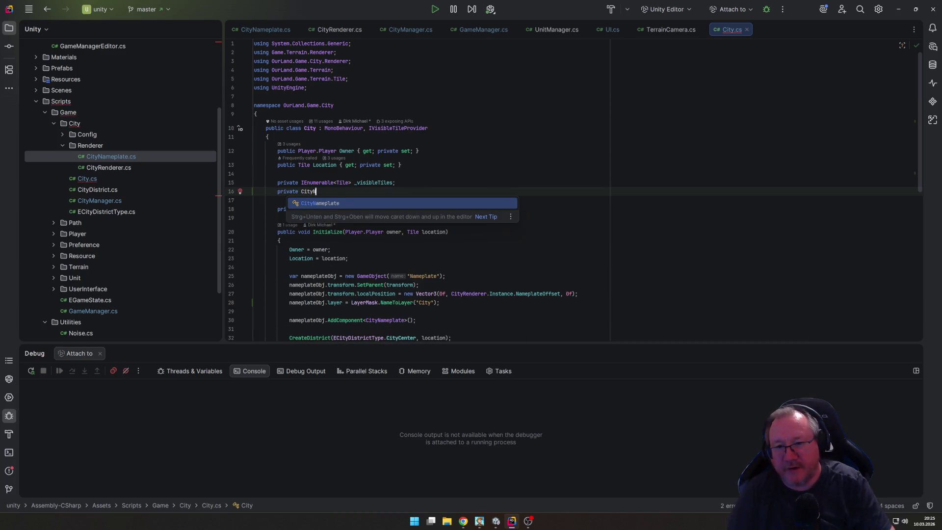
key(Tab)
scroll(405, 247, down, 5)
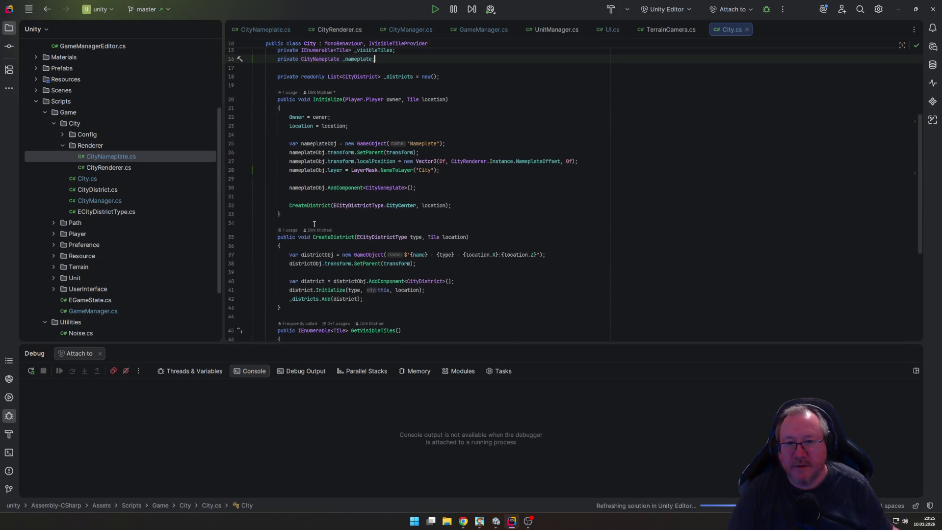
click(289, 188)
text(_)
key(Tab)
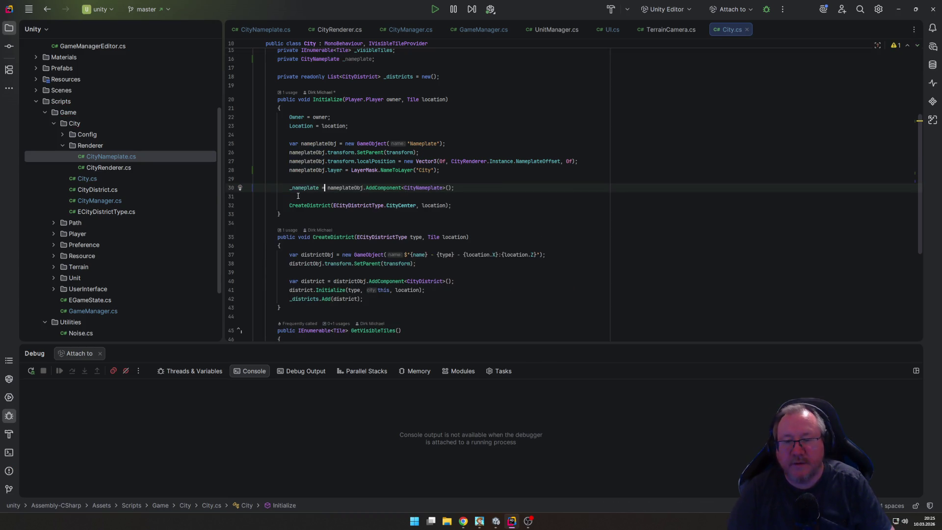
Step: Add public void SetHovered(bool isHovered) => _nameplate.SetHovered(isHovered) to City
scroll(366, 236, down, 7)
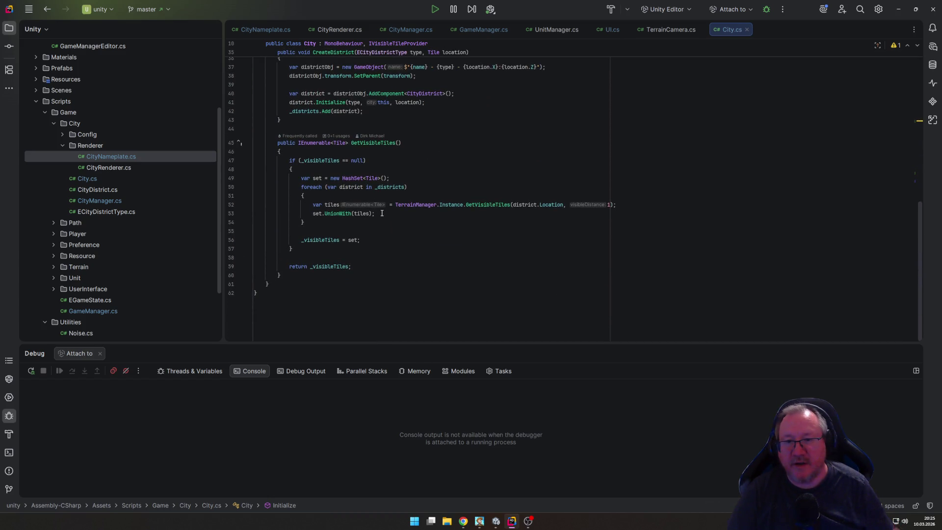
scroll(381, 73, up, 2)
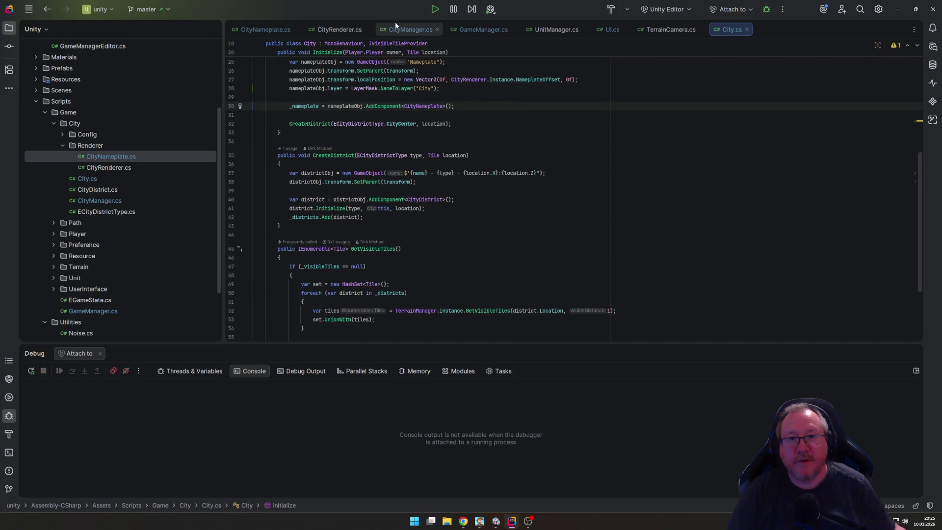
click(404, 31)
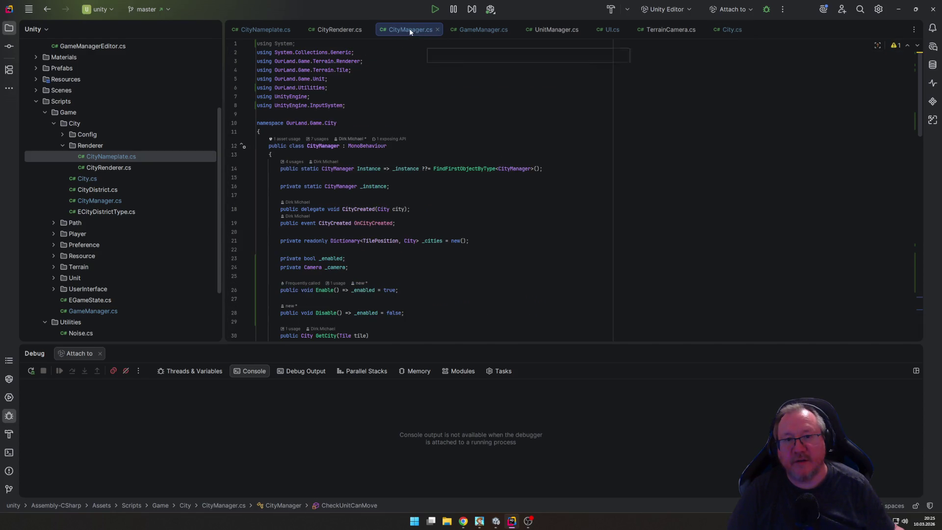
click(740, 31)
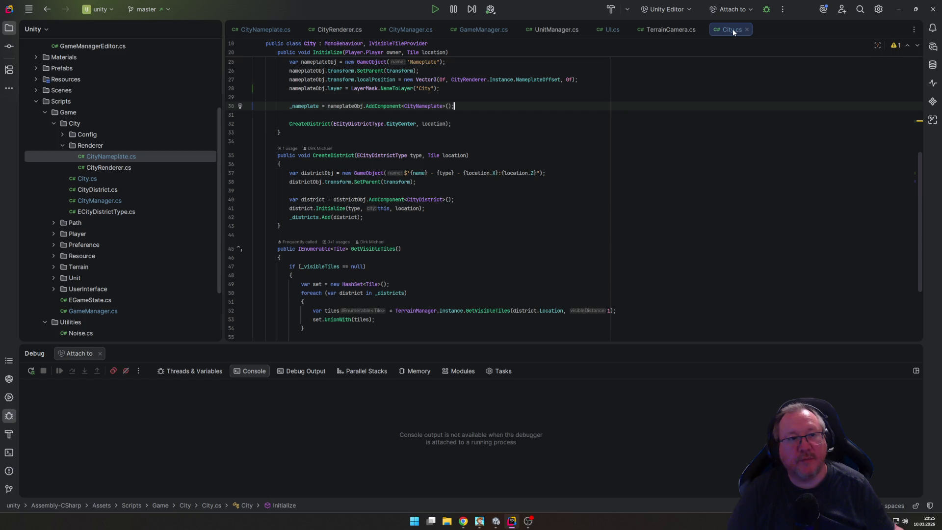
scroll(423, 200, up, 5)
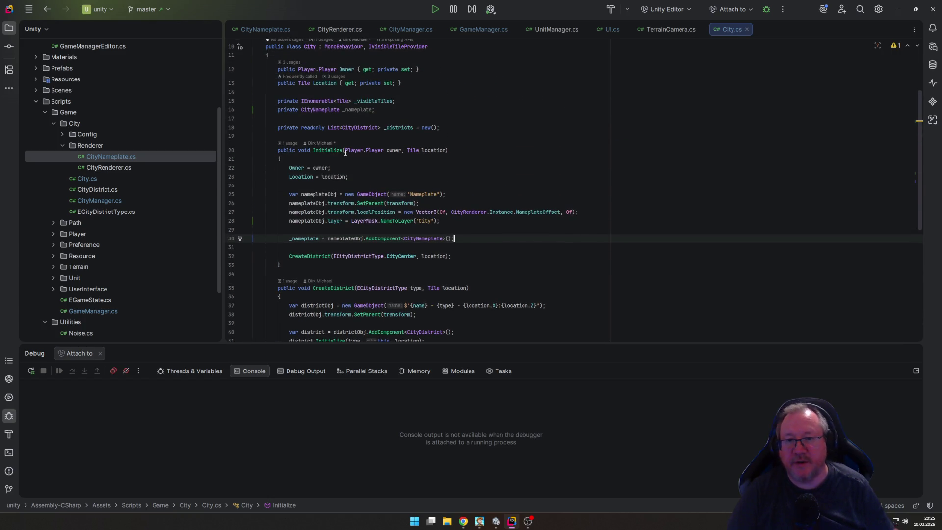
click(345, 137)
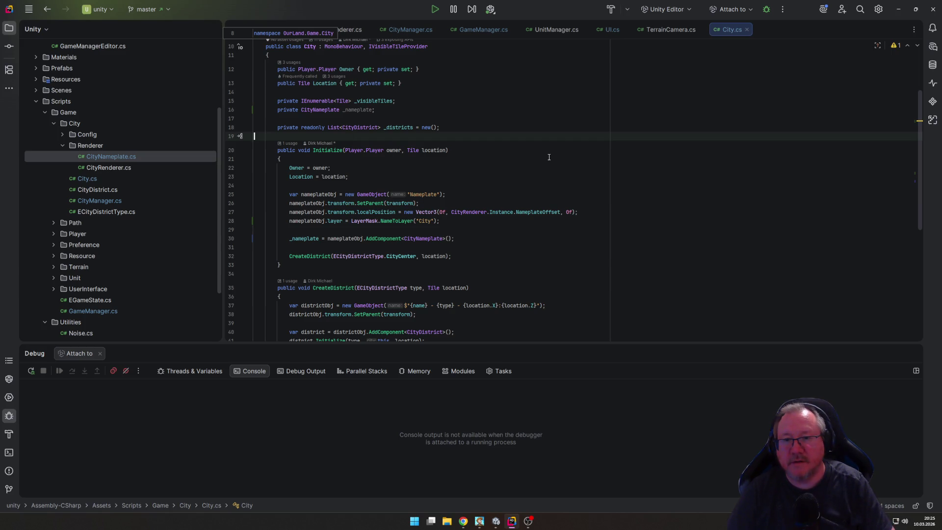
key(Down)
key(Down)
key(Down)
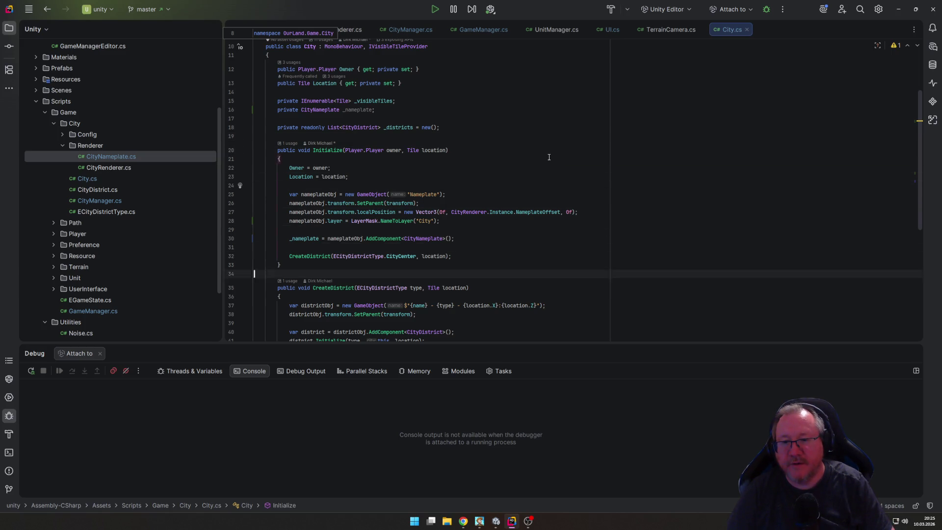
key(Up)
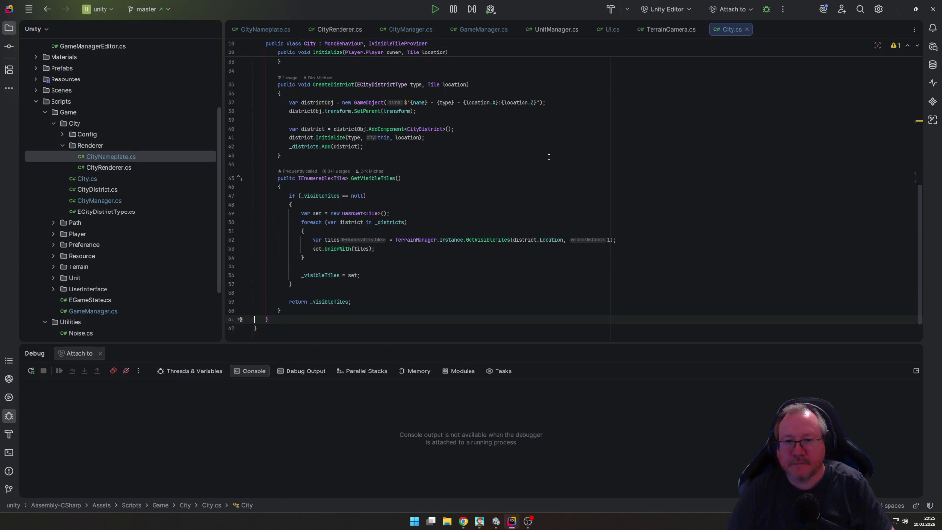
key(Return)
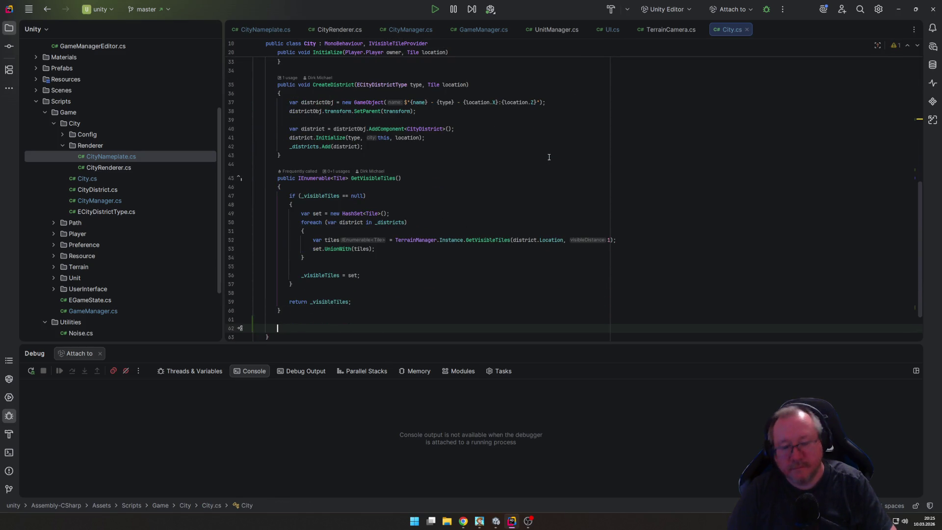
text(public void)
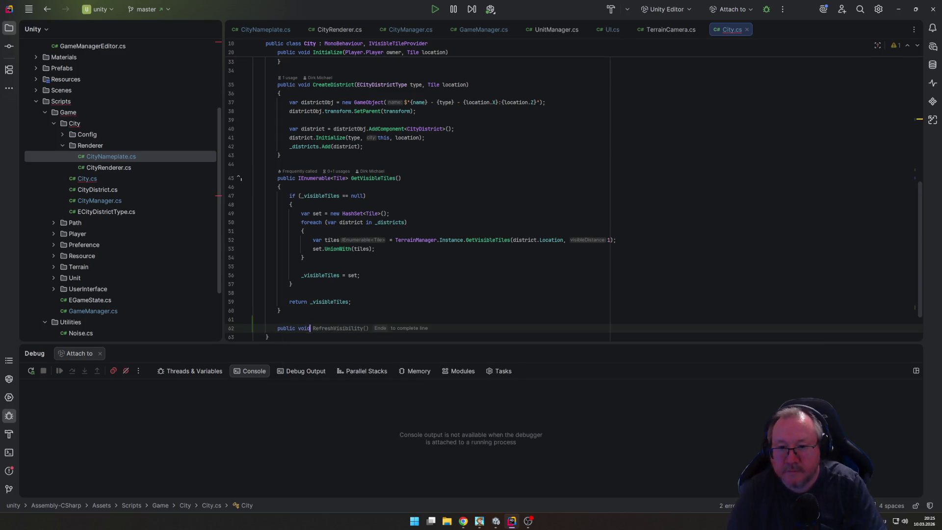
text( SetHovere)
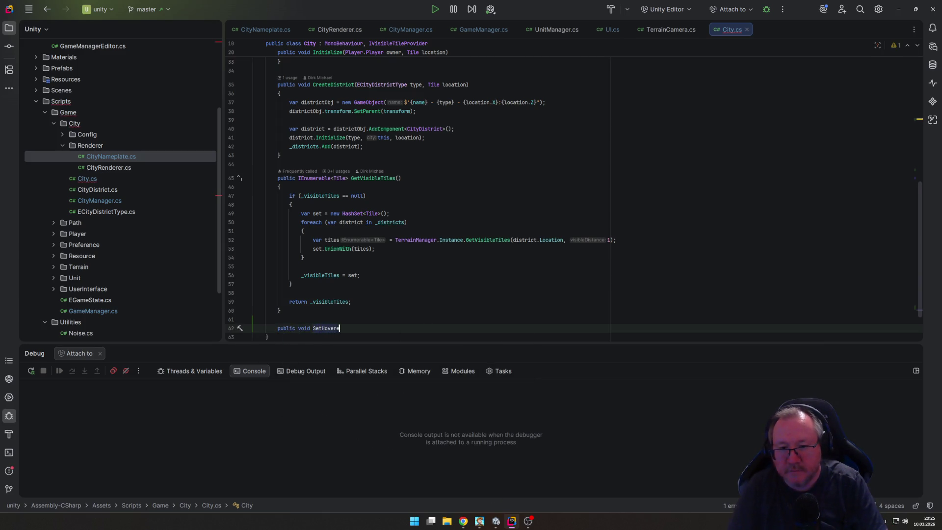
text(d(bool isHovered) =>)
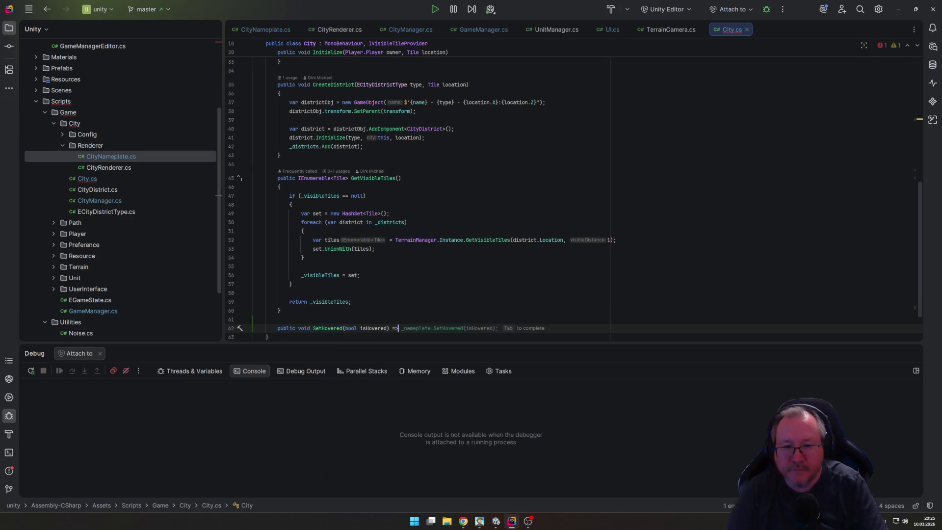
key(Tab)
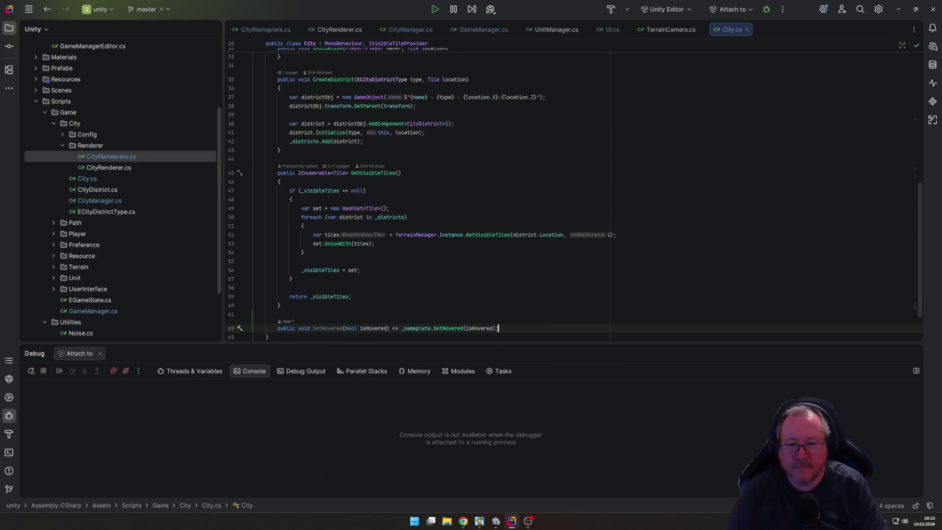
key(Down)
key(Down)
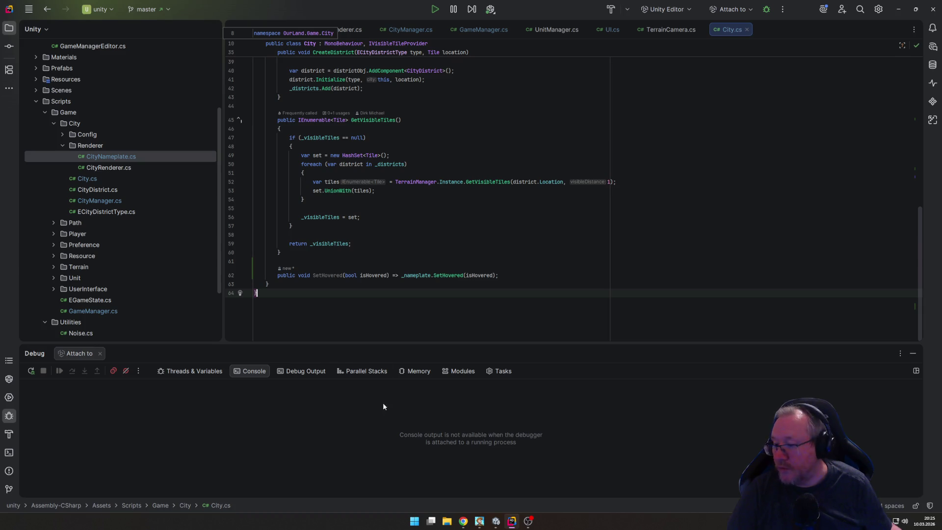
Step: In CityManager's Update, replace the city-name Debug.Log with city.SetHovered(true);
mouse_move(495, 519)
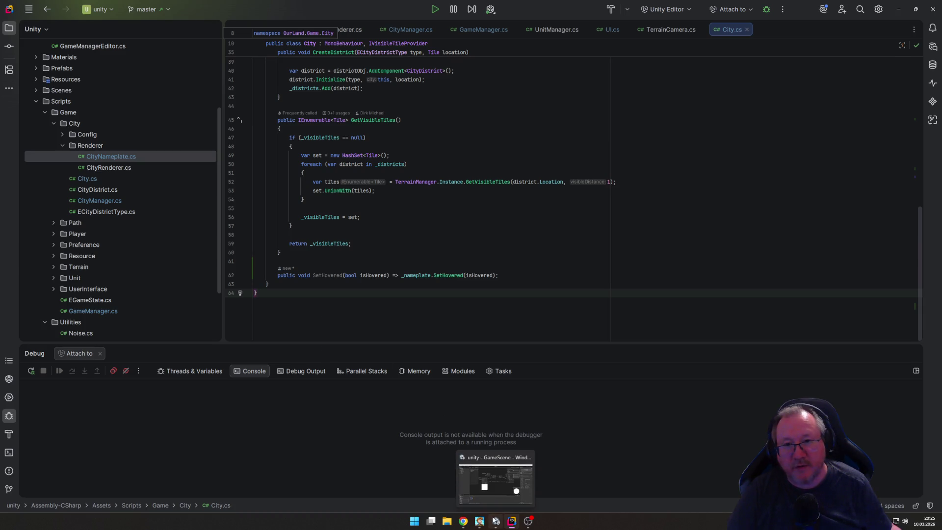
click(410, 30)
scroll(483, 304, down, 10)
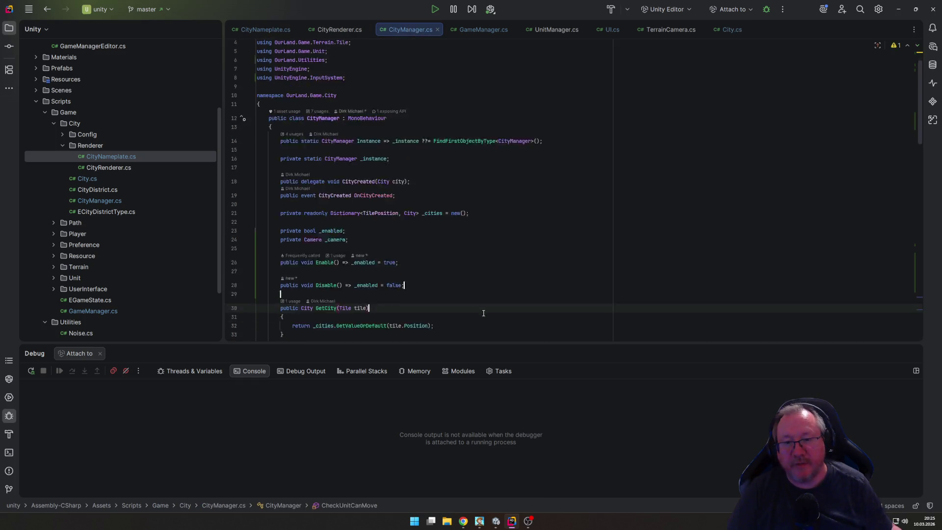
scroll(486, 303, down, 10)
scroll(358, 240, up, 4)
click(401, 209)
key(shift+Home)
key(BackSpace)
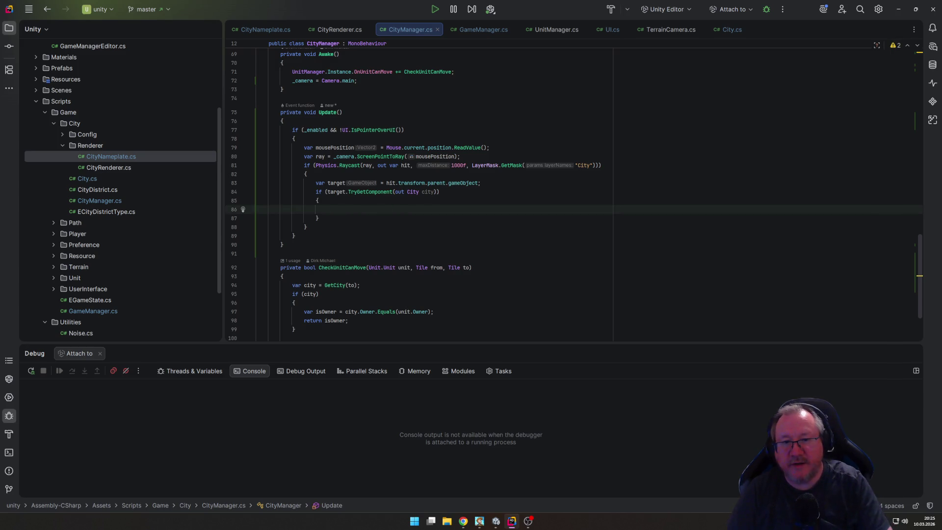
text(city.set)
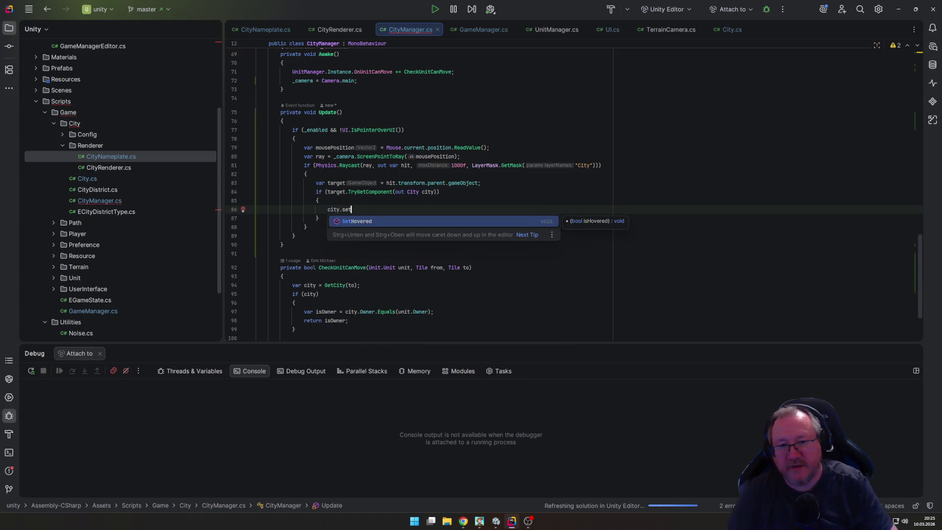
key(Return)
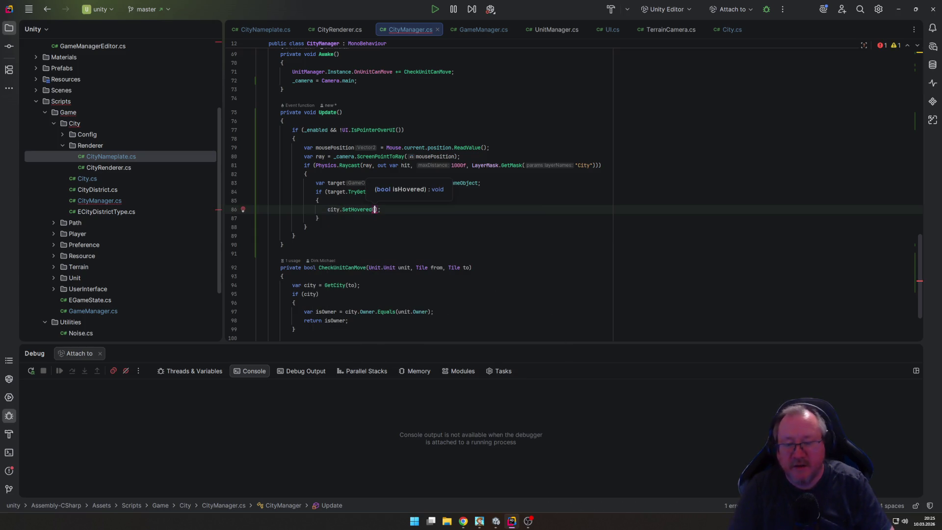
text(true)
click(318, 218)
key(Down)
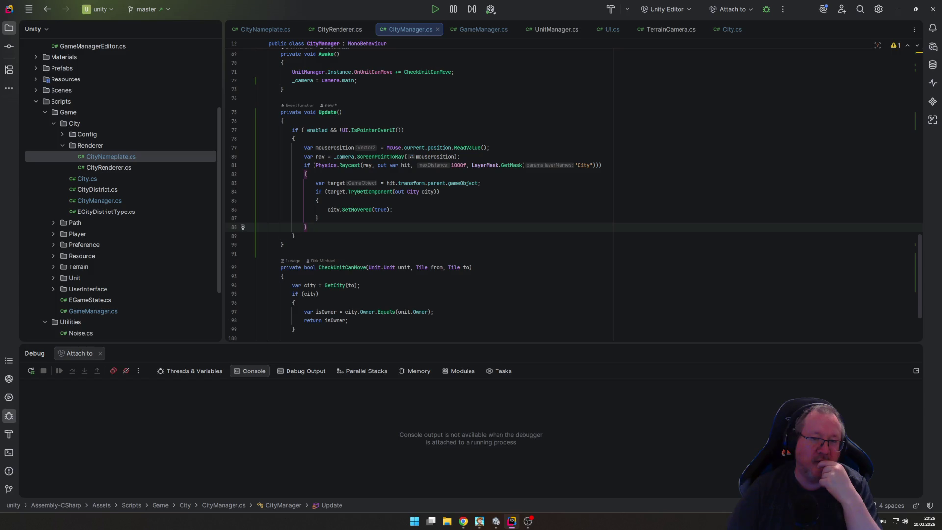
scroll(411, 179, up, 15)
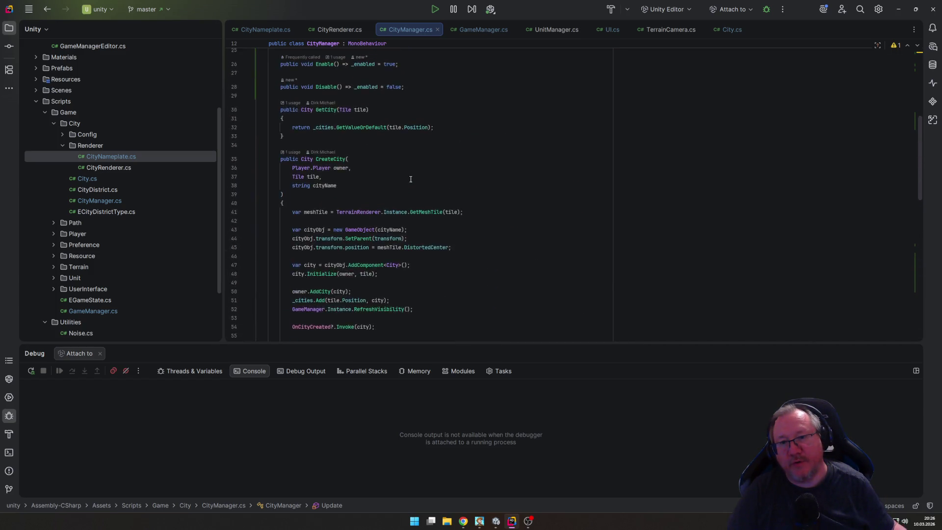
Step: Declare private City _hoveredCity; directly below the _camera field
click(408, 182)
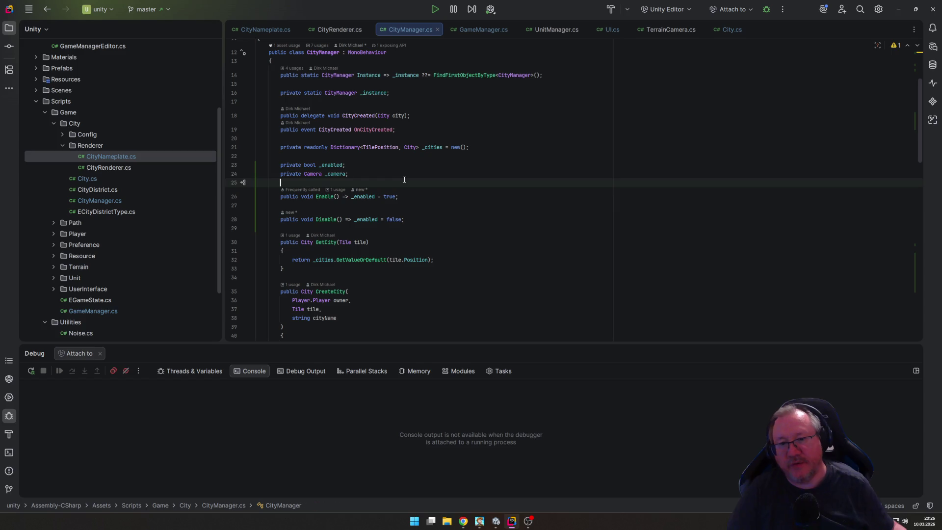
key(Up)
key(Return)
key(BackSpace)
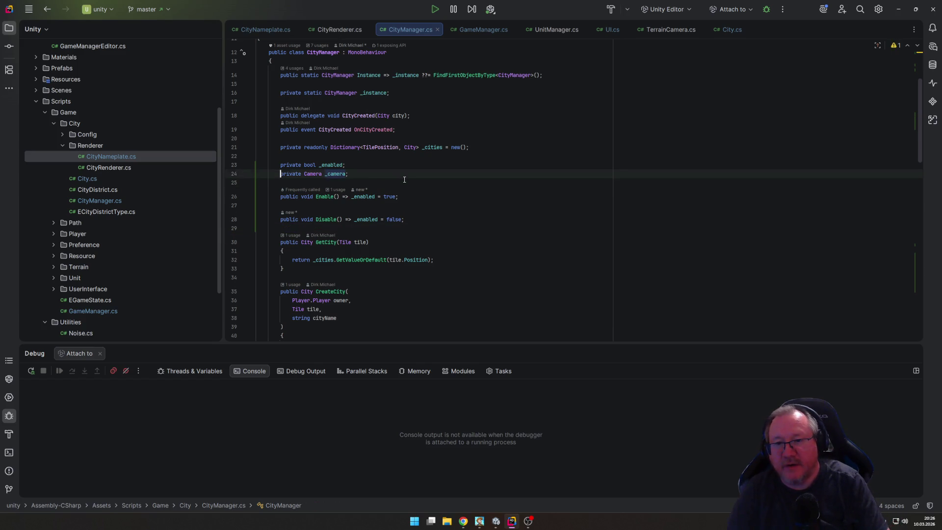
key(End)
key(Return)
text(pri)
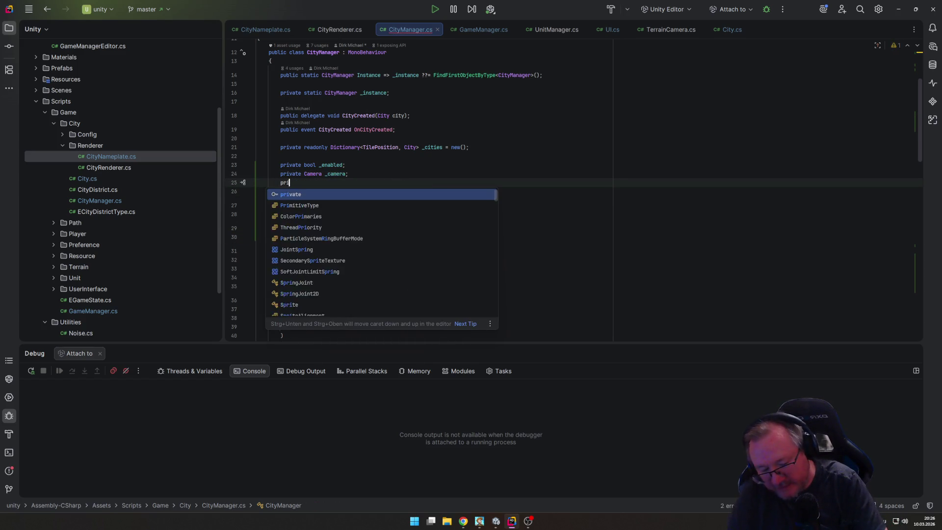
text(vate City)
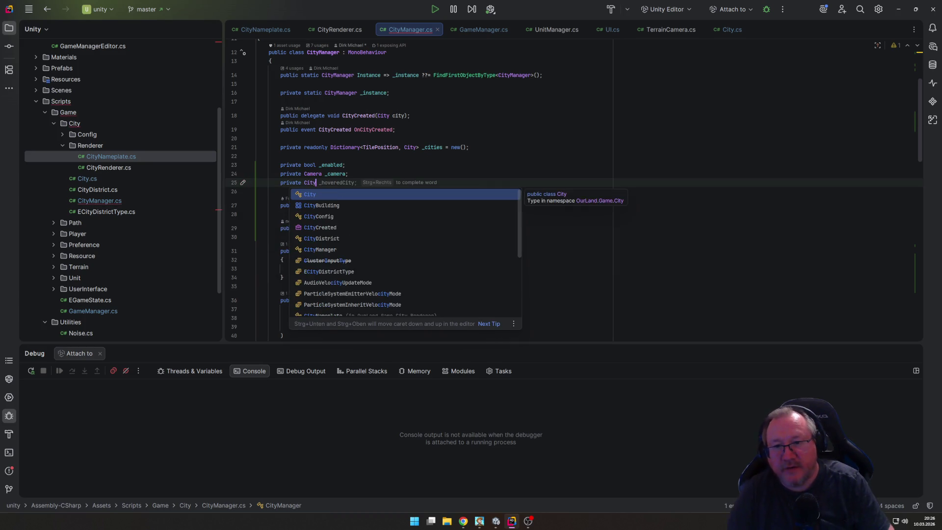
key(Escape)
key(Tab)
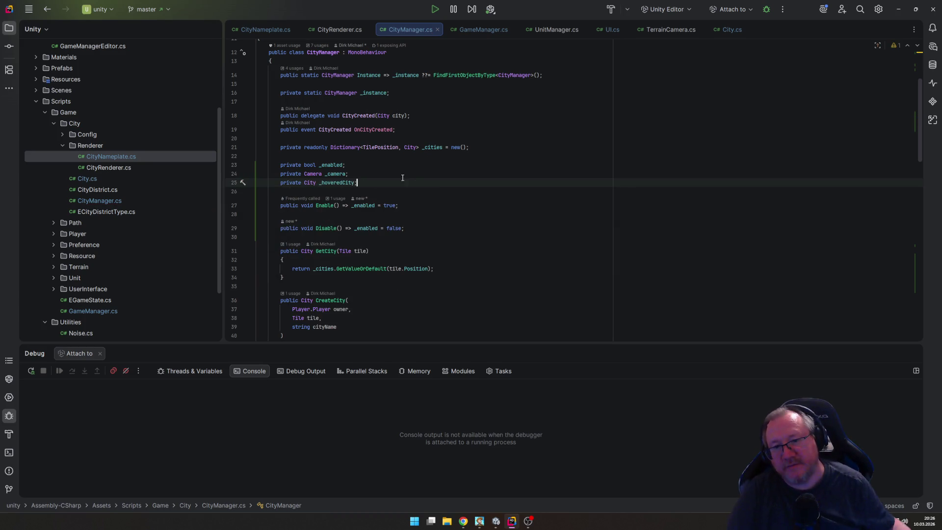
scroll(442, 216, down, 15)
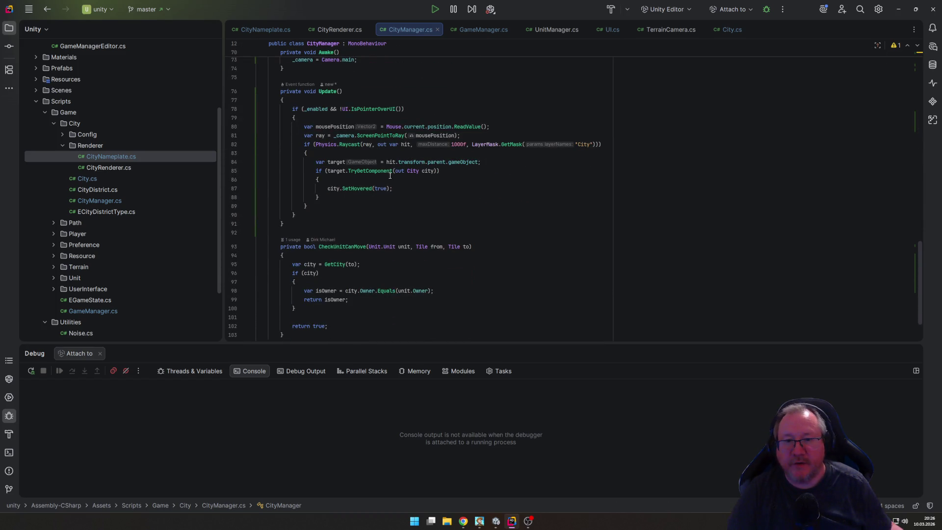
click(341, 182)
Step: Above city.SetHovered(true), write the condition if (!_hoveredCity || !_hoveredCity.Equals(city)) using completions
key(Return)
text(if ()
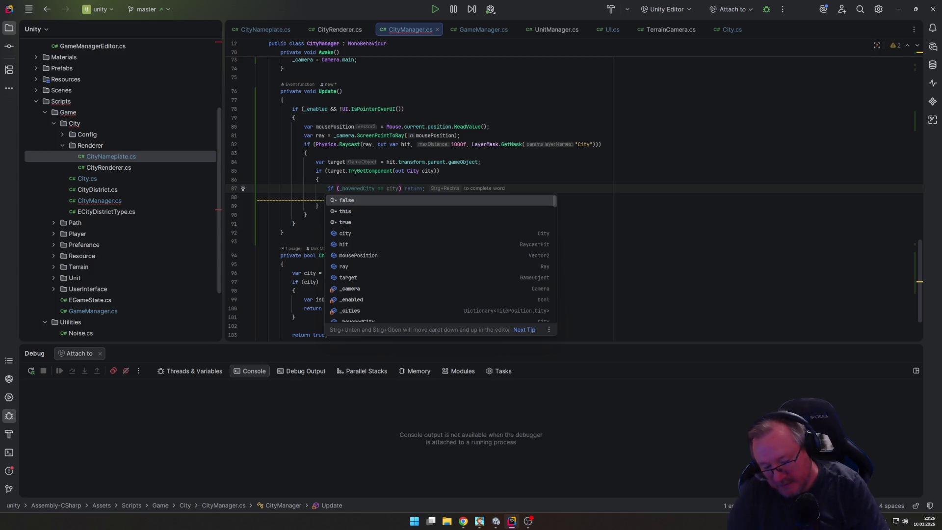
text(_h)
key(Return)
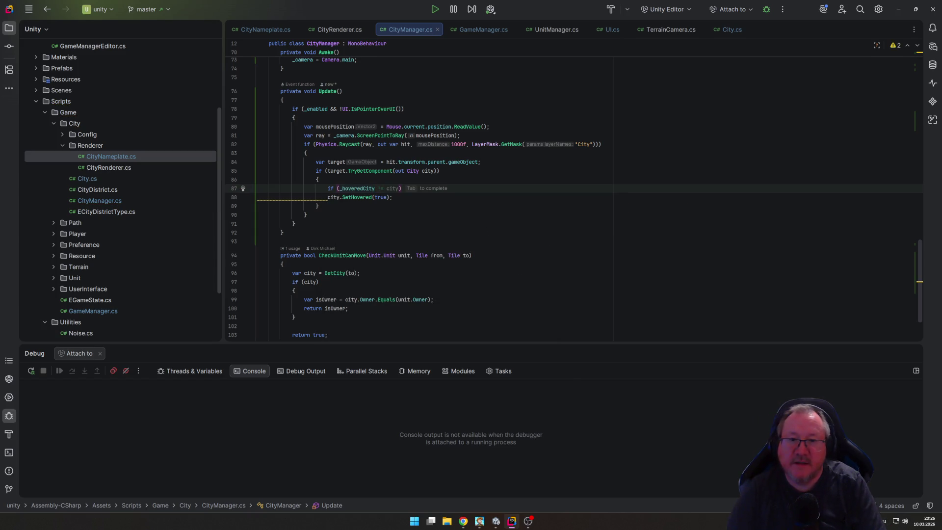
click(330, 188)
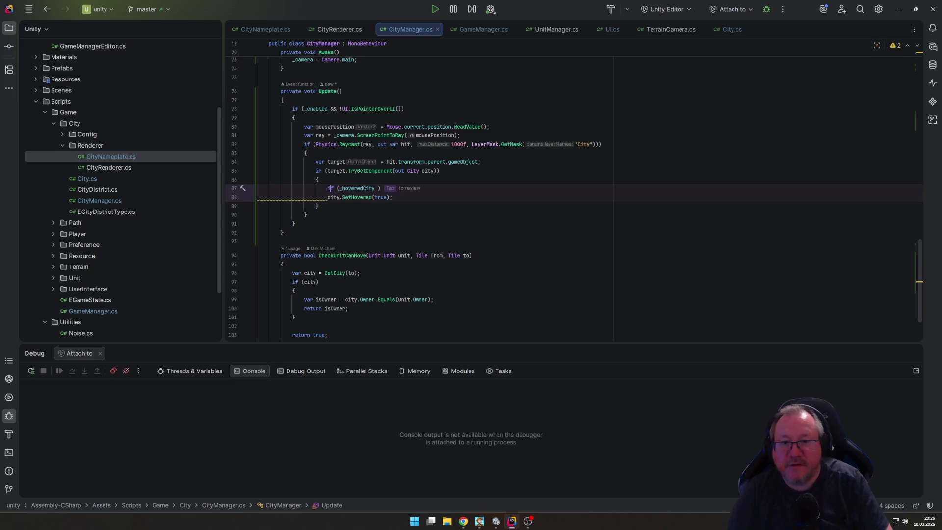
text(!)
key(End)
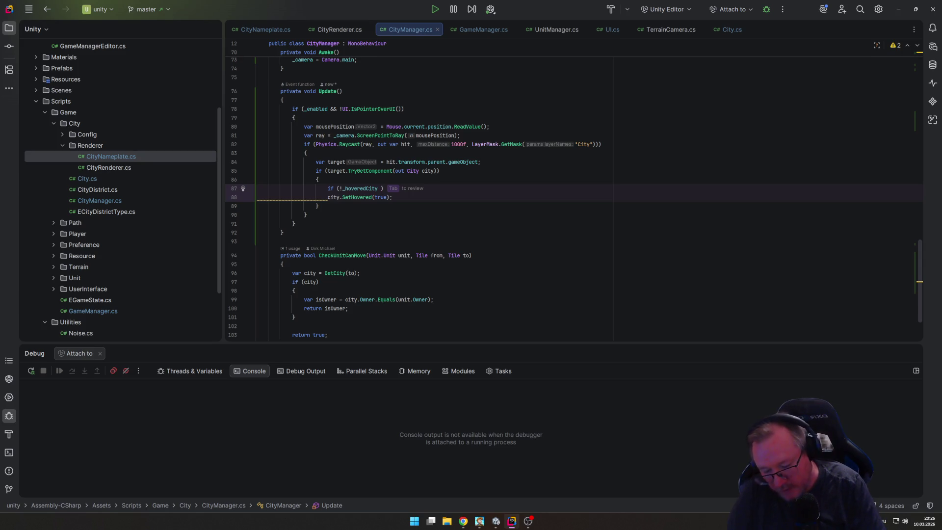
text(|| )
text(!)
key(Tab)
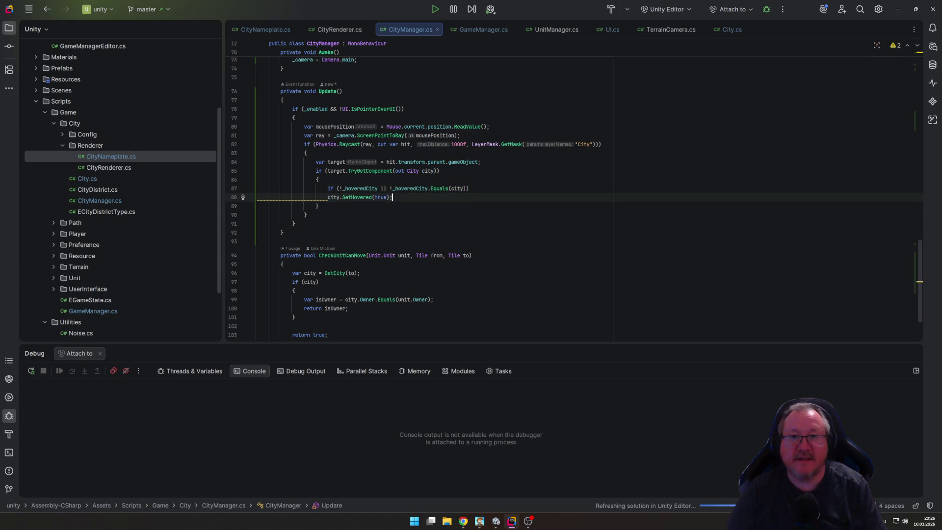
Step: Check the SetHovered method in City.cs, then return to CityManager.cs
click(720, 31)
scroll(636, 124, up, 10)
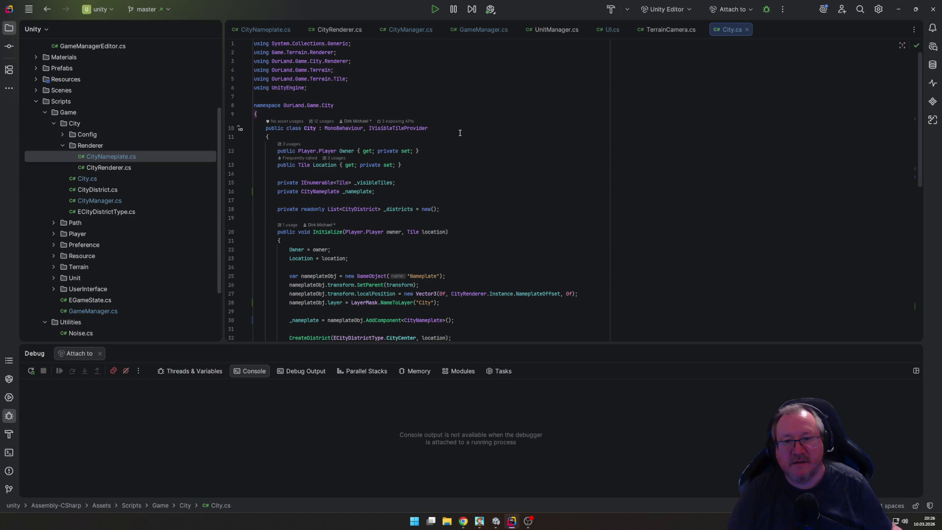
click(437, 129)
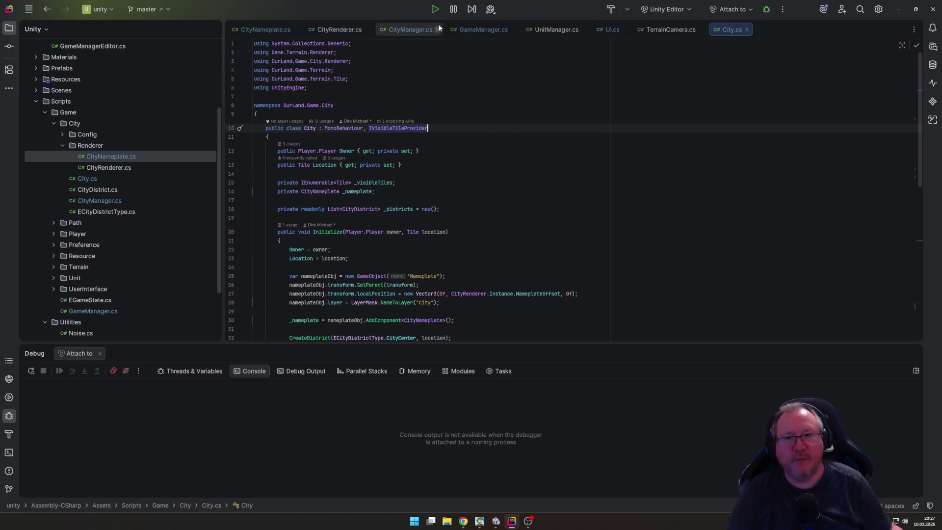
click(396, 30)
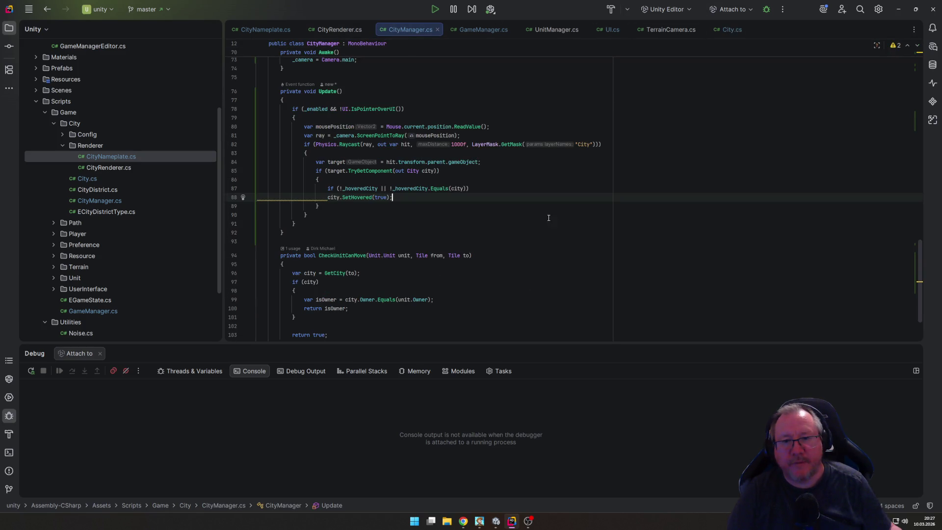
Step: Open a brace after the new condition so the if block wraps the SetHovered(true) call
click(470, 188)
text({)
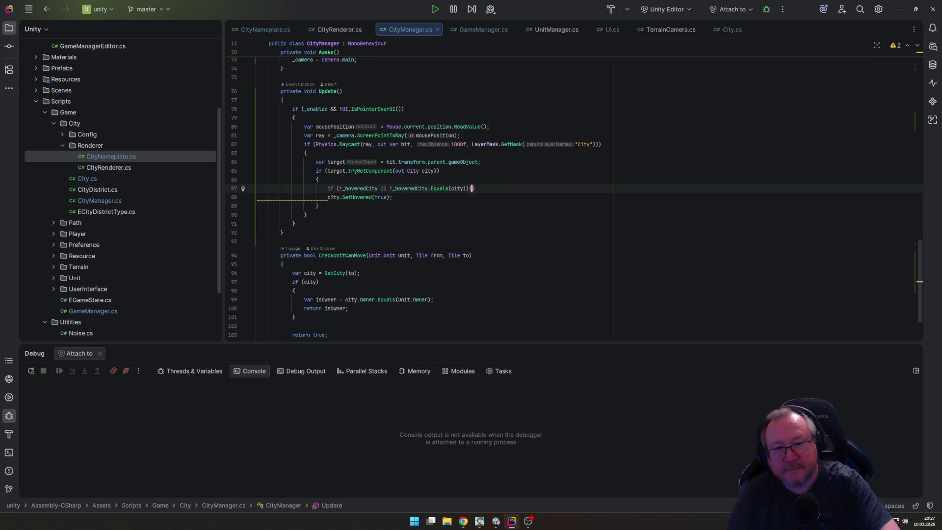
key(Down)
key(Return)
Step: Close the if block and add _hoveredCity?.SetHovered(false); before highlighting the city
text(})
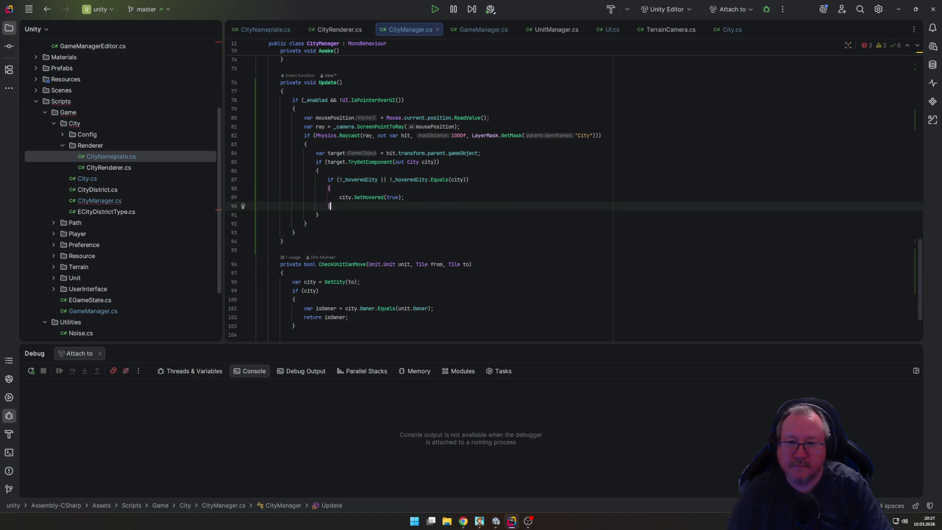
click(330, 189)
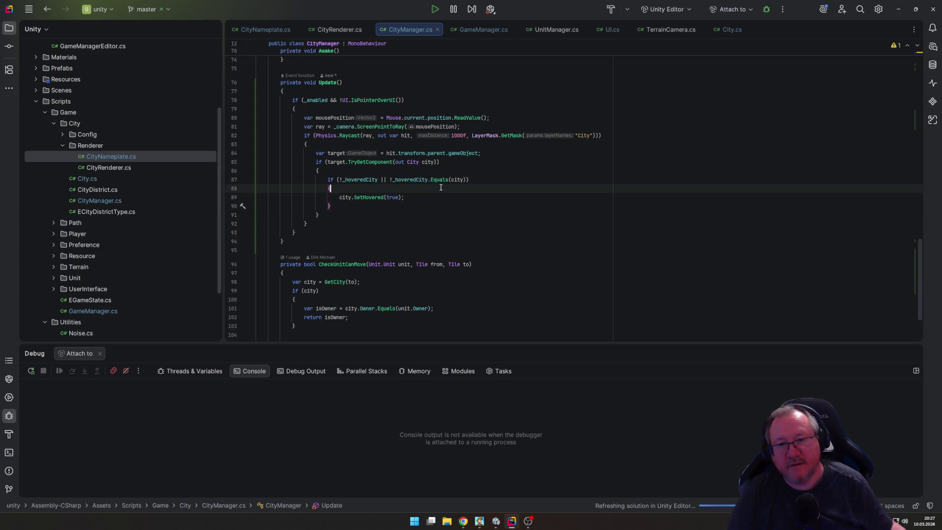
key(Return)
text(_hoveredCity?.SetHovered(false);)
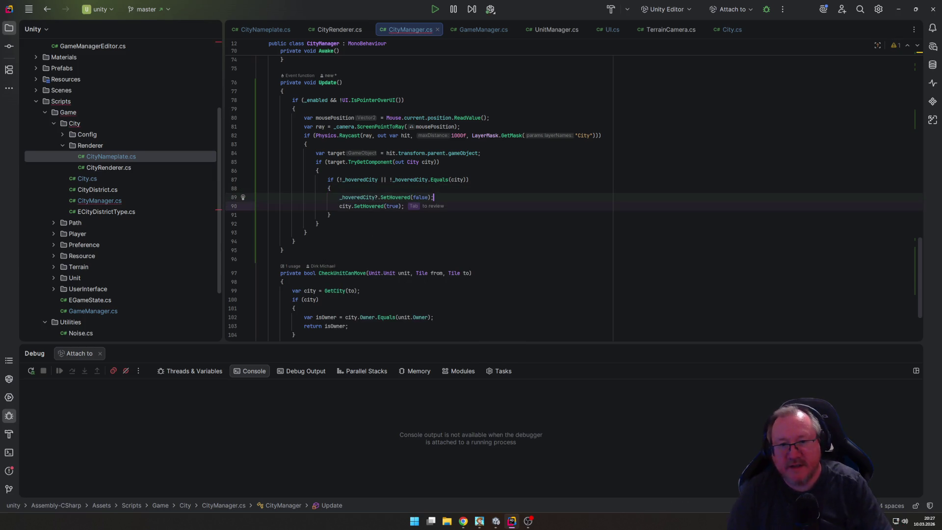
Step: Add _hoveredCity = city; after the SetHovered(true) call
key(Down)
key(Down)
key(Down)
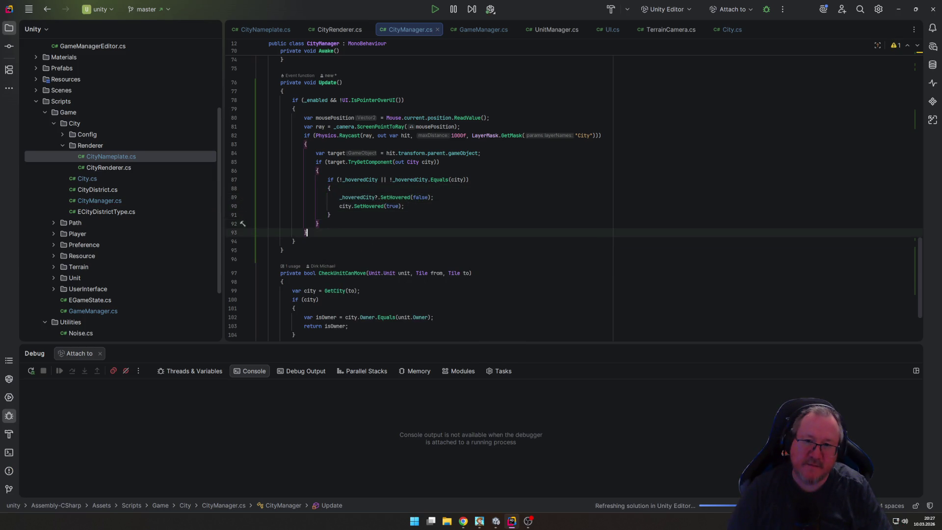
key(Up)
key(Up)
key(Up)
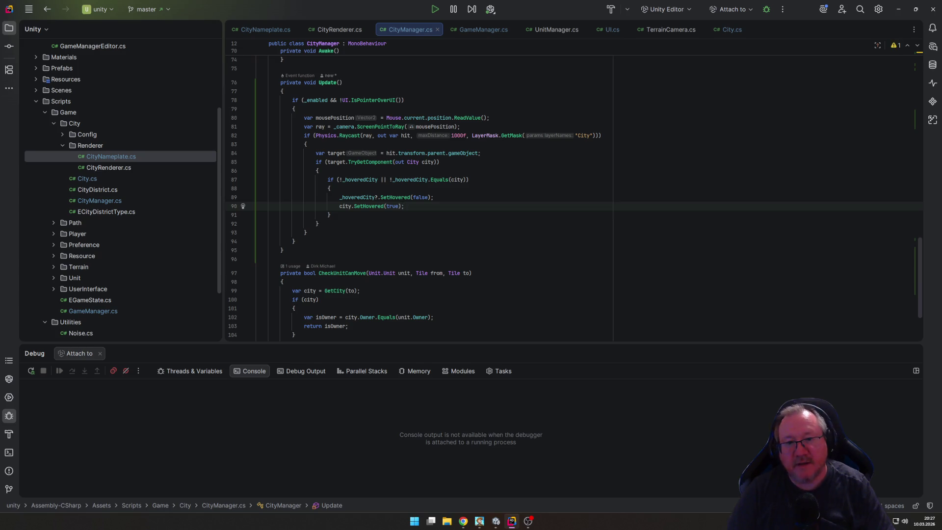
key(Return)
text(_hoveredCity = city;)
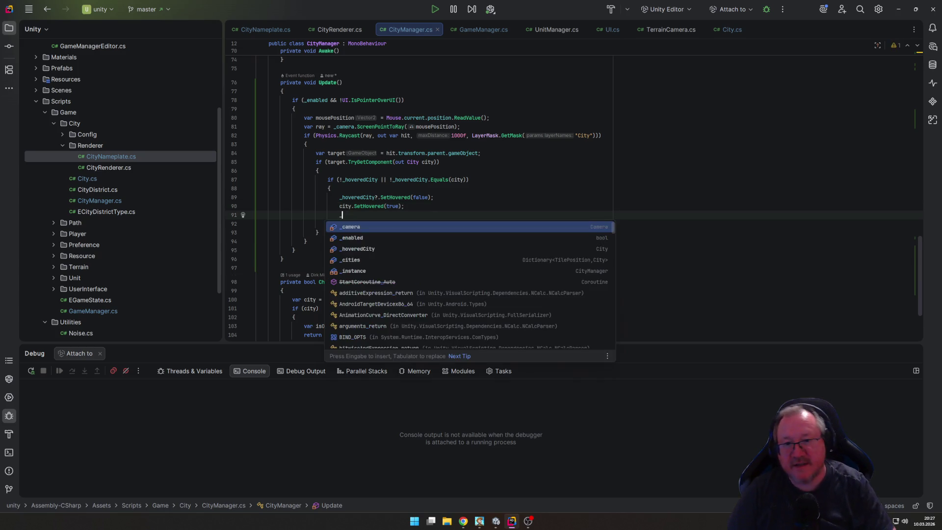
Step: Review Update's nested blocks and add a return; statement after the hovered-city assignment
key(Down)
key(Down)
key(Down)
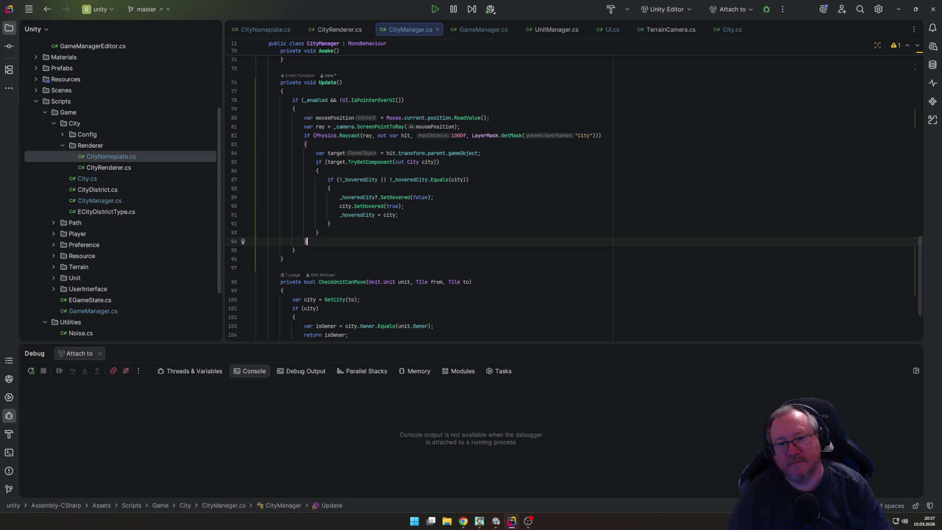
key(Up)
key(Up)
key(Up)
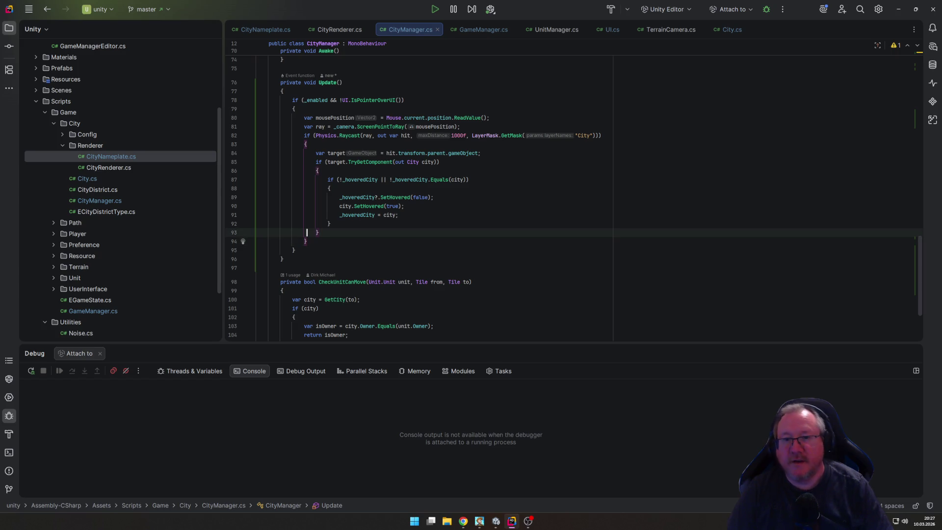
key(Down)
key(Down)
key(Down)
key(Up)
key(Up)
key(Up)
key(Down)
key(Down)
key(Down)
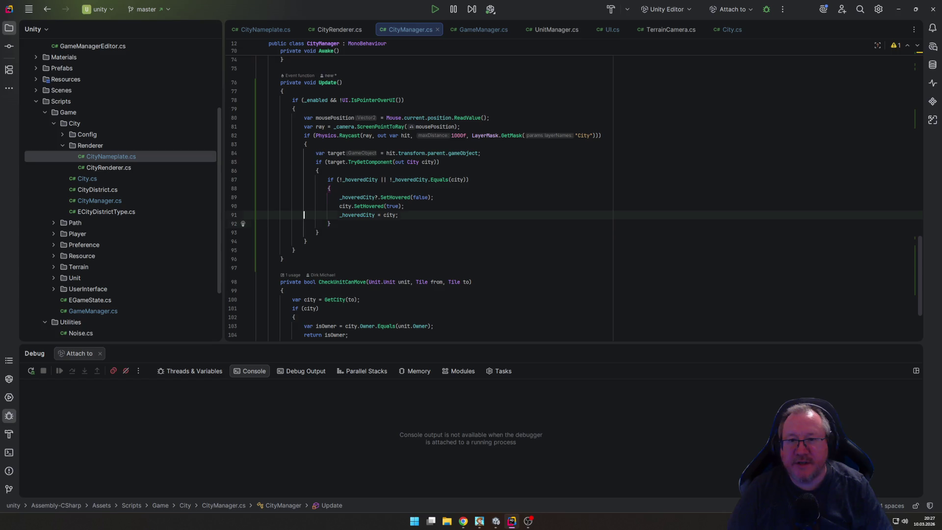
key(Return)
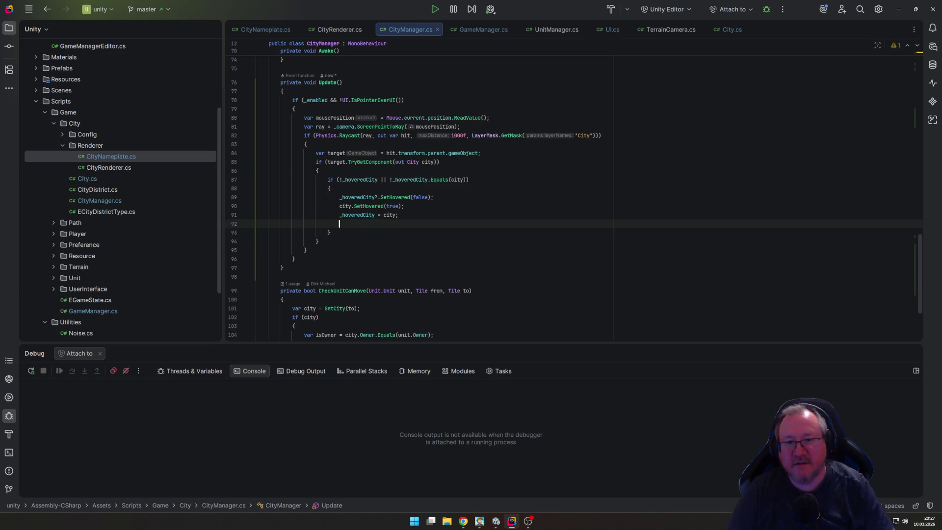
text(return;)
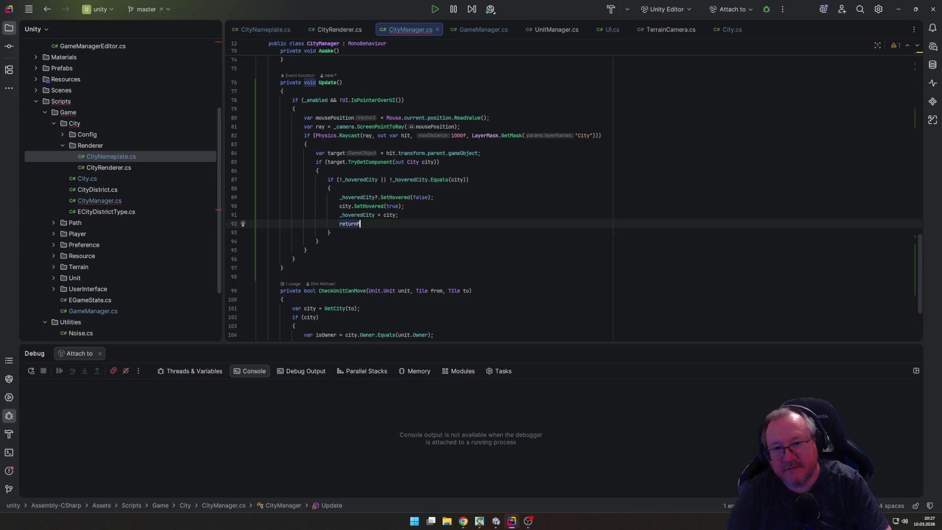
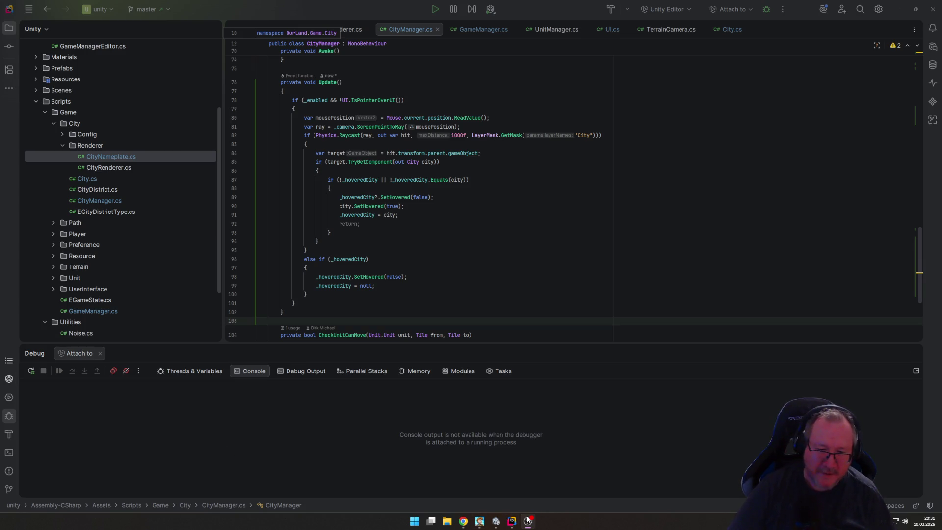
Step: Bring up Unity's City Nameplate graph and zoom out so all nodes, including vertex and fragment outputs, fit
click(495, 522)
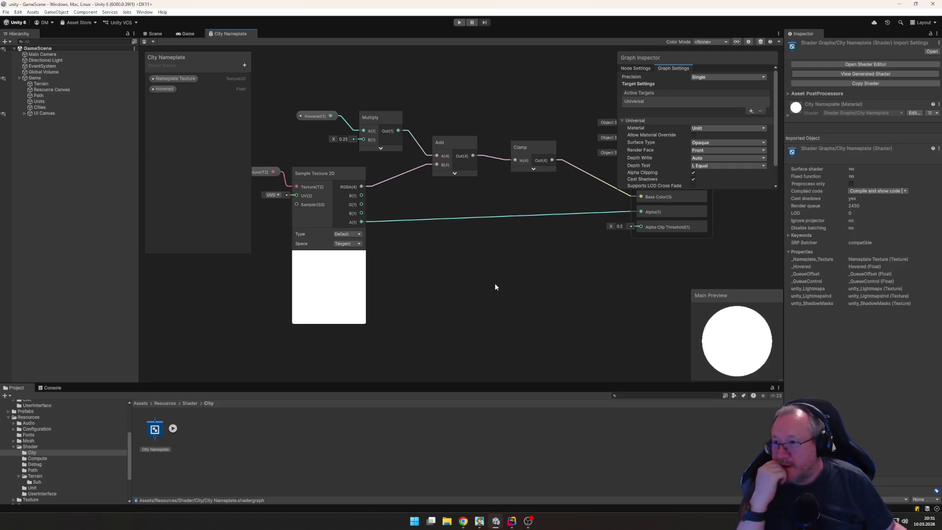
click(463, 521)
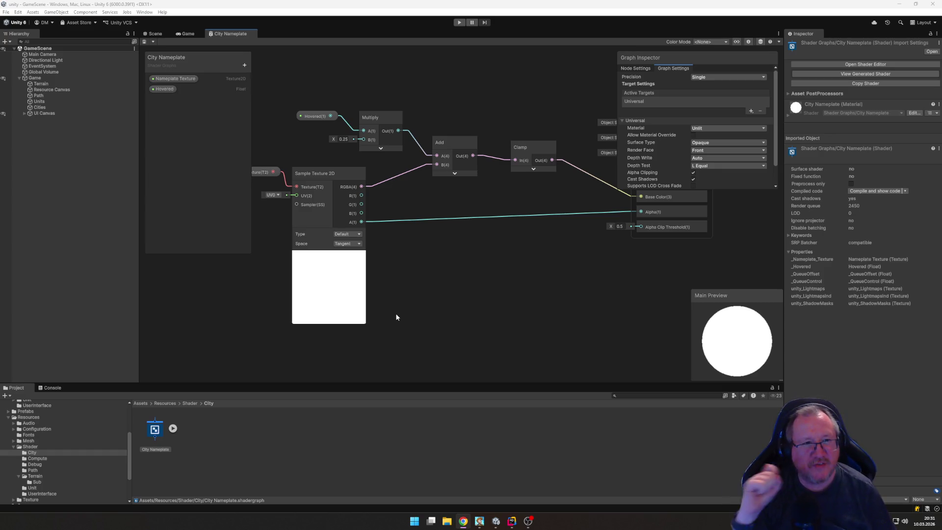
scroll(469, 302, down, 4)
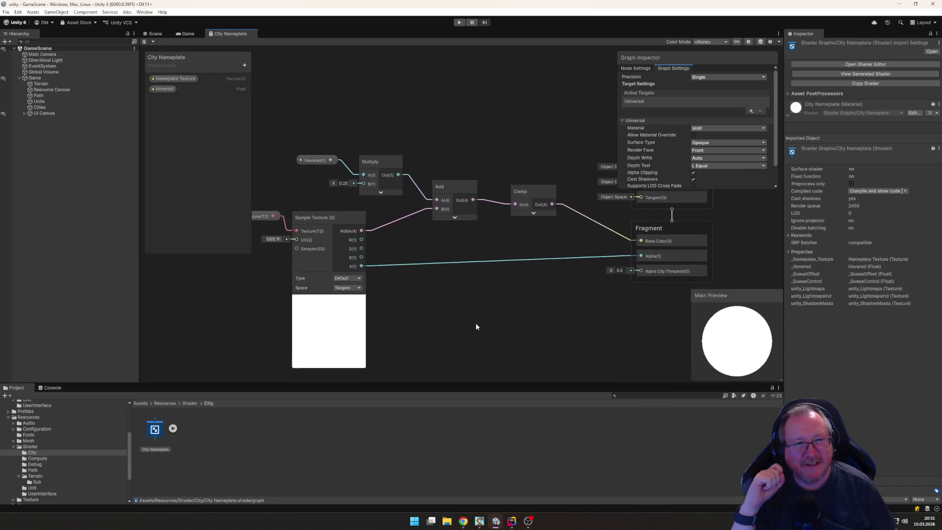
mouse_move(481, 323)
mouse_down()
mouse_move(473, 296)
mouse_move(408, 352)
mouse_move(481, 315)
mouse_move(454, 300)
mouse_move(456, 284)
mouse_up()
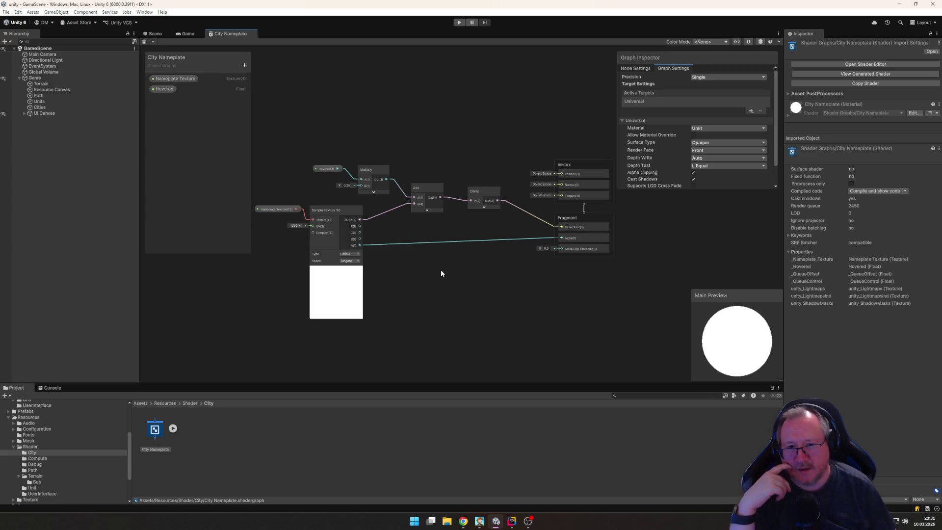
Step: Enter play mode and show the Console log output
click(460, 22)
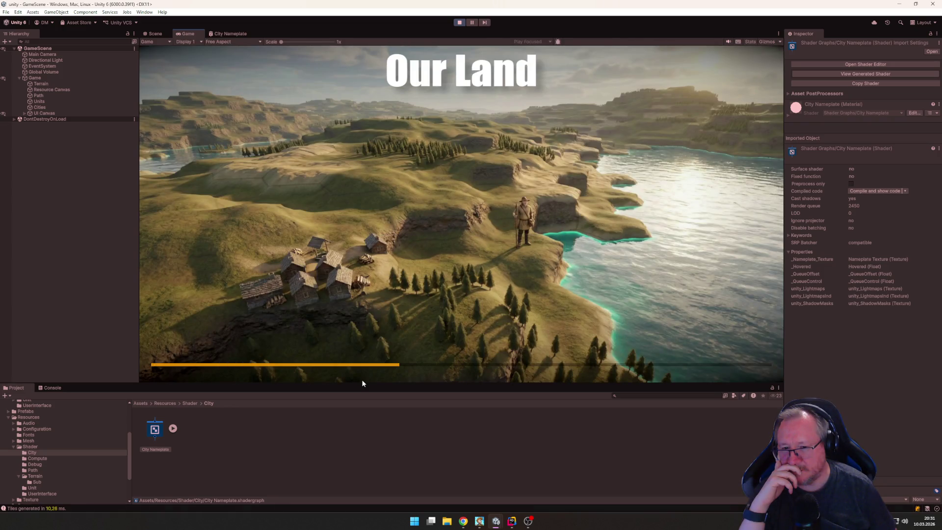
scroll(469, 311, up, 3)
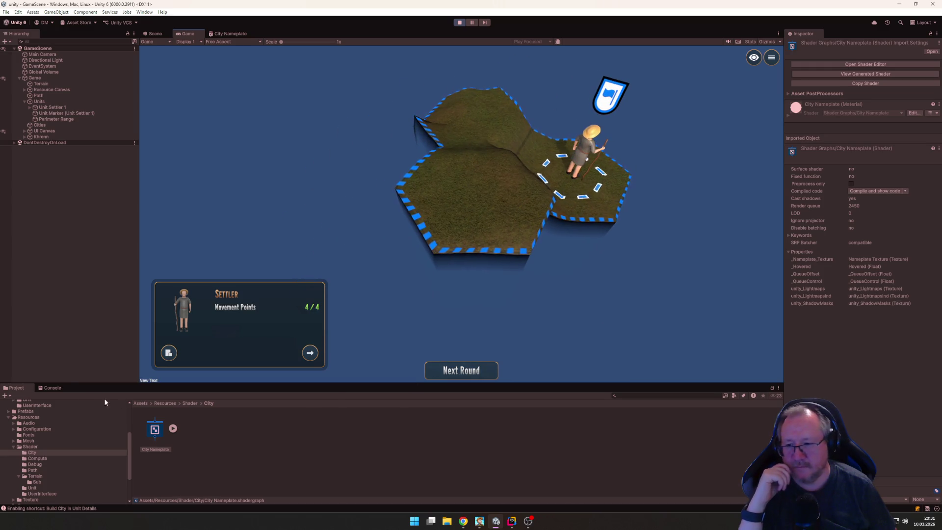
click(49, 388)
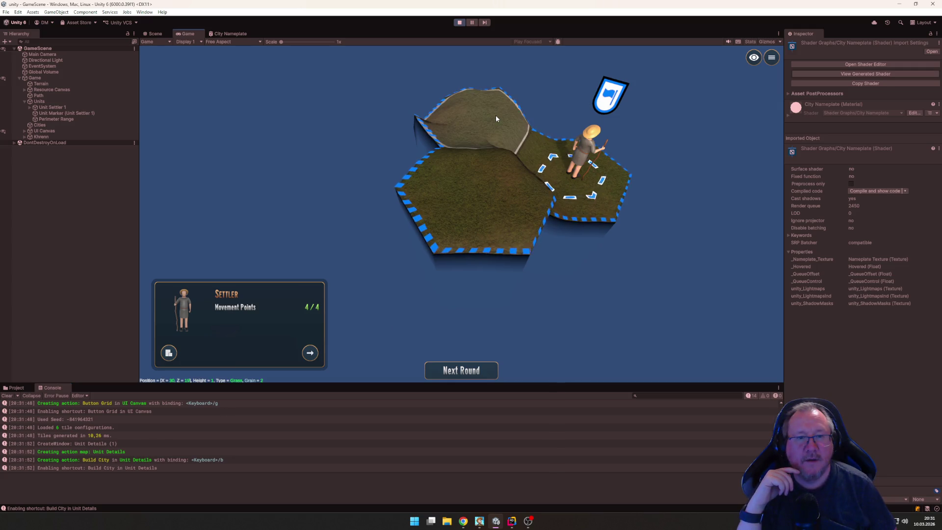
Step: Move the settler onto a neighbouring hex and found a city named Berlin
key(b)
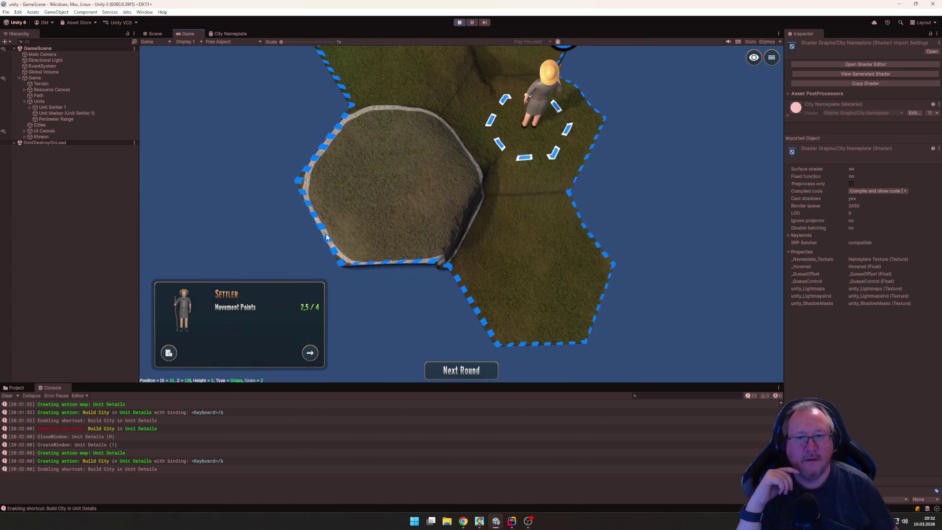
click(353, 199)
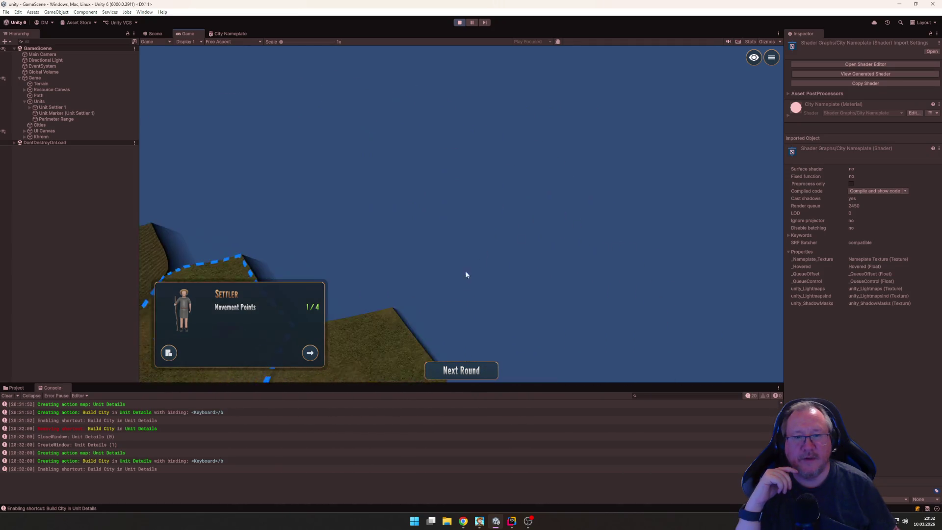
scroll(475, 282, down, 5)
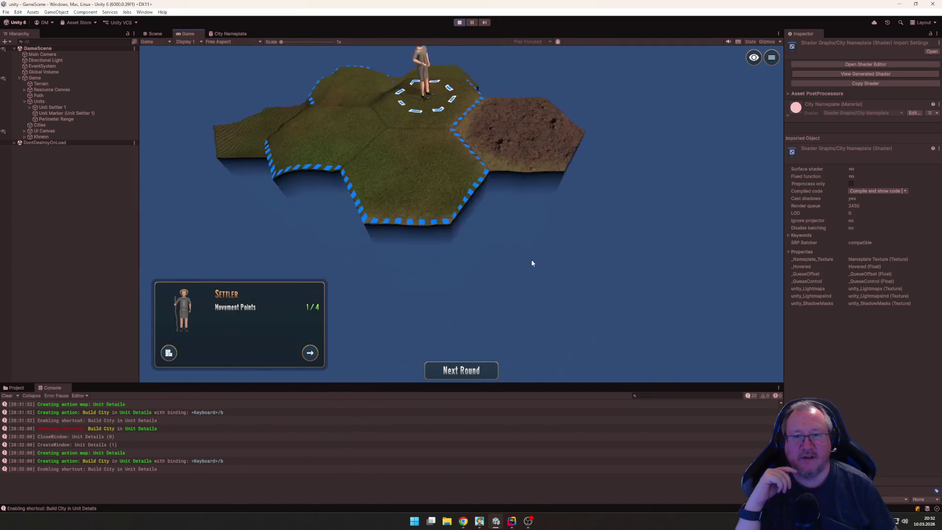
text(bBero)
key(BackSpace)
text(lin)
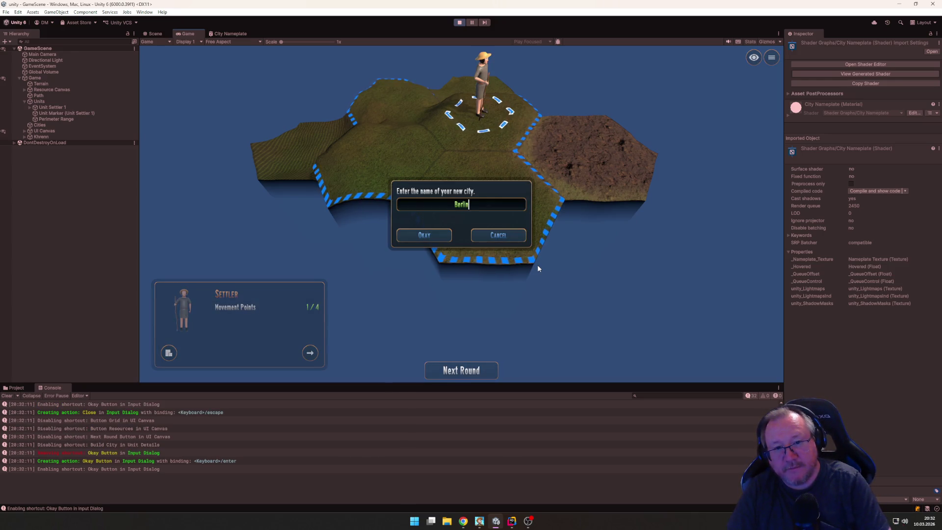
key(Return)
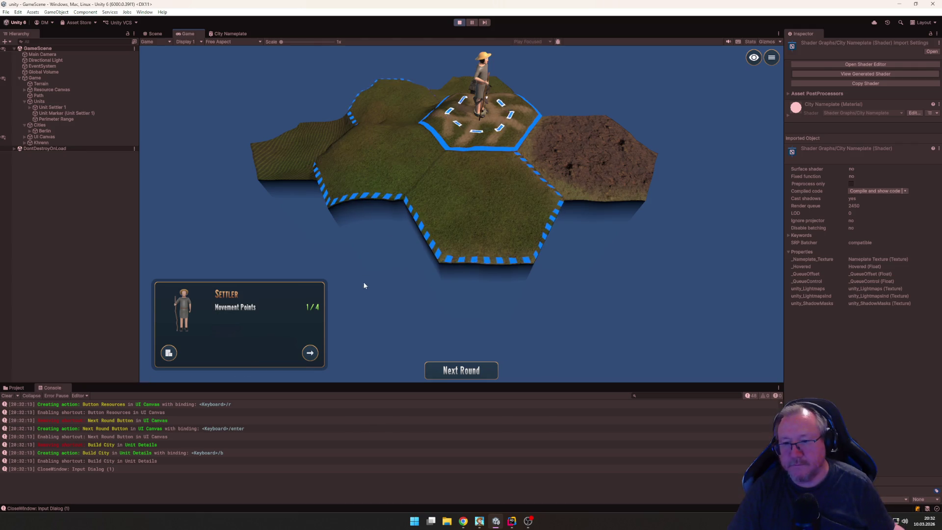
Step: Move the settler onto a neighbouring grass hex and advance to the next round
scroll(382, 265, down, 4)
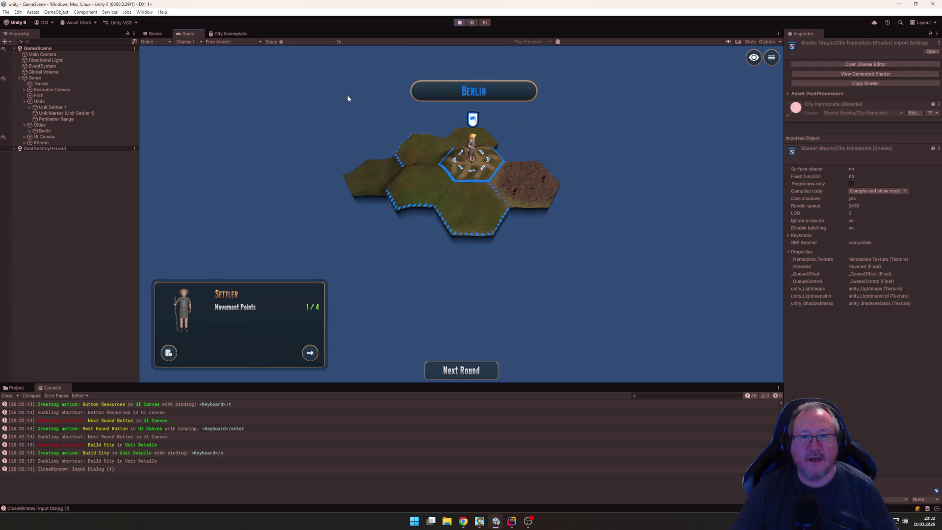
key(a)
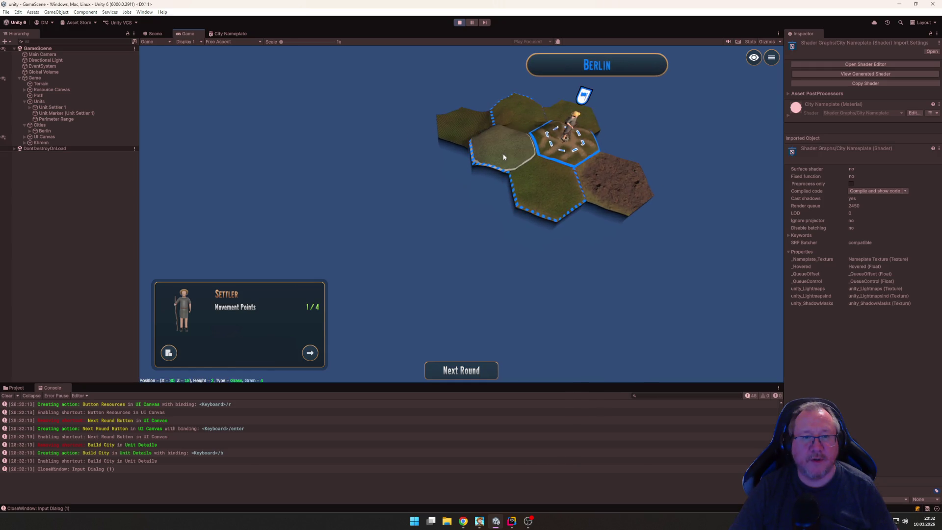
click(503, 154)
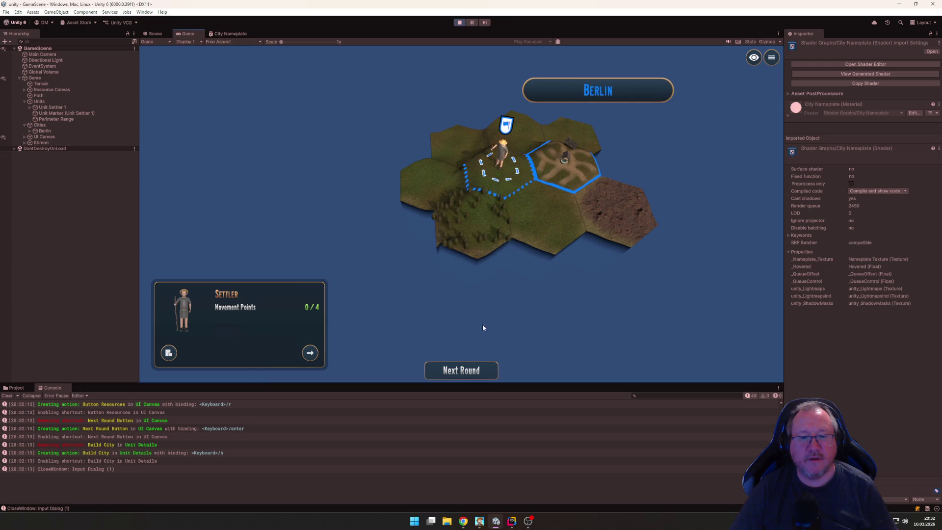
click(464, 369)
Step: Walk the settler three hexes westward across the map
click(406, 238)
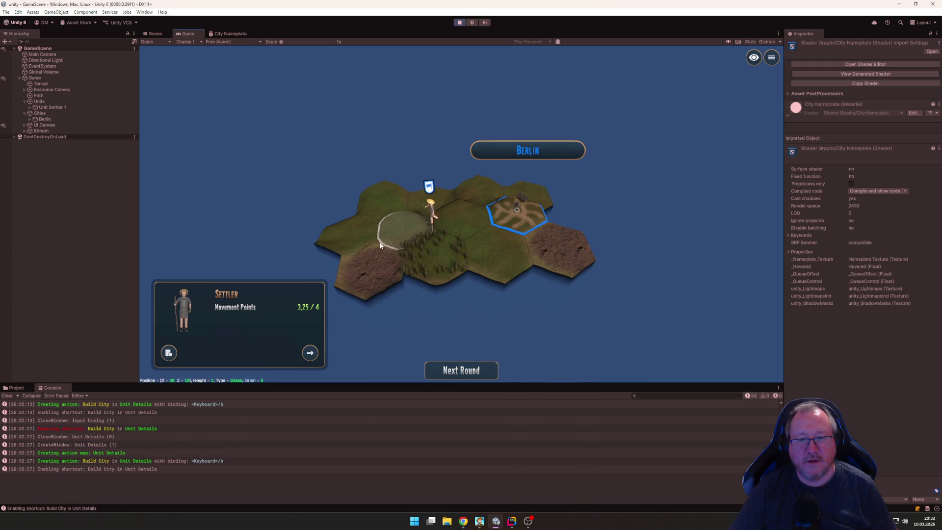
click(349, 241)
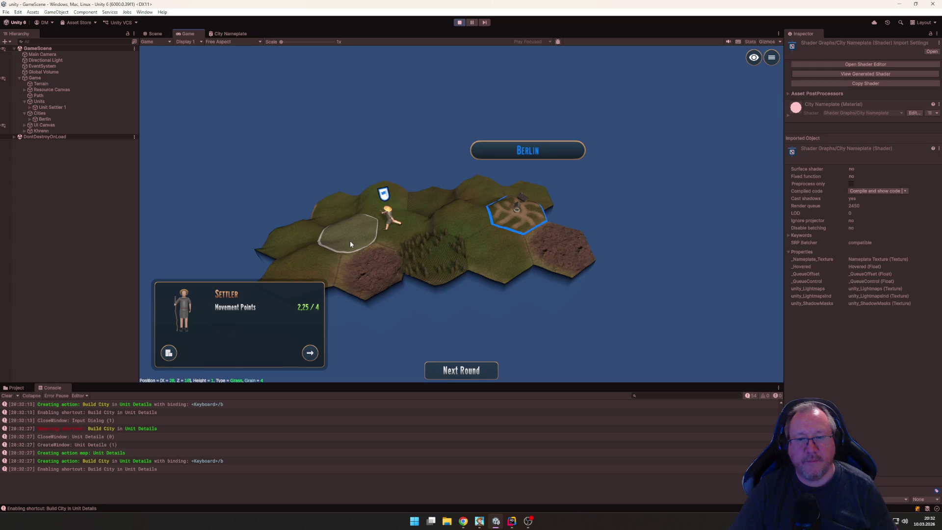
click(300, 239)
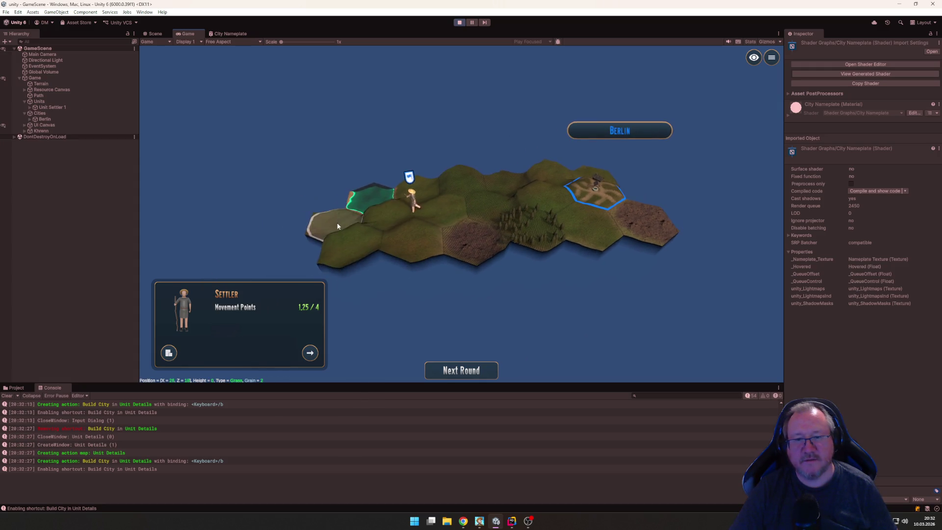
Step: Found the city Hamburg, then stop play mode and show the project's asset folders
click(171, 353)
text(Hamburg)
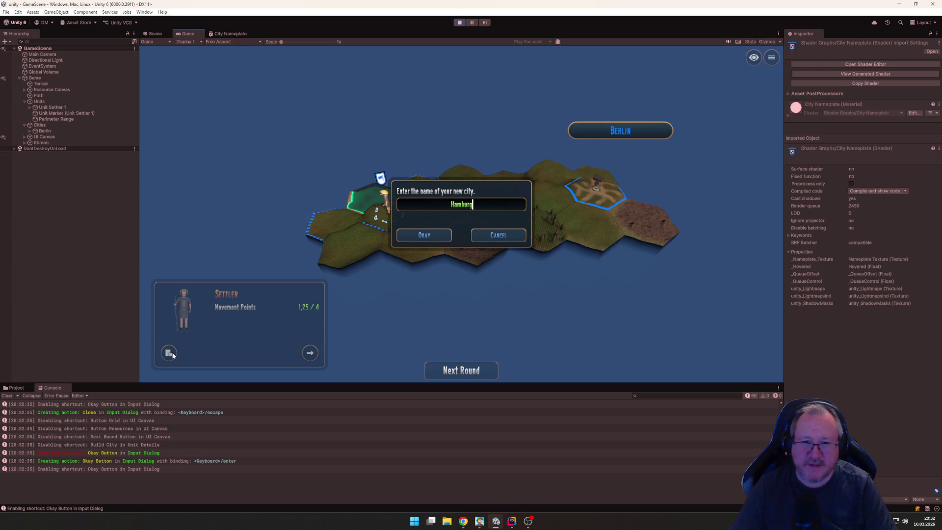
key(Return)
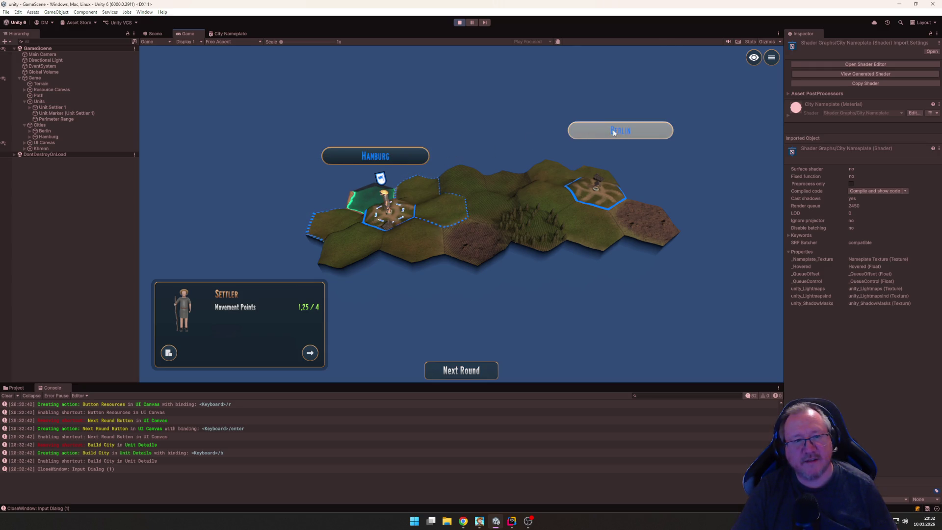
click(460, 23)
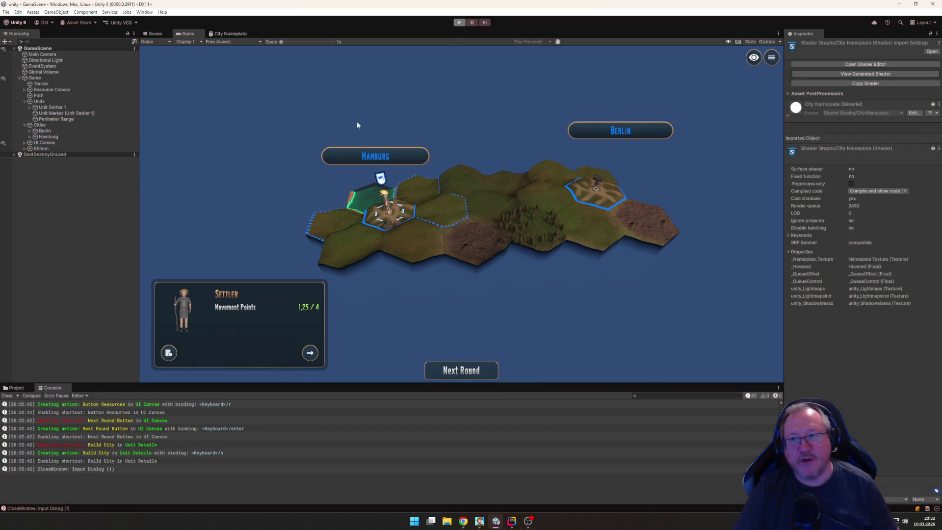
click(16, 388)
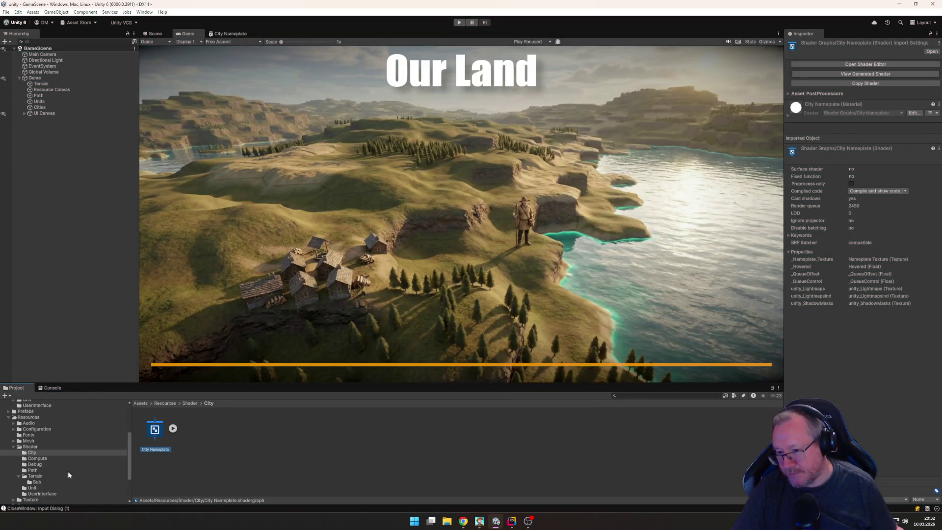
Step: Open the City Nameplate shader graph and add a Float property named Glow
scroll(47, 466, up, 3)
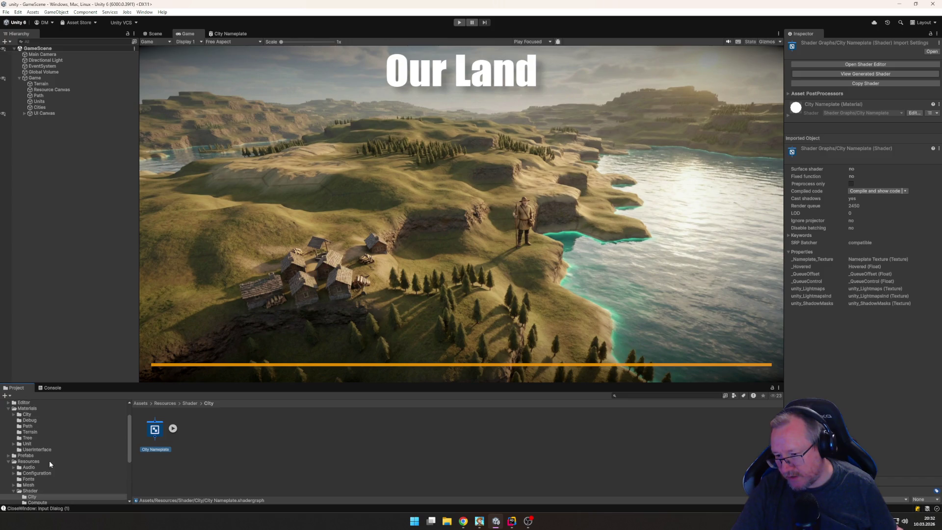
scroll(44, 447, down, 4)
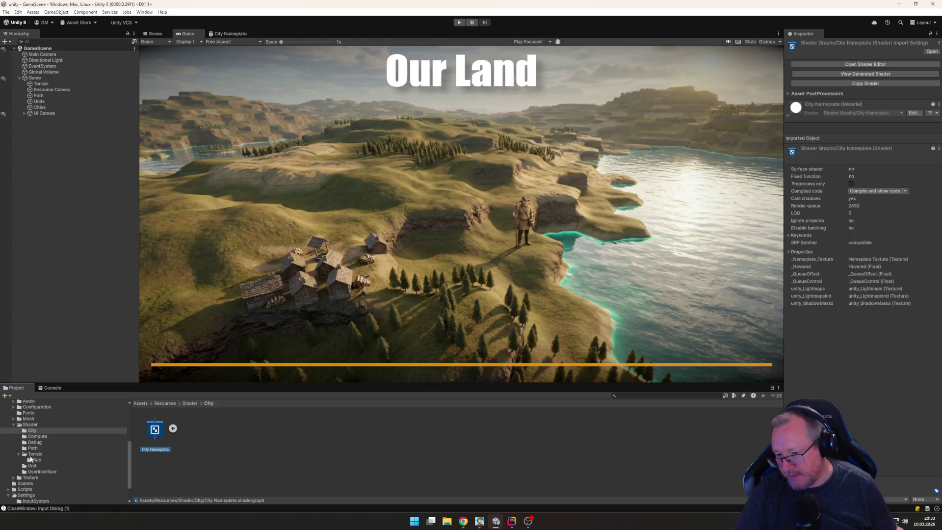
scroll(54, 468, down, 2)
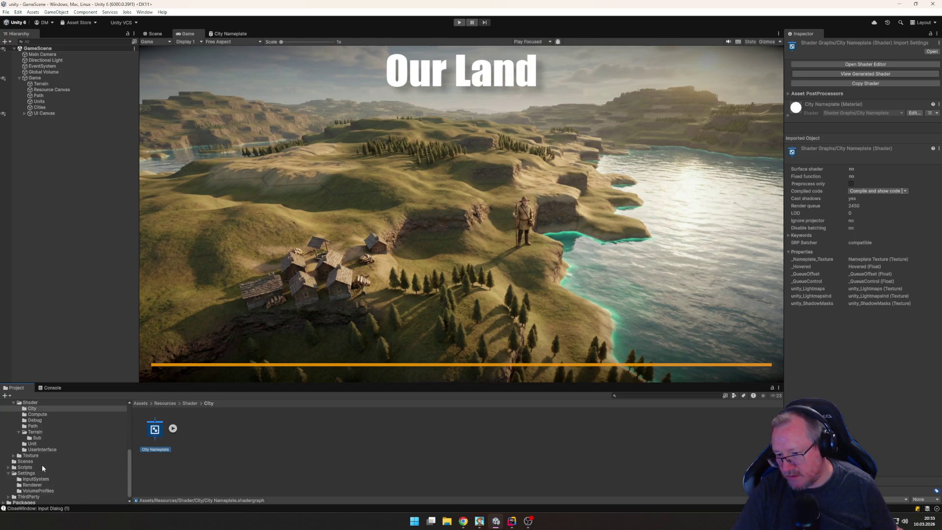
scroll(50, 468, up, 2)
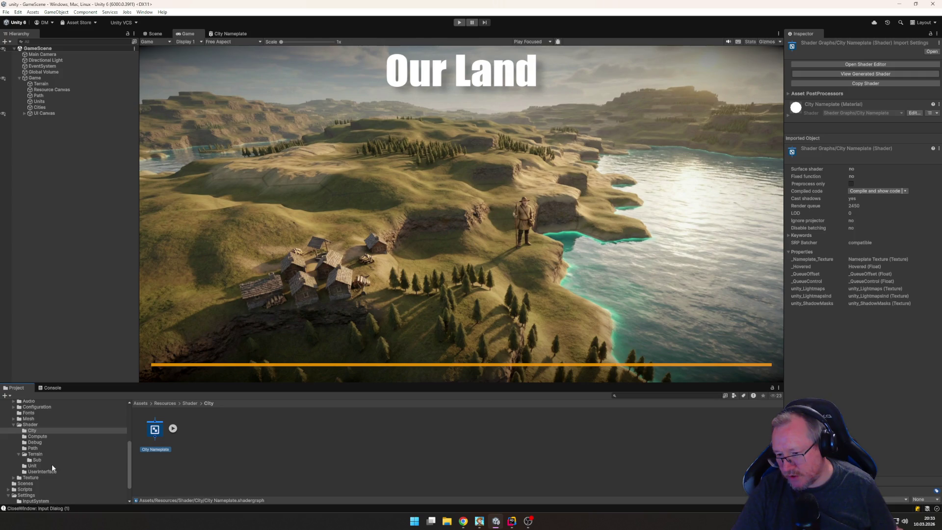
double_click(155, 429)
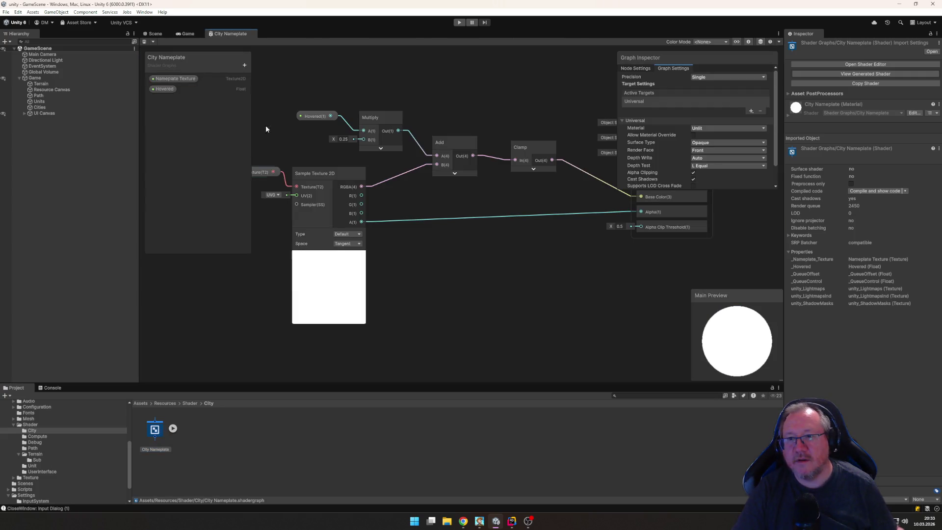
click(245, 65)
click(269, 81)
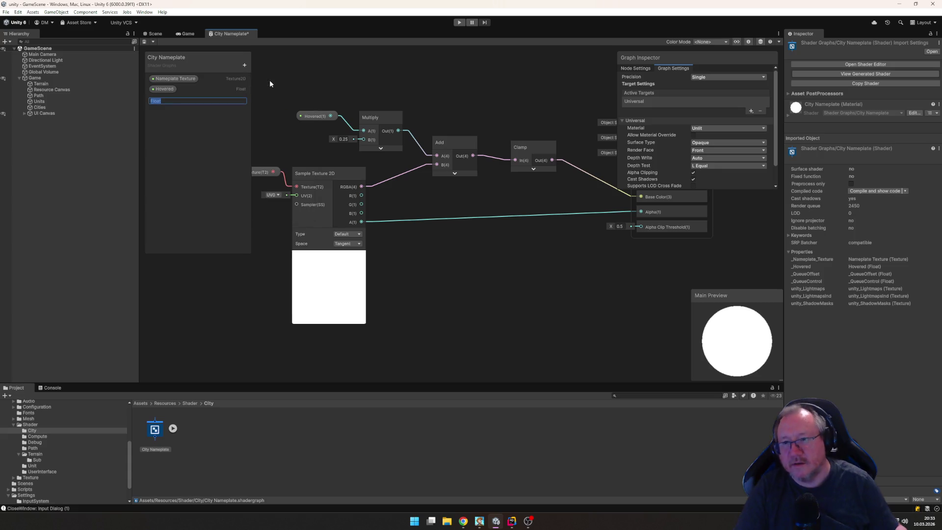
text(Glow)
key(Return)
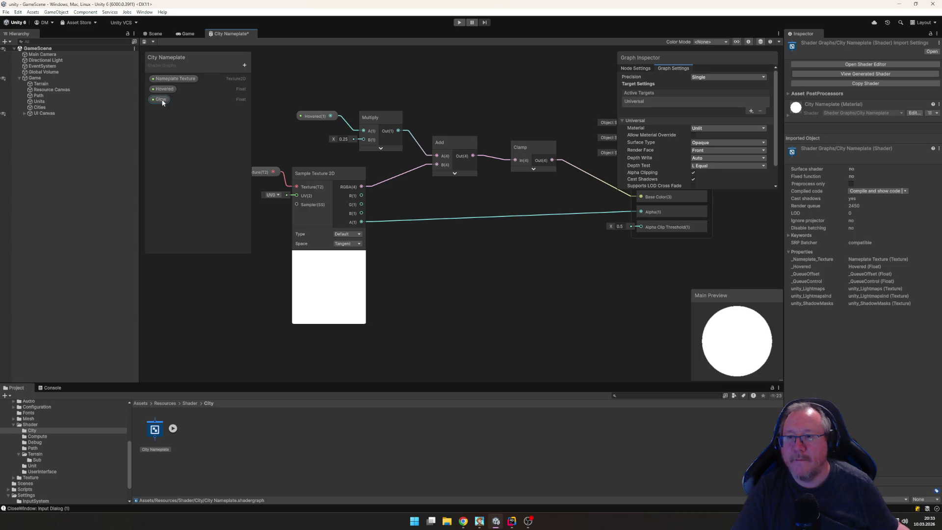
Step: Wire Glow into the Multiply node's second input, save, and set its default to 0.1
mouse_move(162, 102)
mouse_down()
mouse_move(295, 137)
mouse_move(364, 140)
mouse_up()
drag(307, 138, 326, 135)
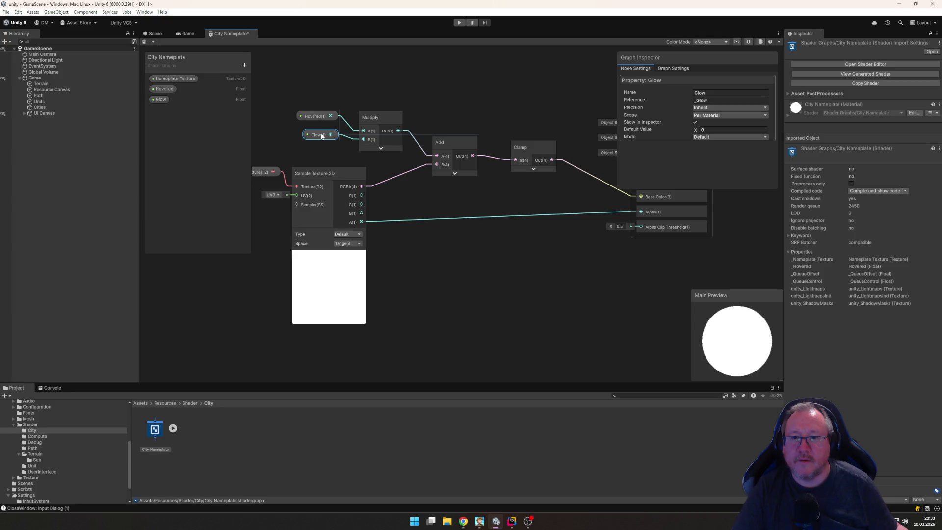
key(ctrl+s)
click(711, 129)
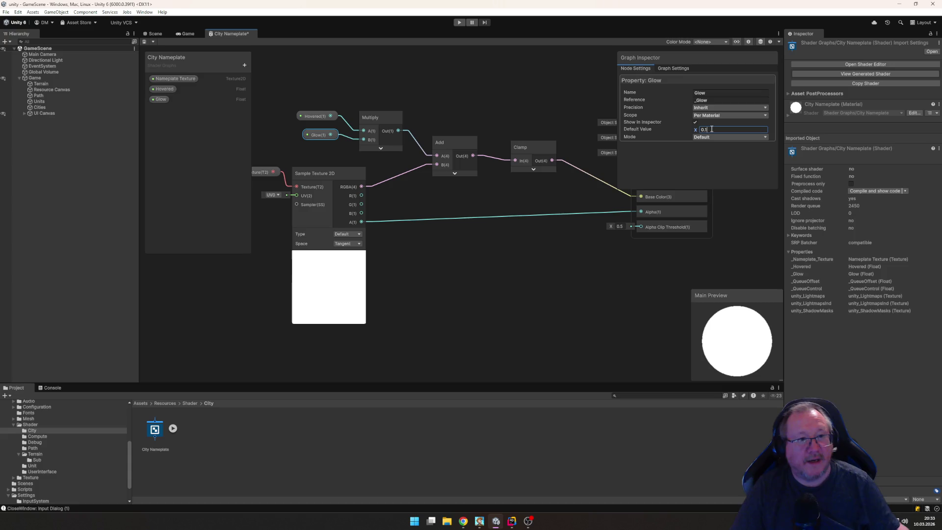
click(753, 228)
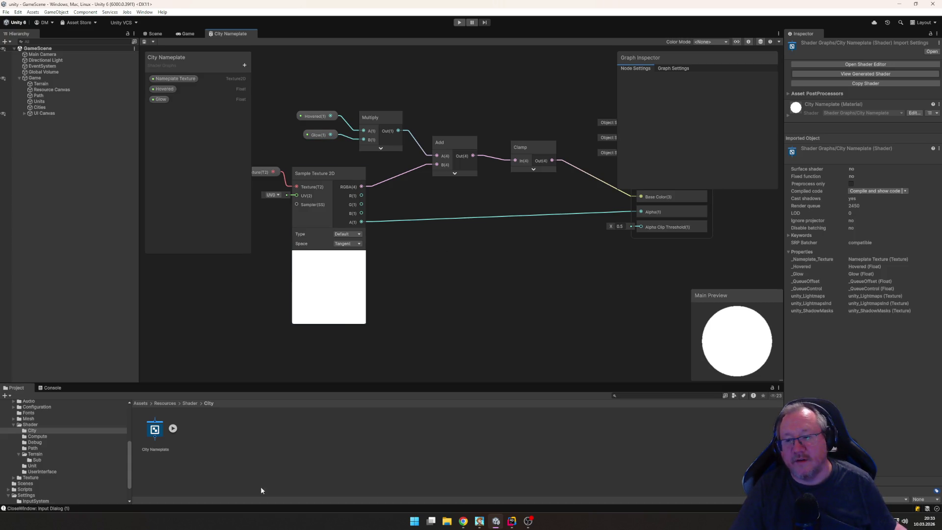
scroll(53, 435, up, 5)
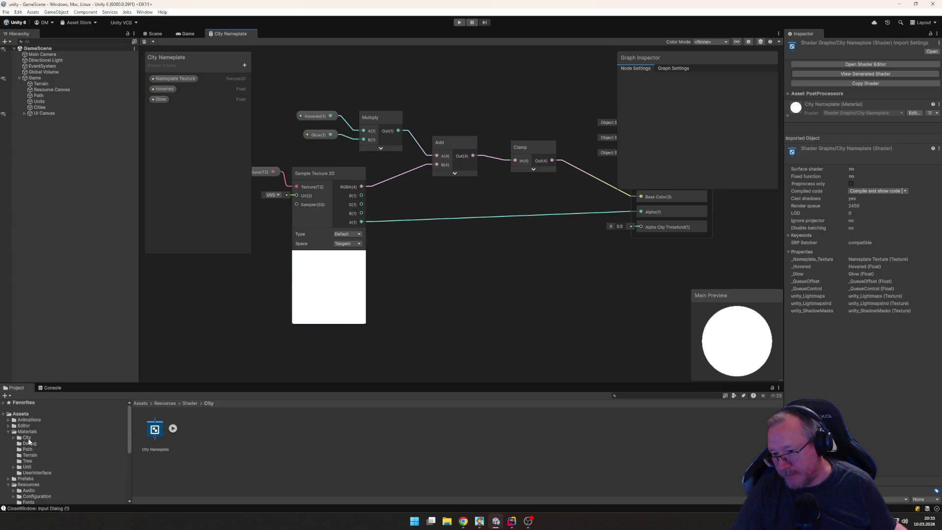
Step: Select the Materials/City/City Nameplate material, enter play mode and found the city Berlin
click(27, 438)
click(235, 430)
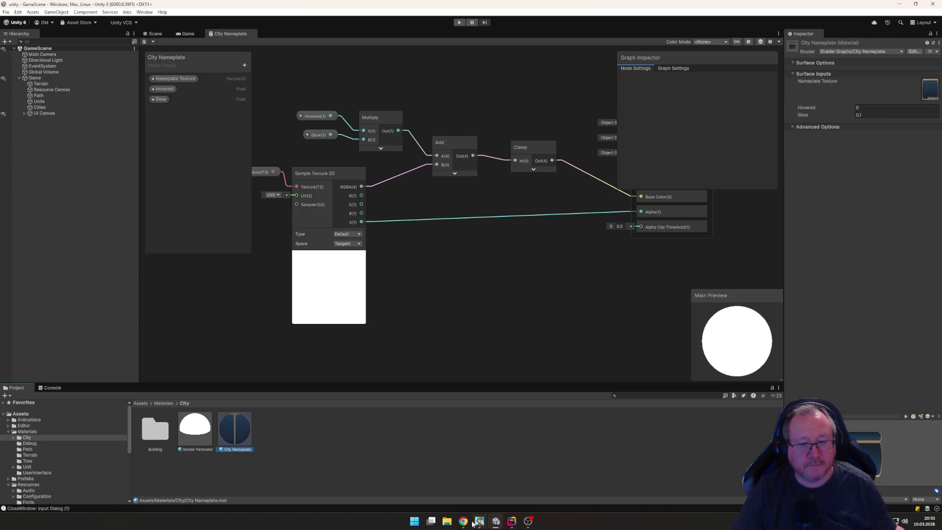
click(511, 522)
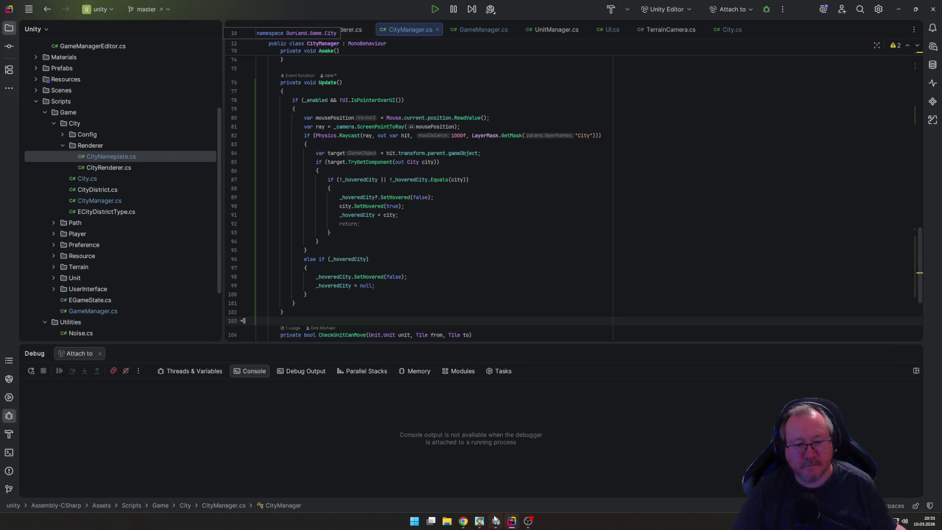
click(496, 521)
click(460, 23)
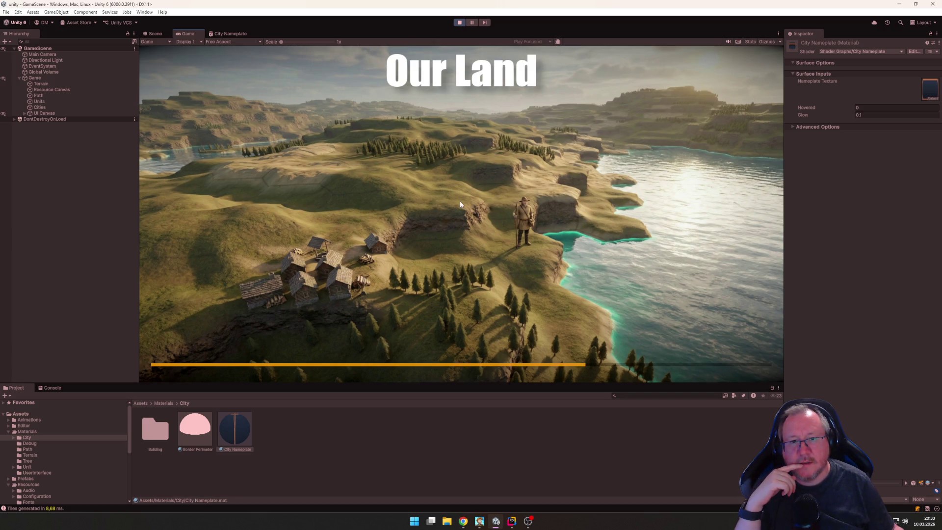
key(b)
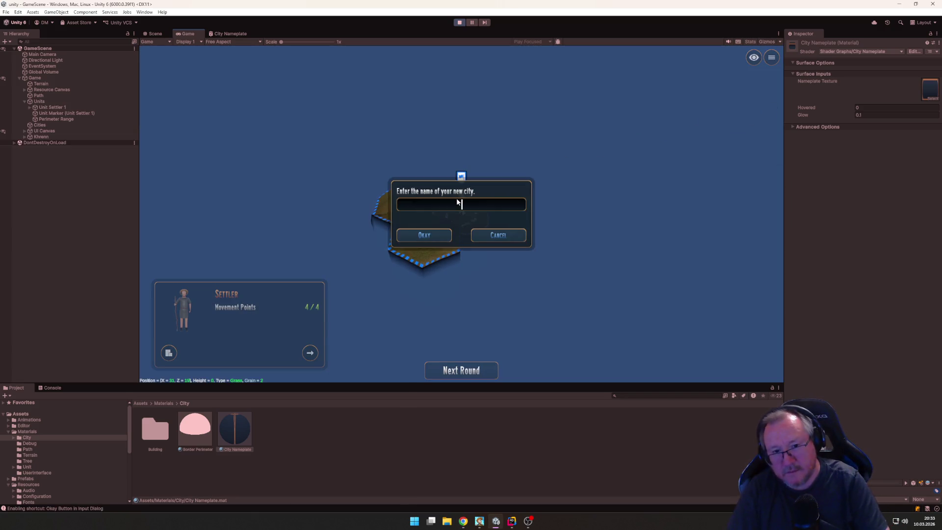
text(Berlin)
key(Return)
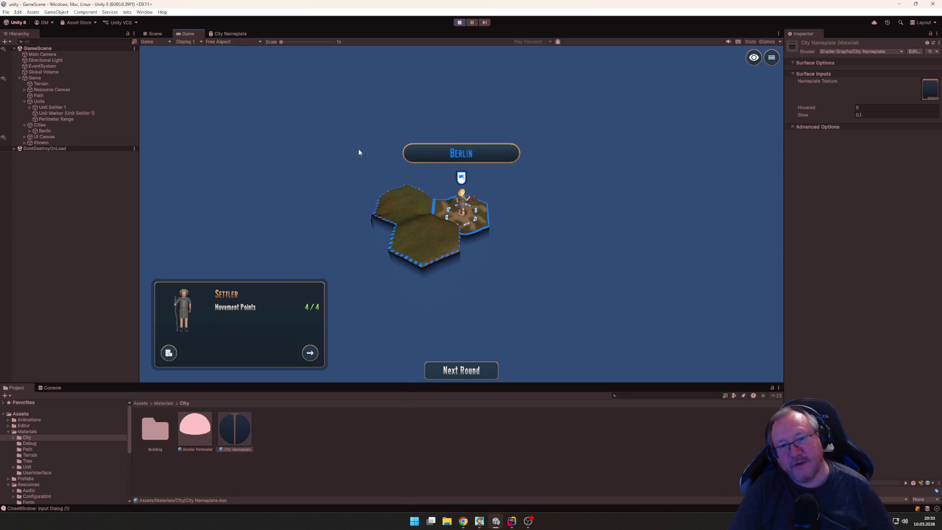
Step: Set the material's Glow to 0.05, then lower it to 0.01
click(874, 115)
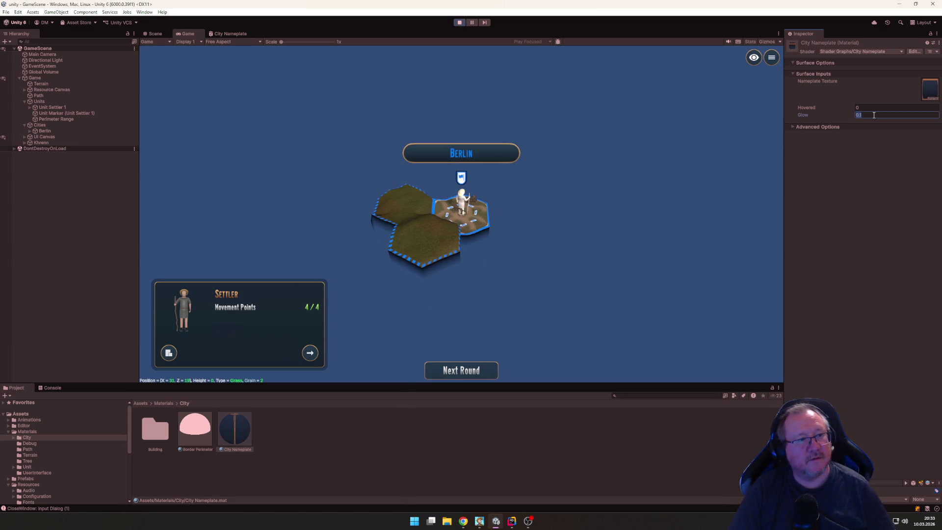
text(0.05)
click(540, 176)
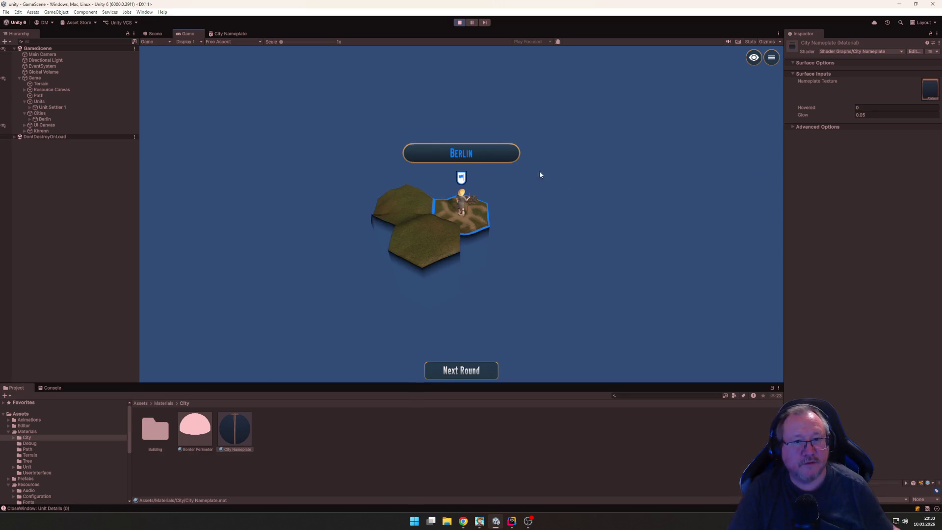
key(BackSpace)
text(1)
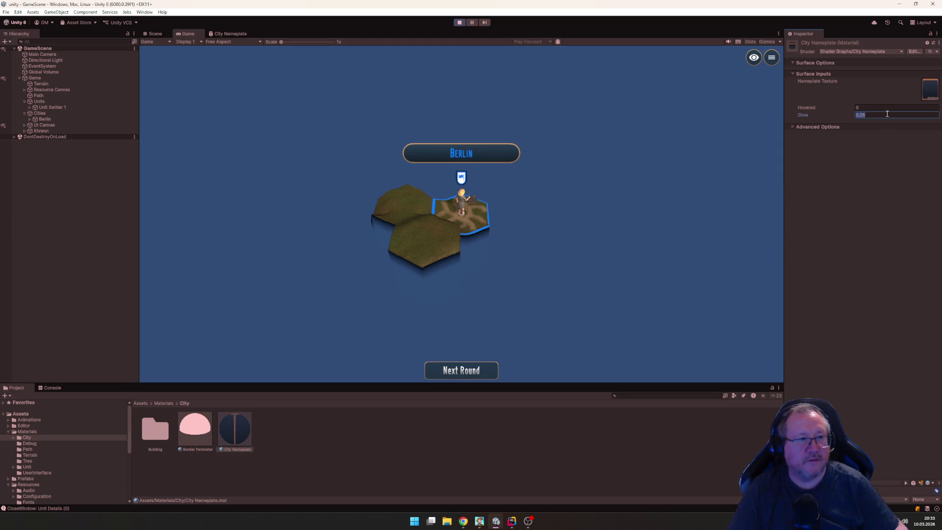
click(624, 243)
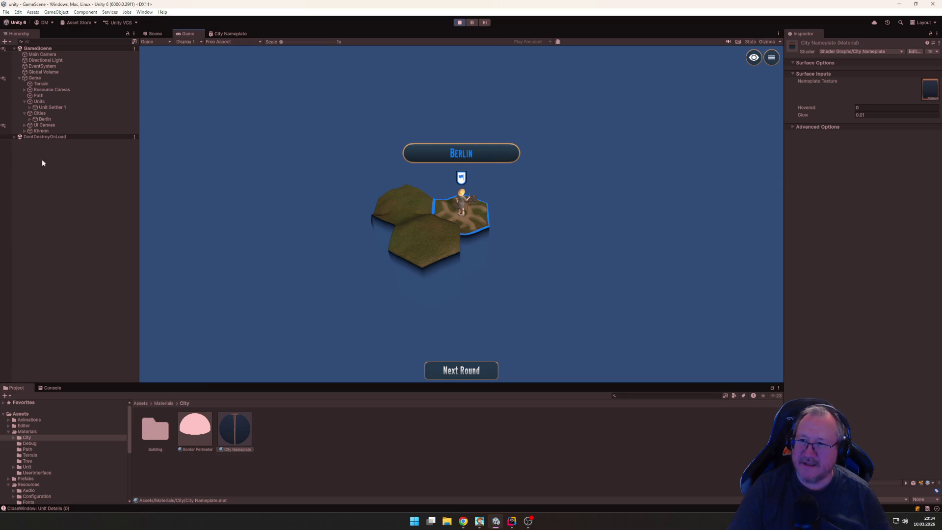
click(30, 119)
Step: Select Berlin's Nameplate object and set its material's Glow to 0.025, testing the hover highlight
click(35, 125)
click(56, 126)
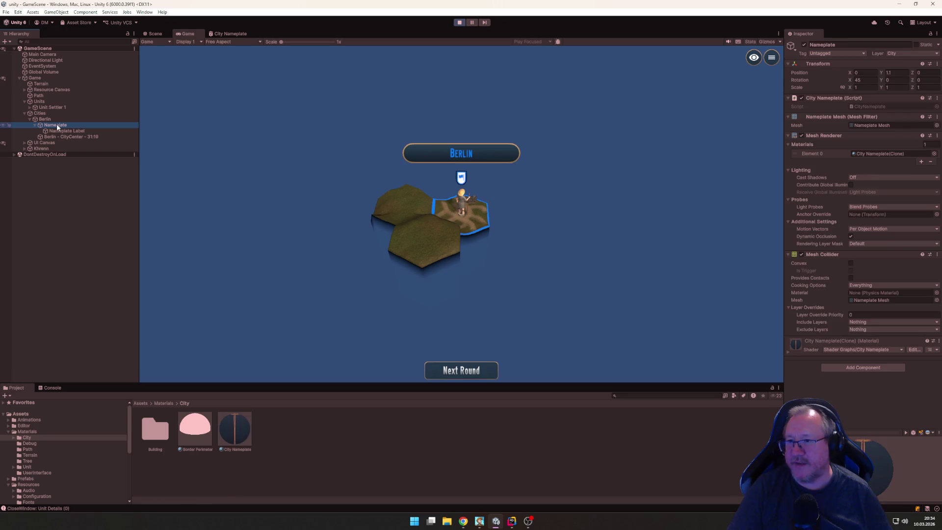
click(788, 352)
click(878, 415)
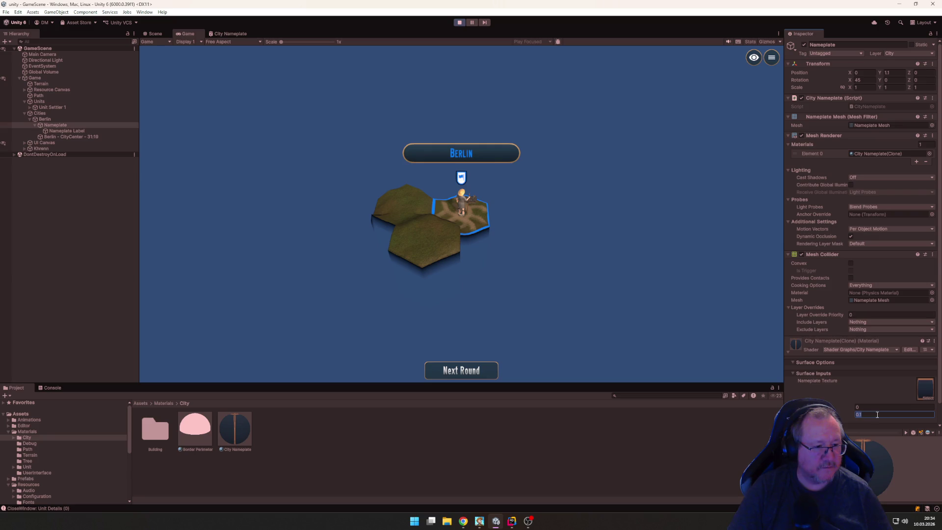
text(0.01)
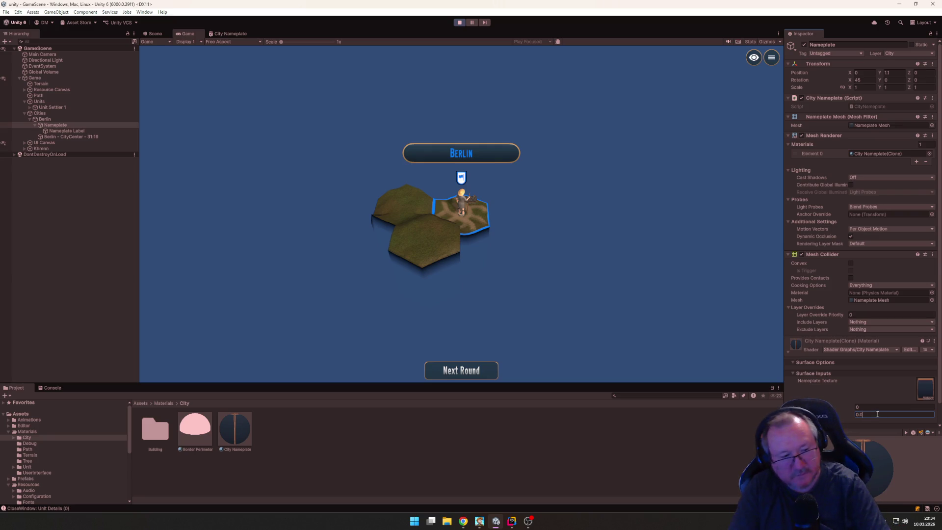
click(730, 309)
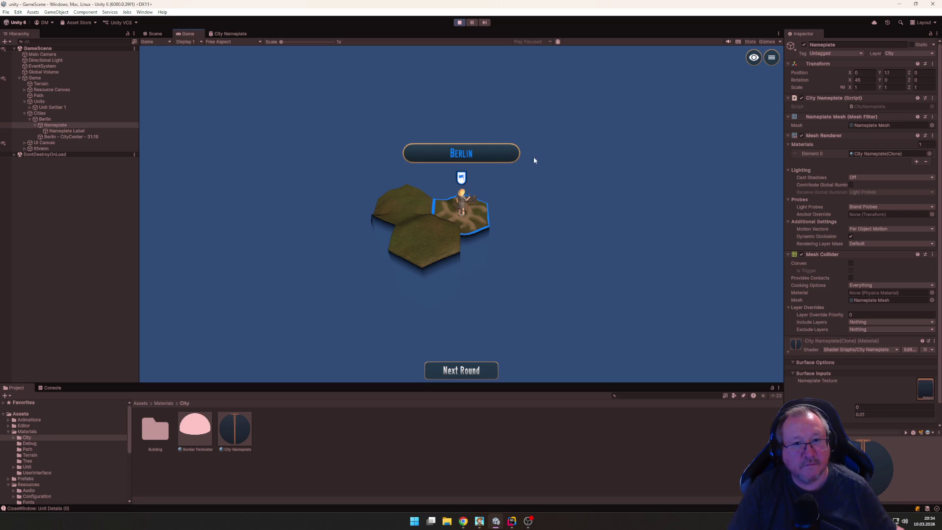
click(877, 415)
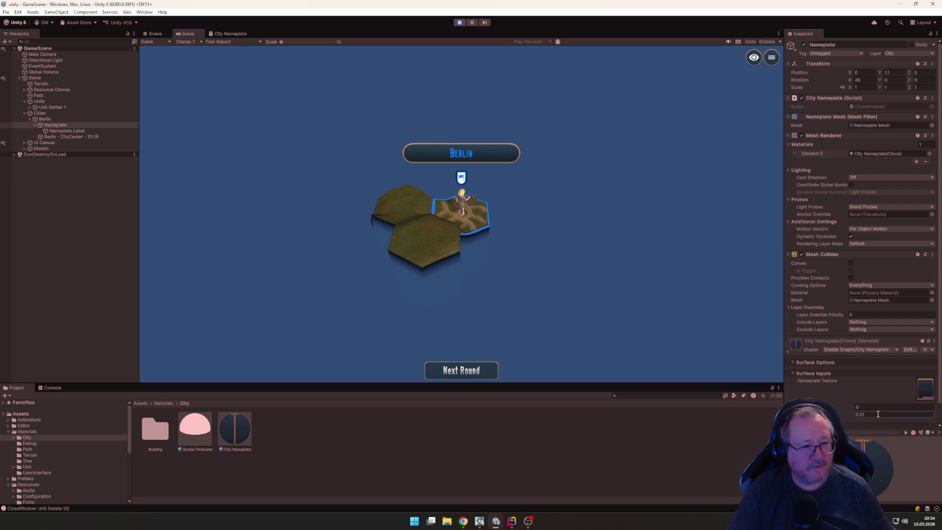
text(0.025)
key(Return)
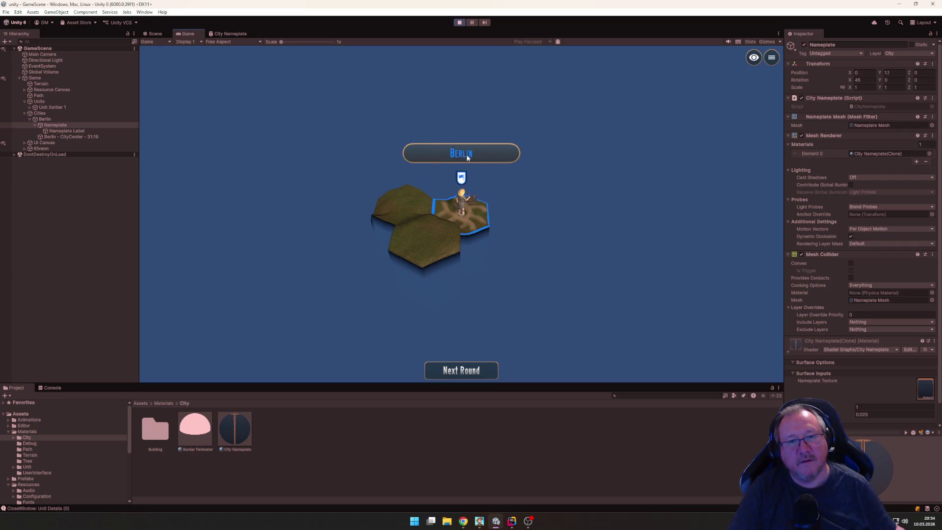
click(461, 202)
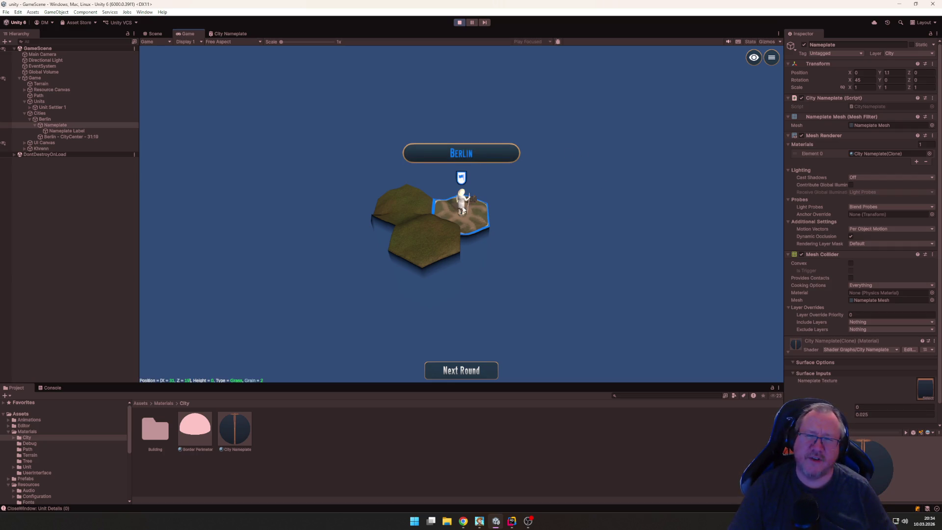
Step: Move the settler across several hexes over two rounds
click(398, 206)
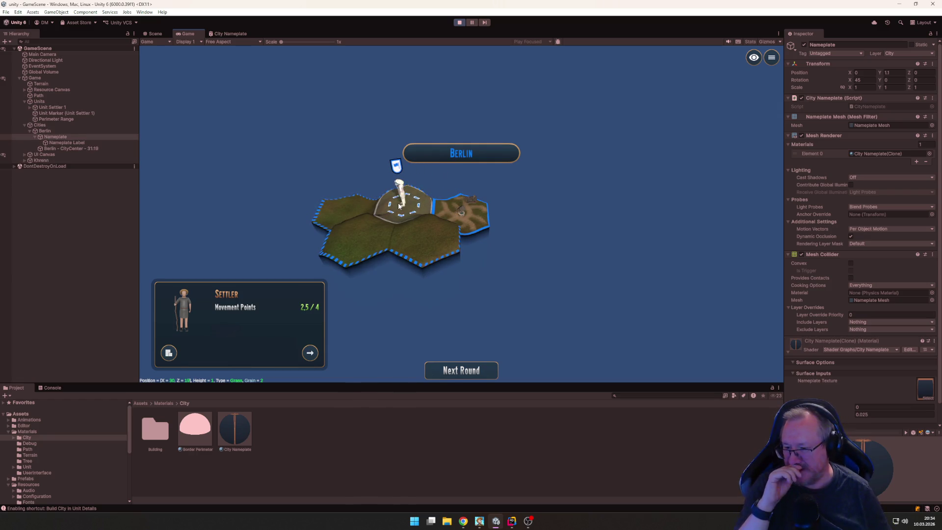
click(373, 234)
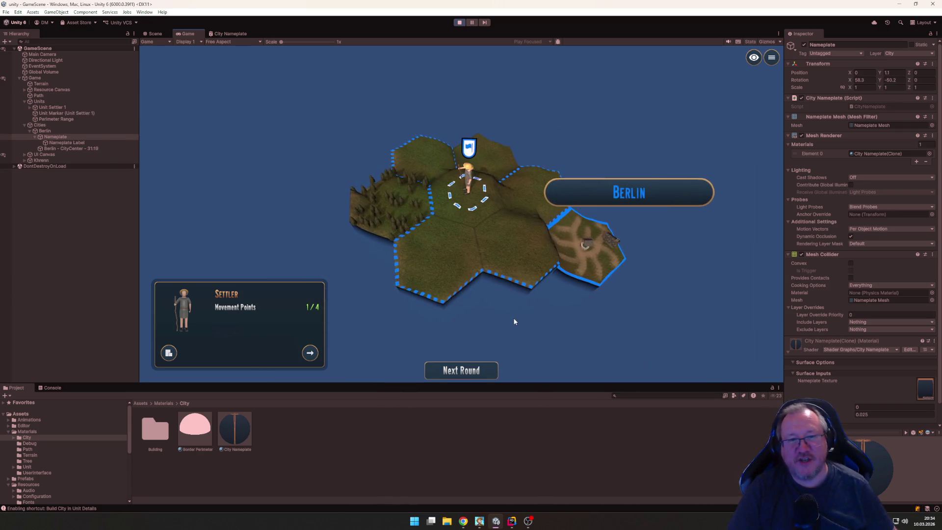
click(462, 257)
click(494, 369)
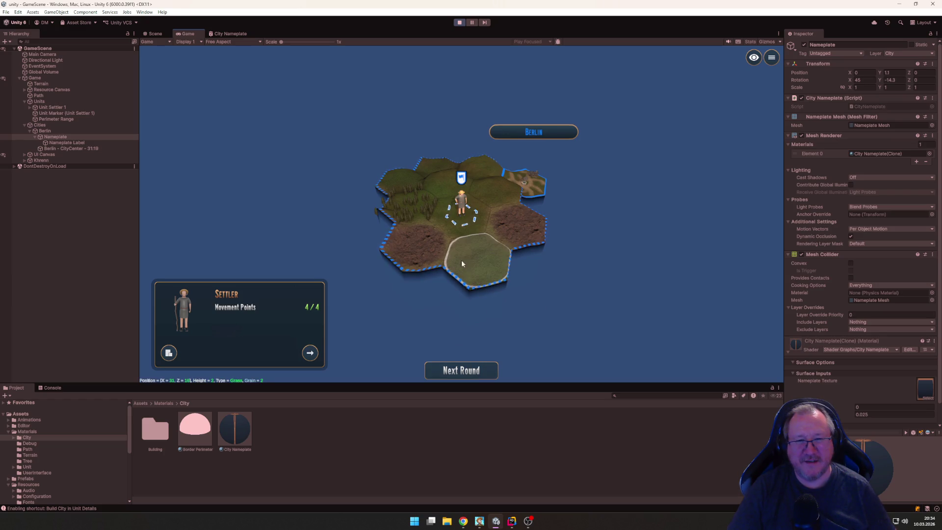
click(462, 260)
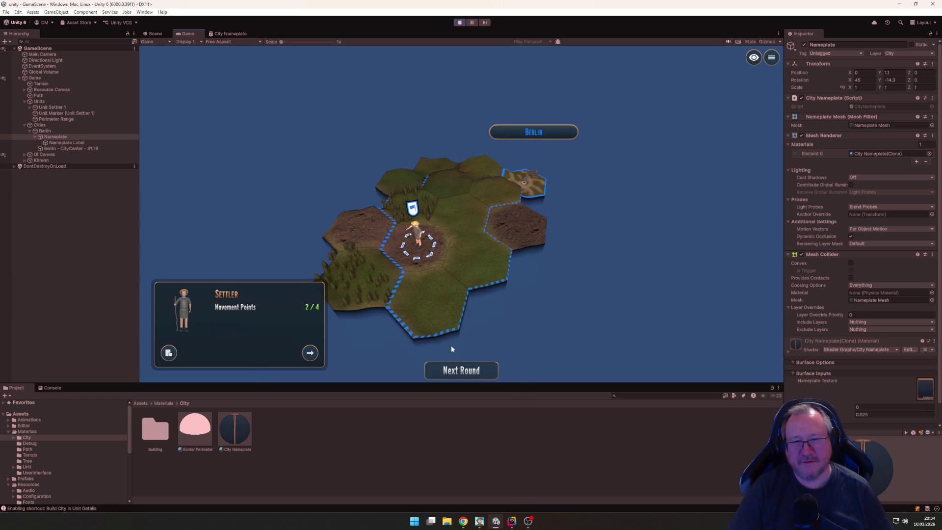
click(444, 326)
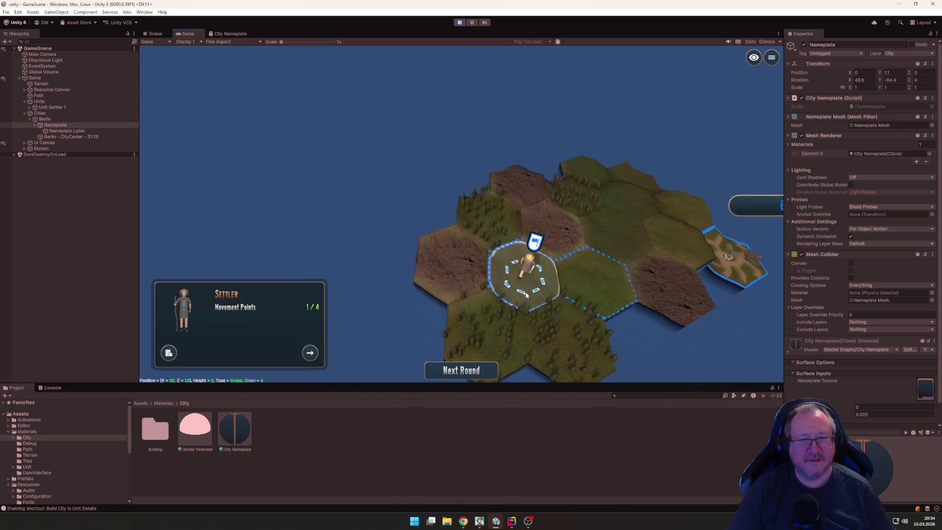
click(462, 372)
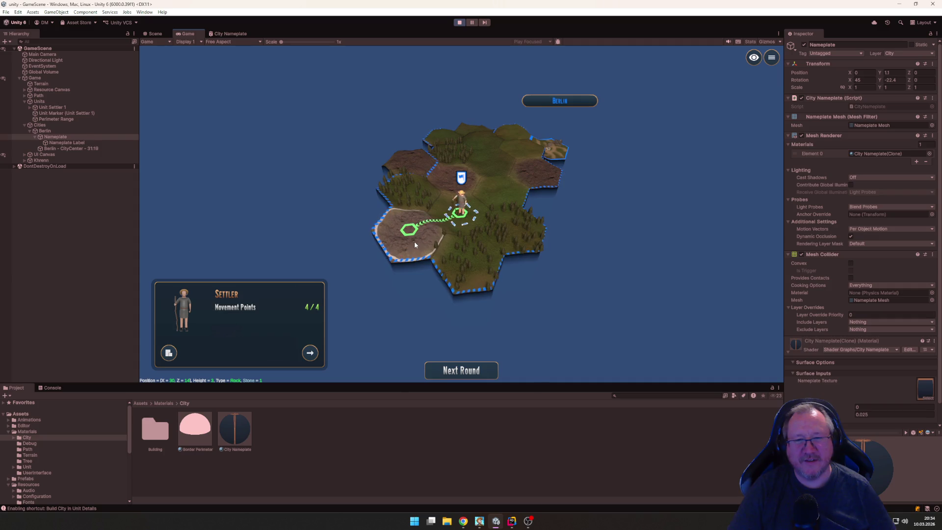
Step: Move the settler onto a grass hex over two more rounds, then choose Build City
click(414, 241)
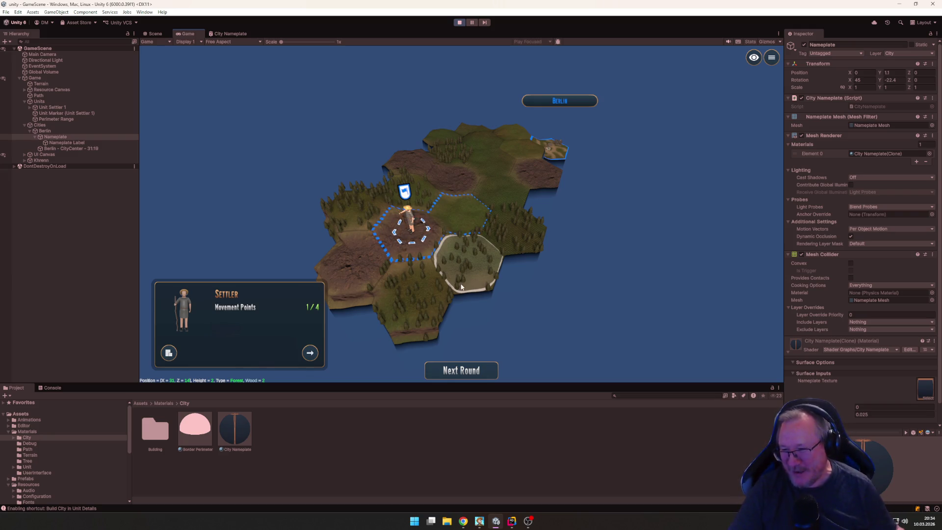
click(478, 370)
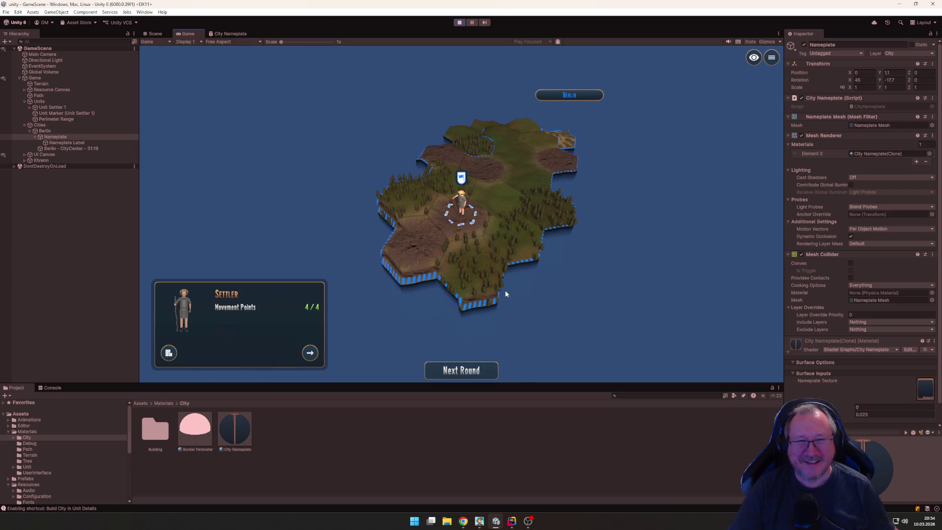
click(542, 233)
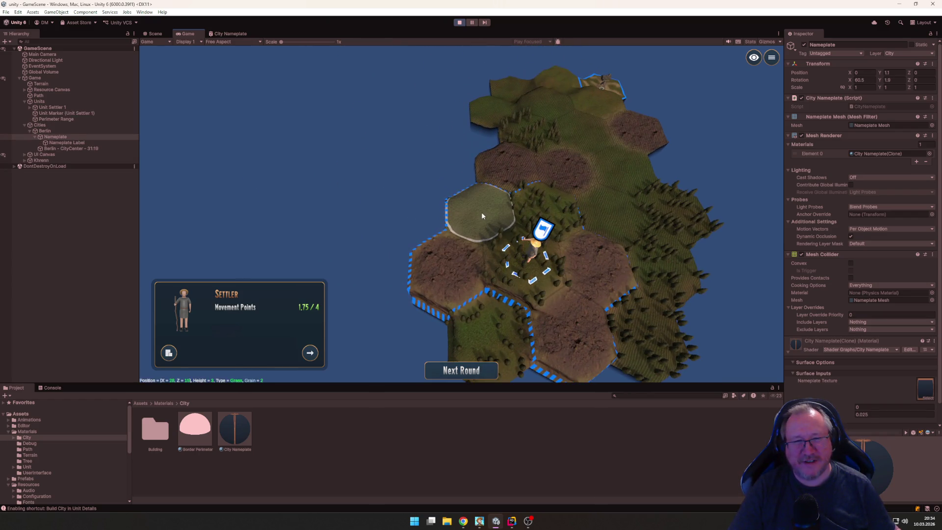
click(482, 214)
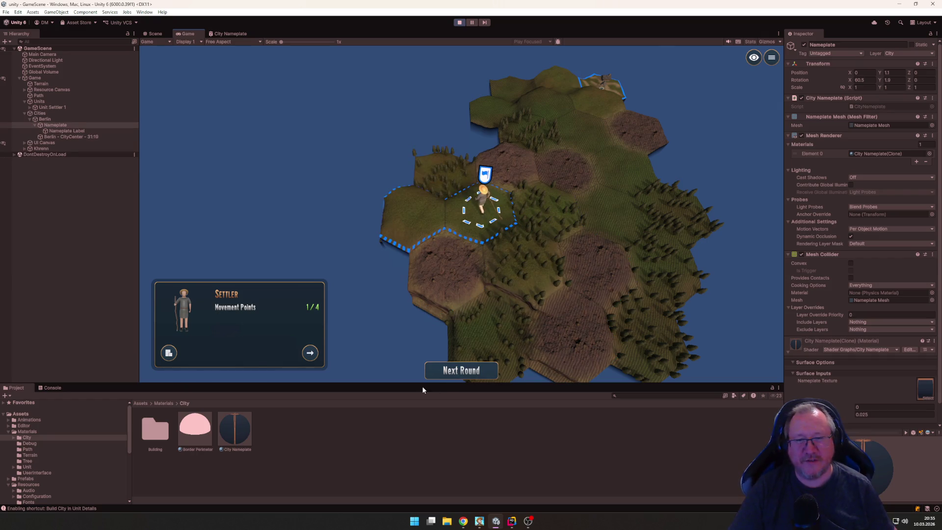
click(434, 372)
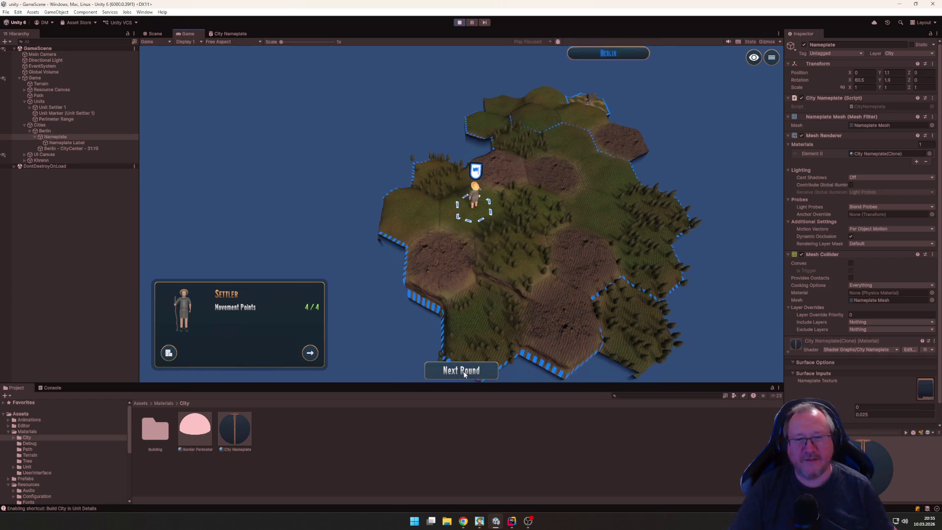
click(169, 353)
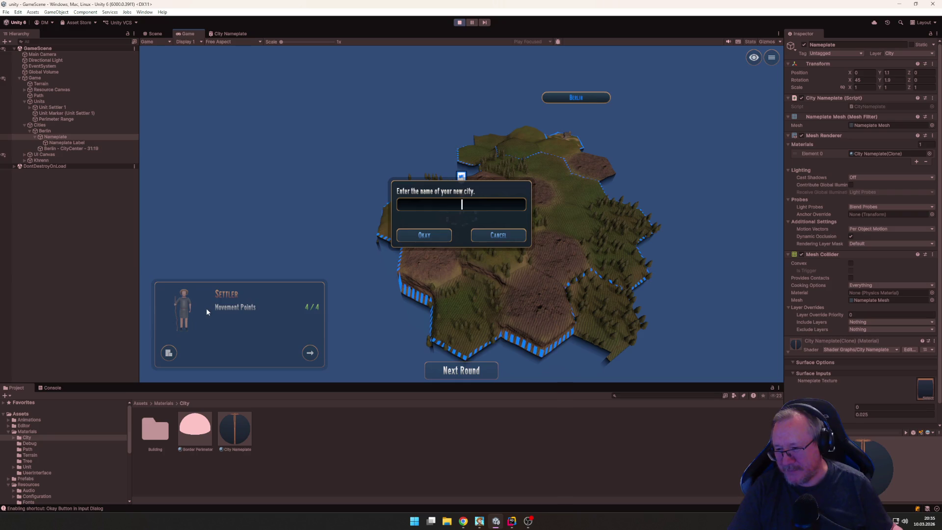
Step: Name the new city Wien, adjust the camera and deselect the settler
text(Wien)
key(Return)
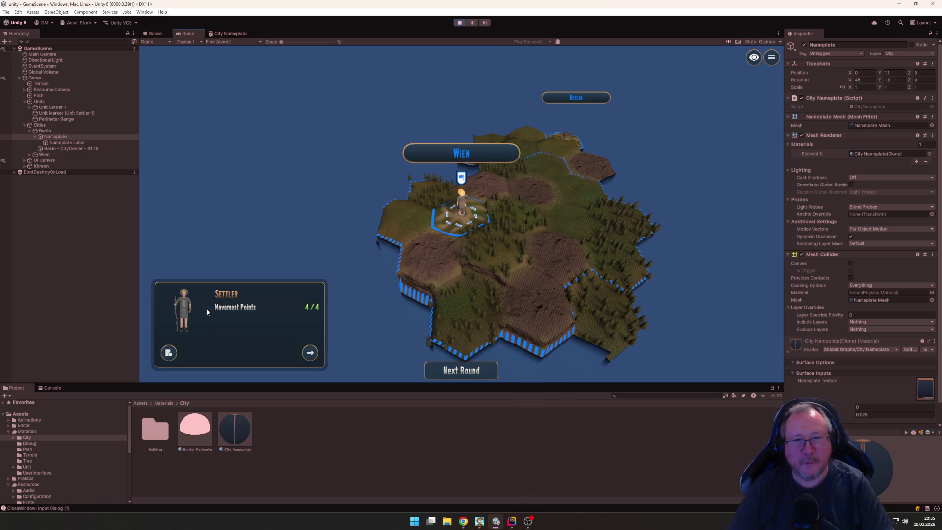
scroll(677, 207, up, 3)
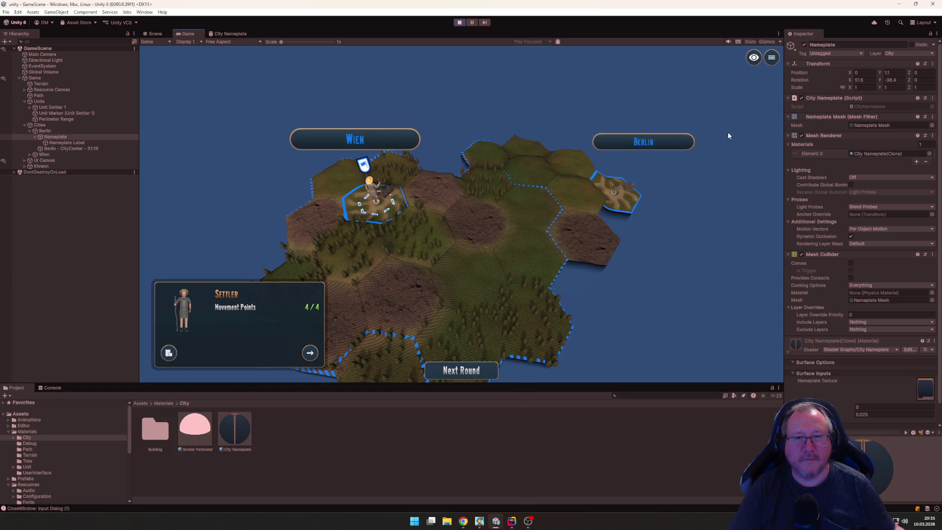
click(401, 143)
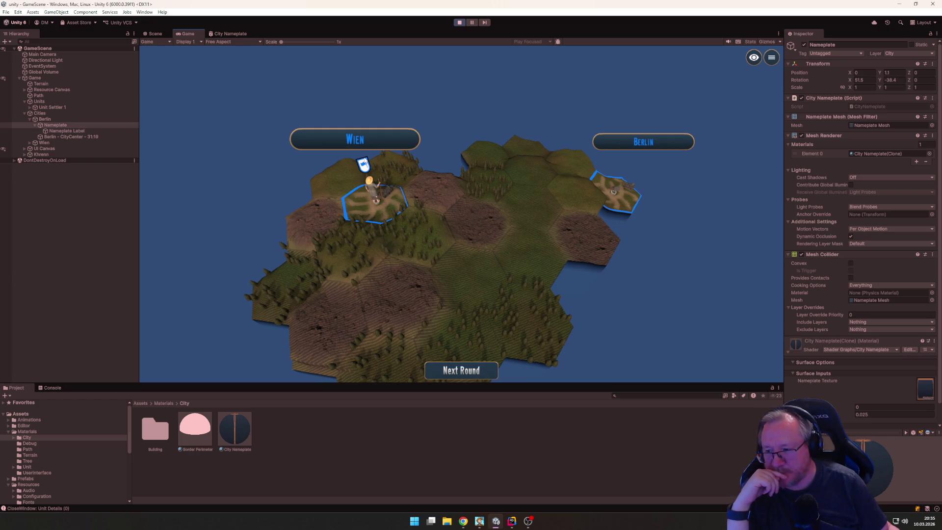
Step: Switch briefly to the browser and back, then bring up CityManager.cs in Rider
key(alt+Tab)
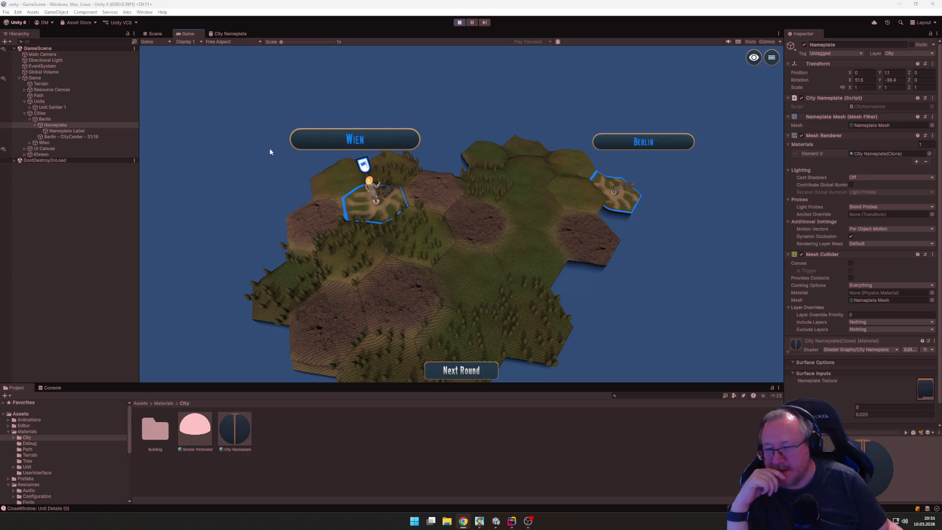
key(alt+Tab)
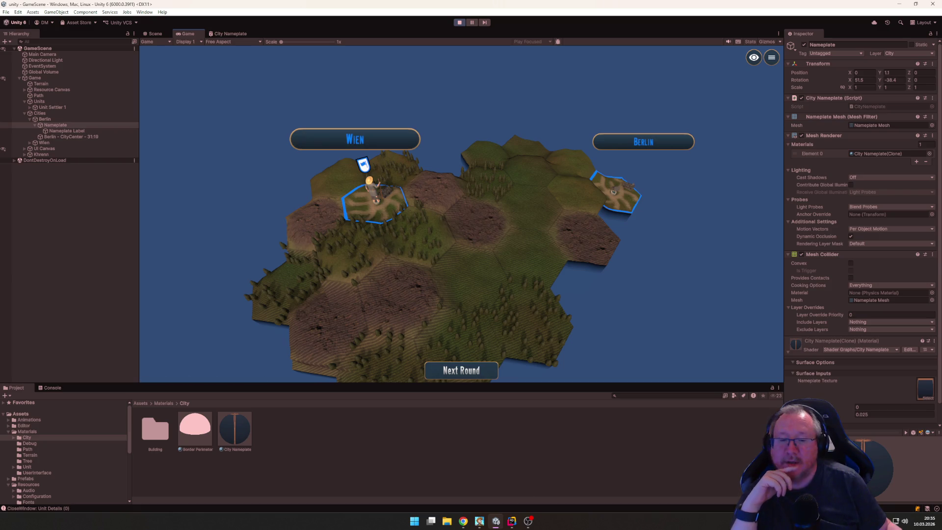
click(511, 521)
Step: Scroll through CityManager.cs from its fields down to Update(), then return to Unity
scroll(472, 213, up, 15)
scroll(472, 213, up, 6)
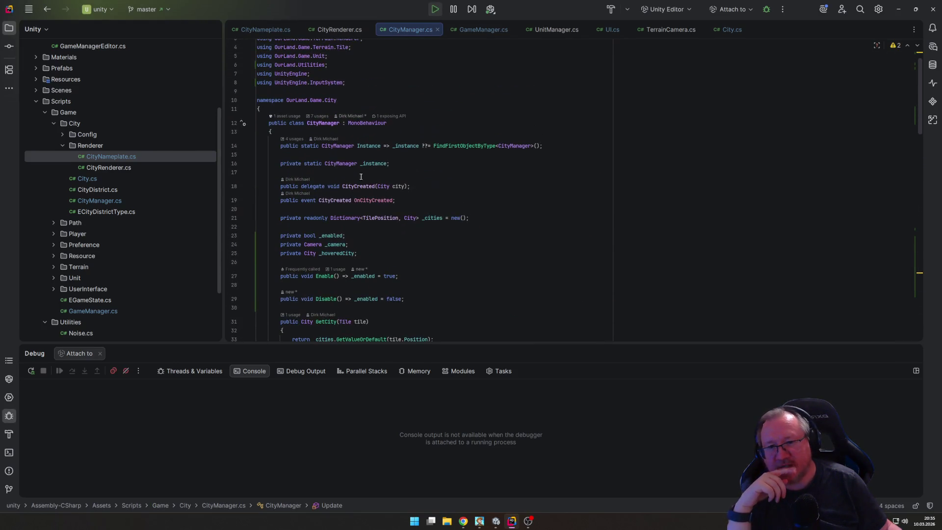
scroll(348, 226, down, 3)
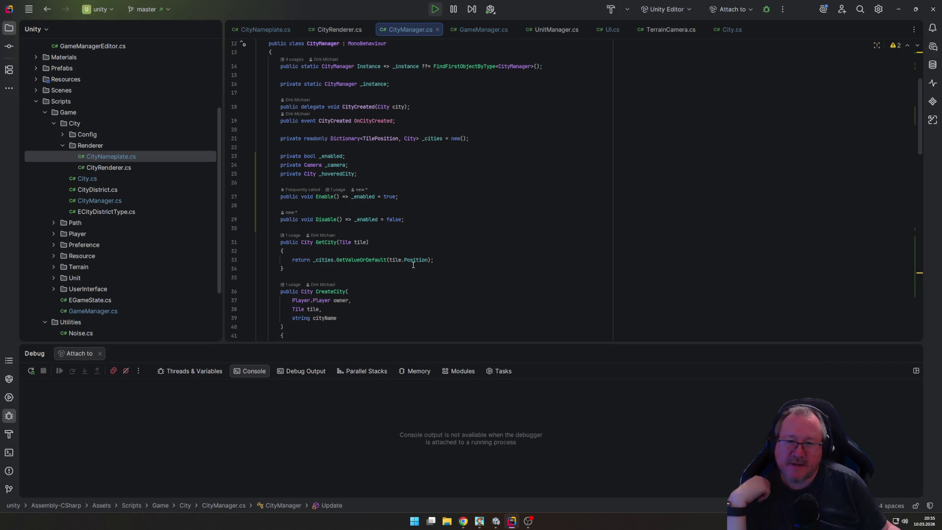
scroll(413, 252, down, 10)
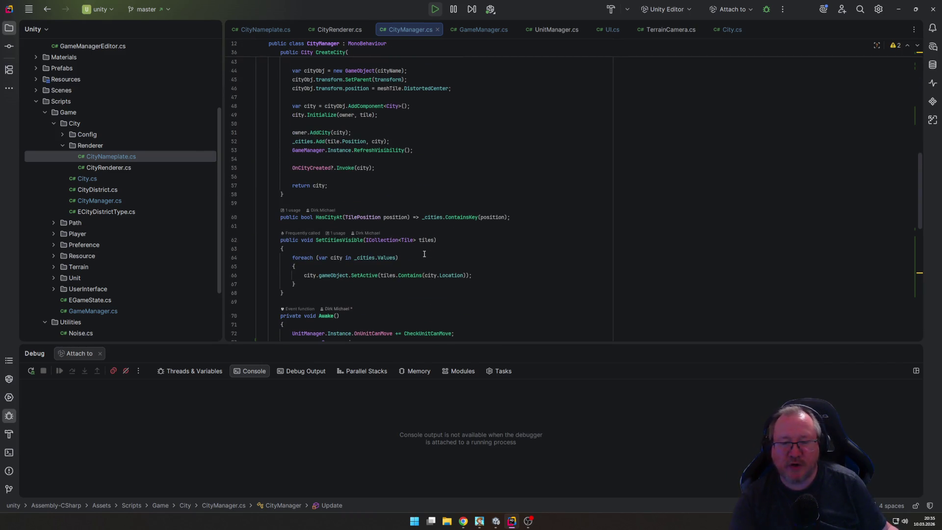
scroll(425, 254, down, 6)
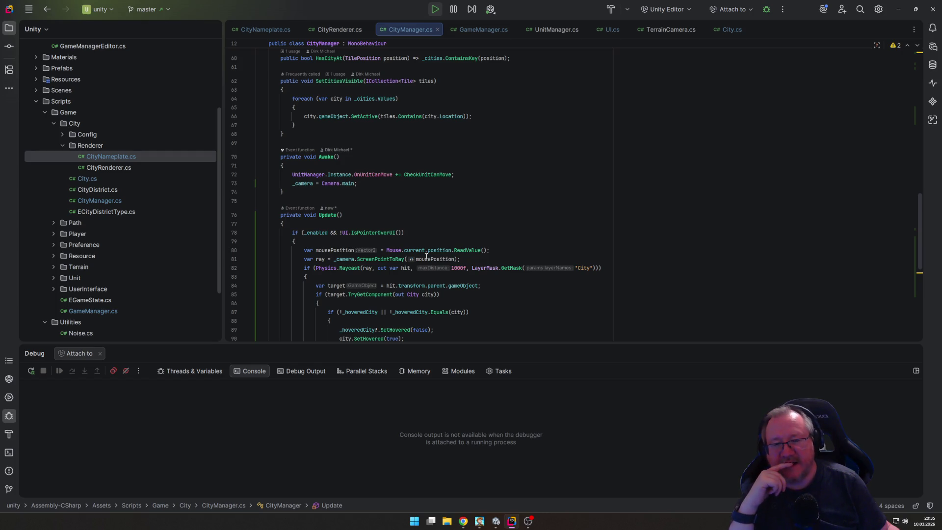
scroll(432, 252, up, 10)
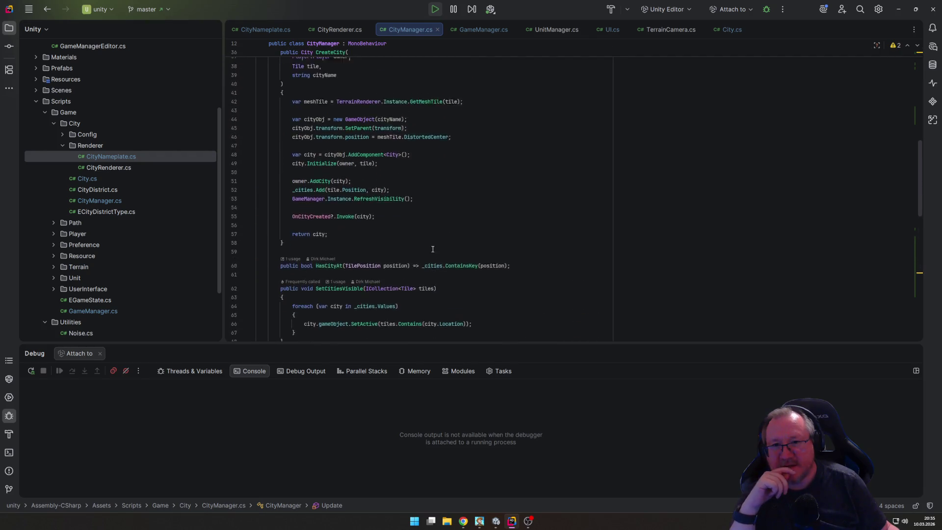
scroll(432, 249, up, 5)
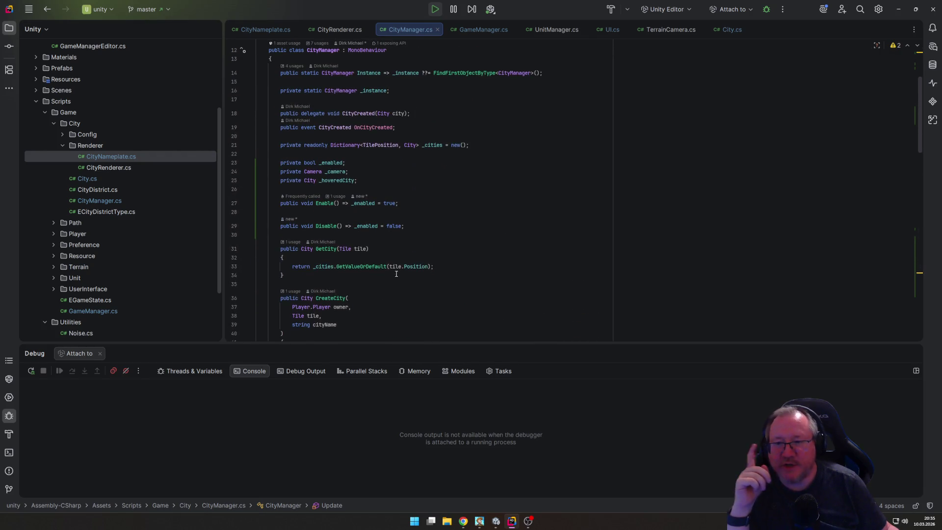
click(495, 521)
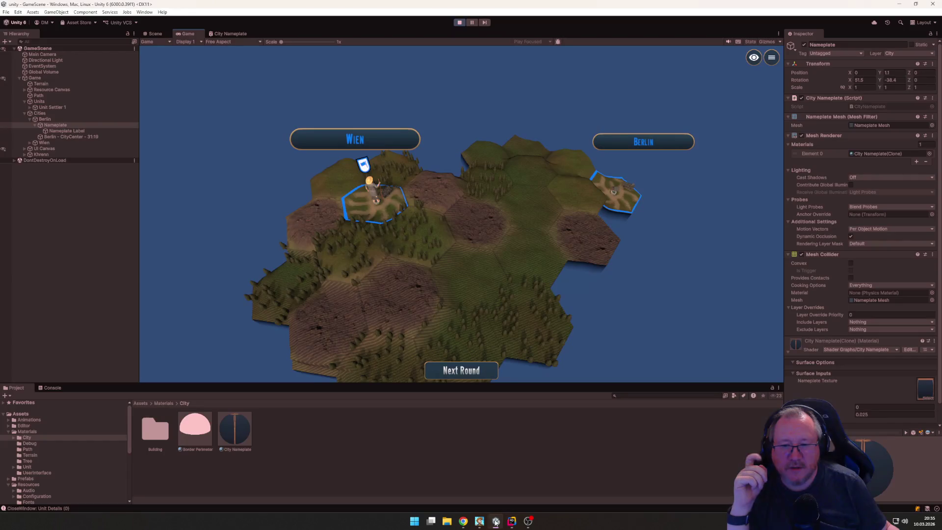
Step: Open Assets/Settings/InputSystem/InputSystem_Actions and inspect its Button-type Click action
scroll(58, 464, down, 5)
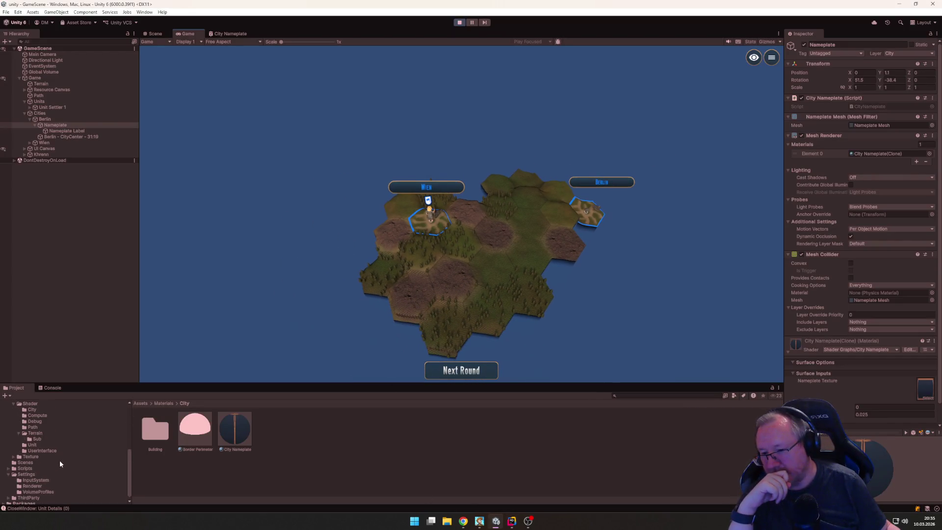
click(40, 480)
double_click(157, 431)
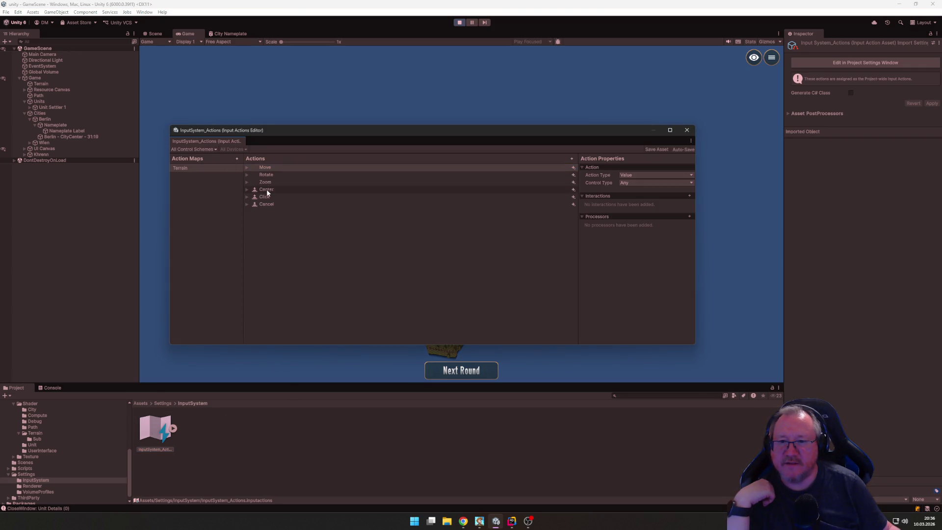
click(274, 198)
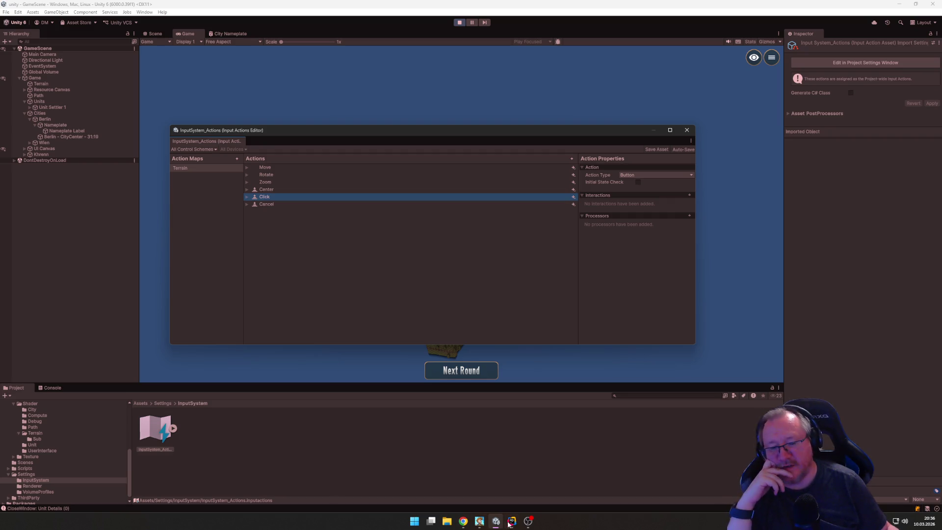
mouse_move(511, 523)
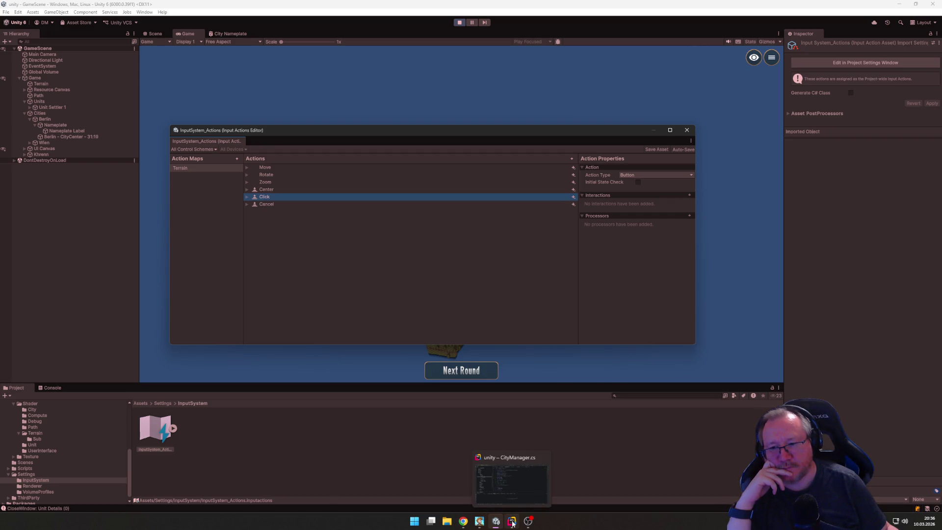
click(511, 524)
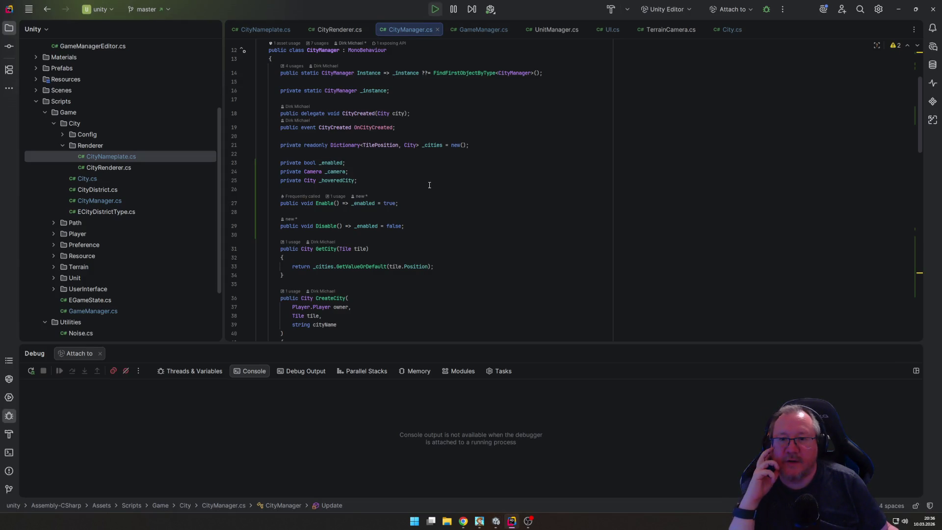
Step: Declare a private InputAction field and assign _clickAction = InputSystem.actions.FindAction("Click") in Awake
click(451, 180)
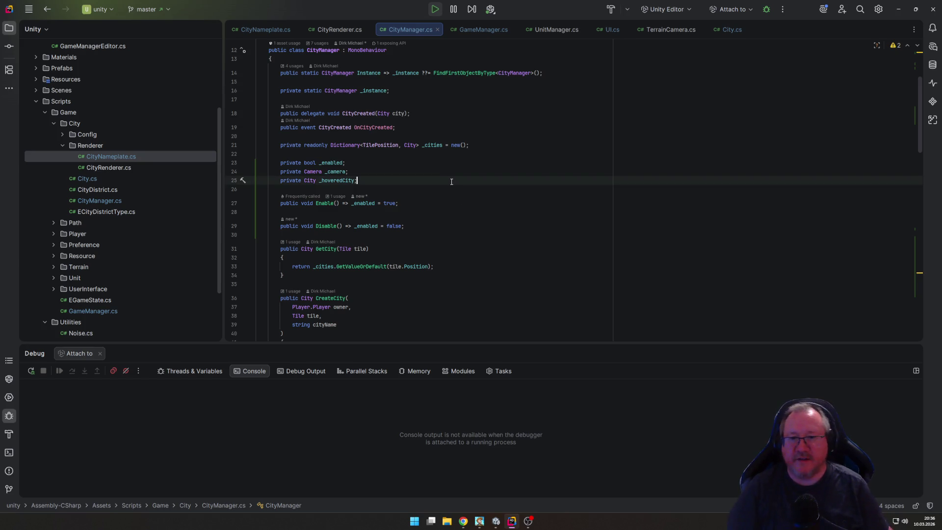
key(Return)
text(private)
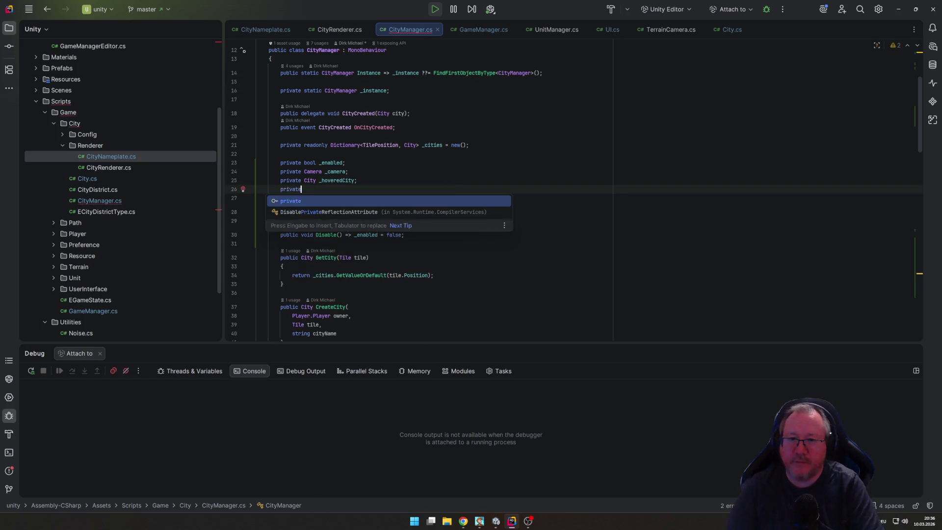
text( InputAc)
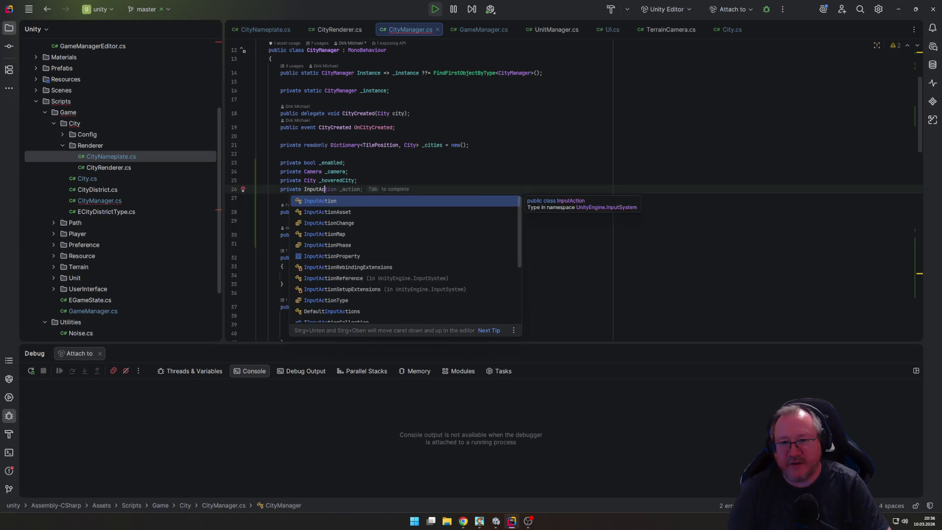
text(tion_)
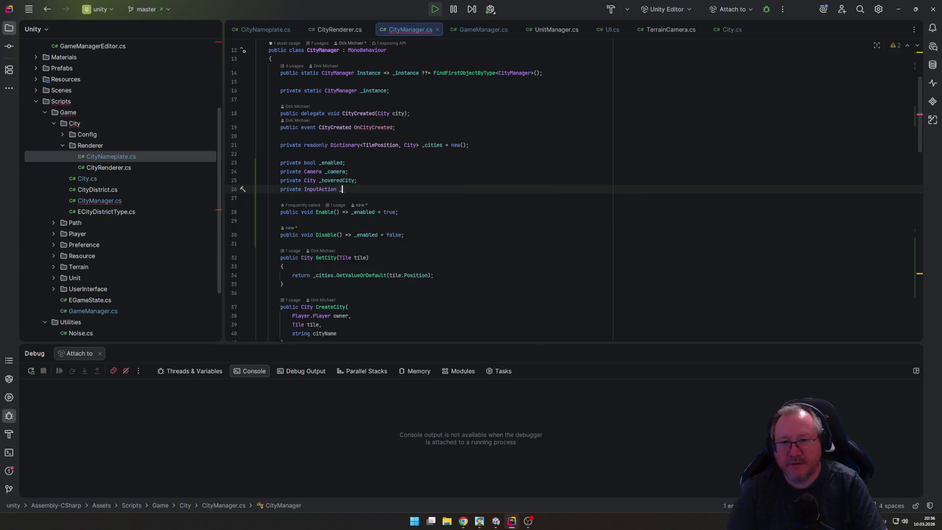
text(llickAction;)
scroll(446, 209, down, 10)
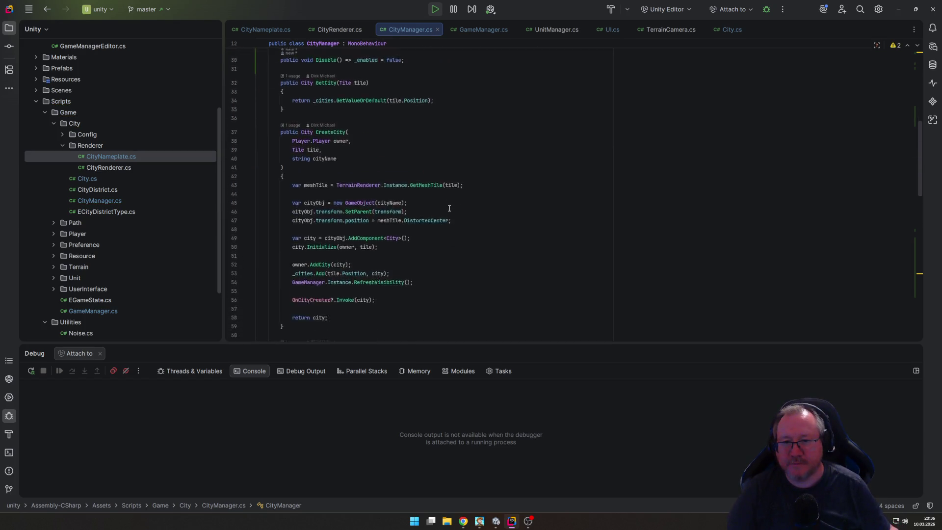
click(402, 226)
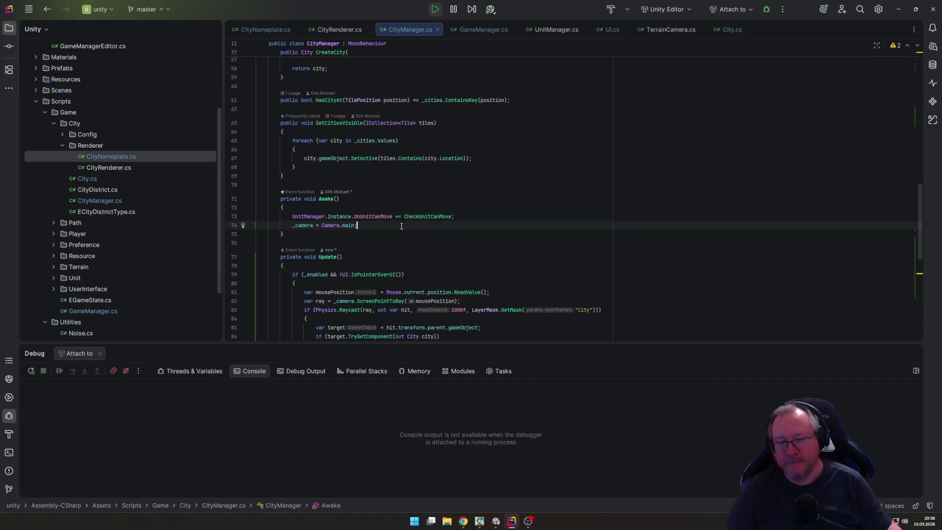
key(Return)
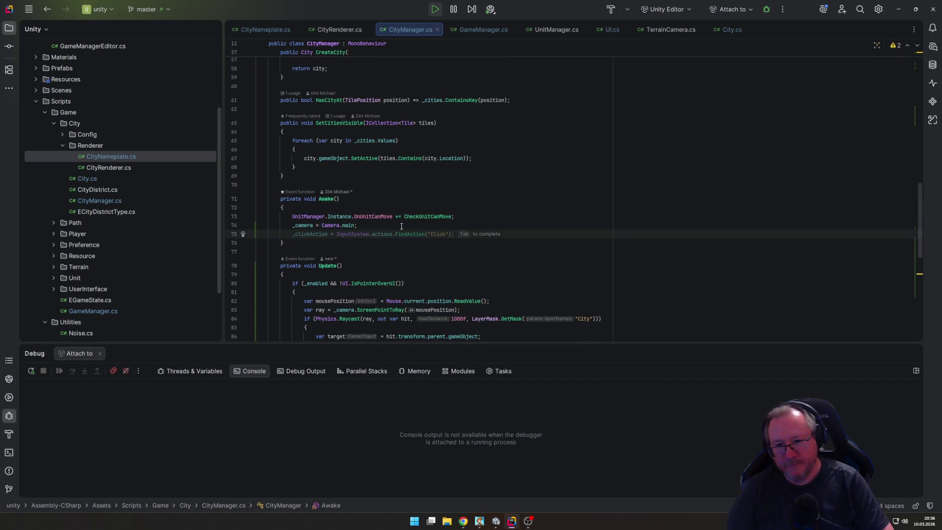
key(Tab)
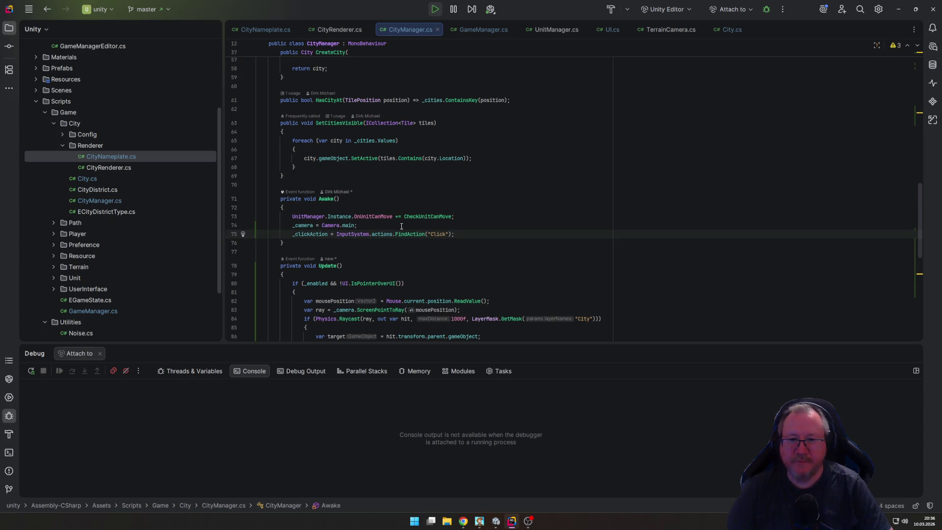
key(Return)
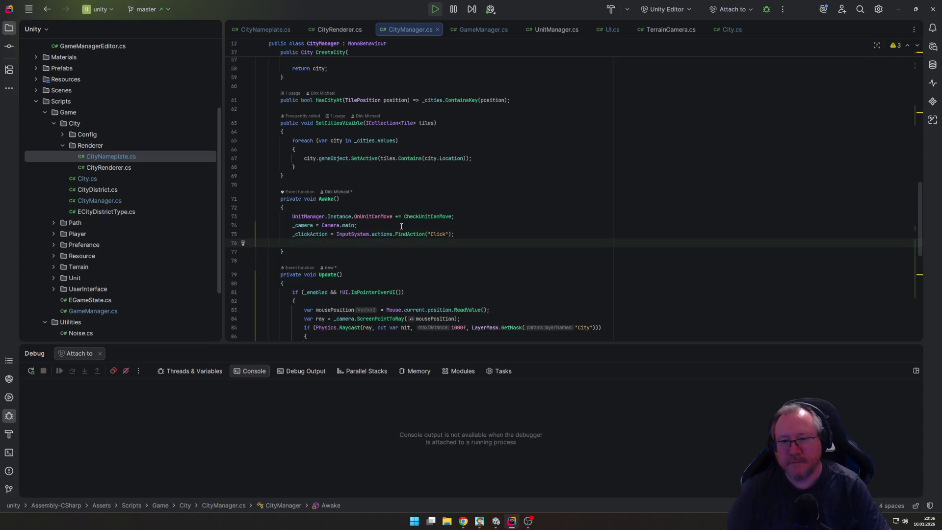
Step: Undo a method started below CheckUnitCanMove and move to the blank line after SetCitiesVisible
scroll(407, 228, down, 10)
scroll(421, 232, down, 3)
click(320, 276)
key(Return)
key(Return)
text(pri)
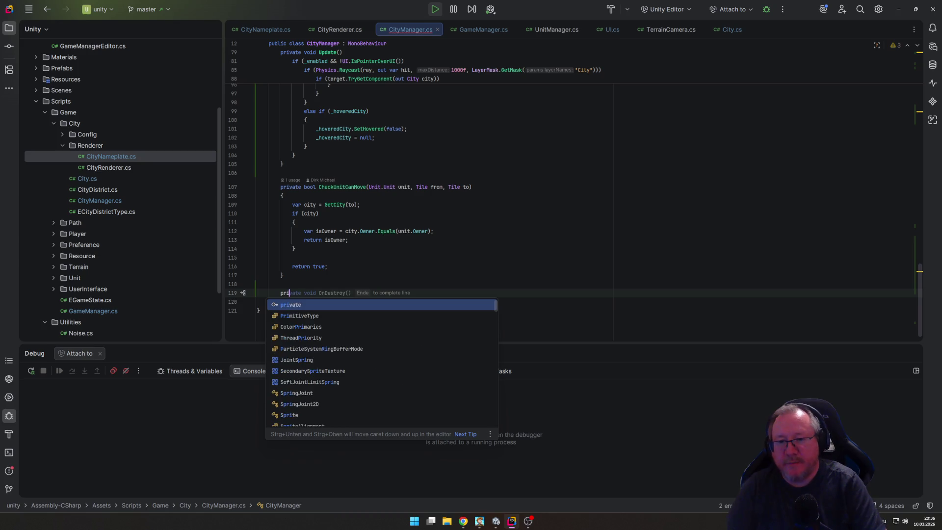
key(Escape)
key(ctrl+z)
key(ctrl+z)
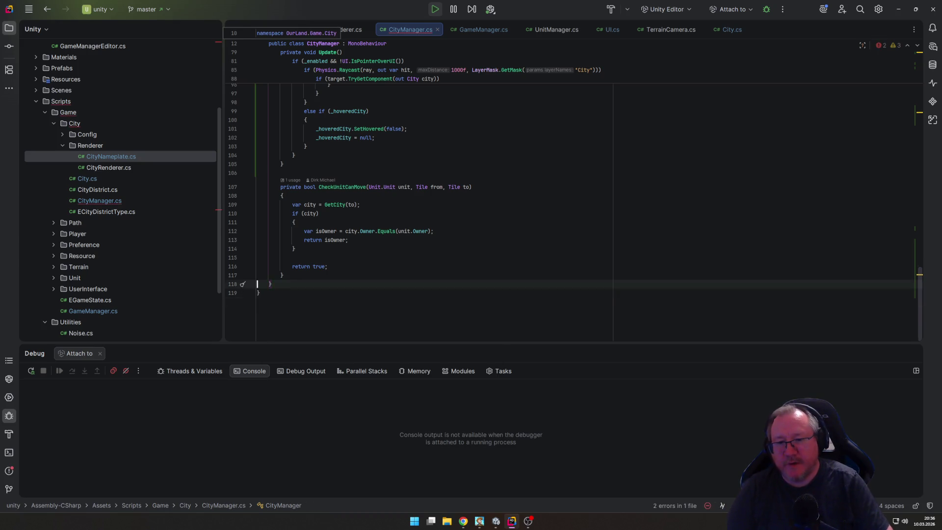
scroll(331, 175, up, 10)
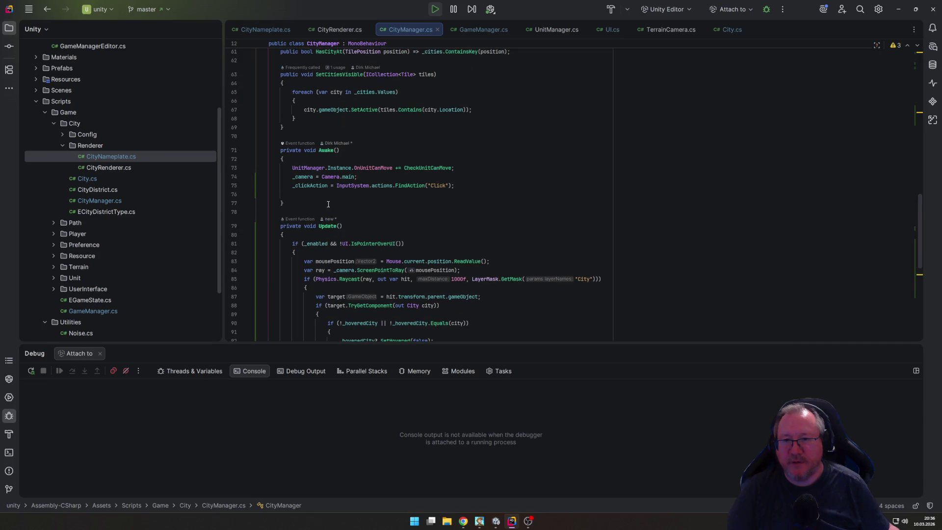
click(314, 216)
Step: Declare an empty public void OpenCityWindow() method
key(Return)
text(public )
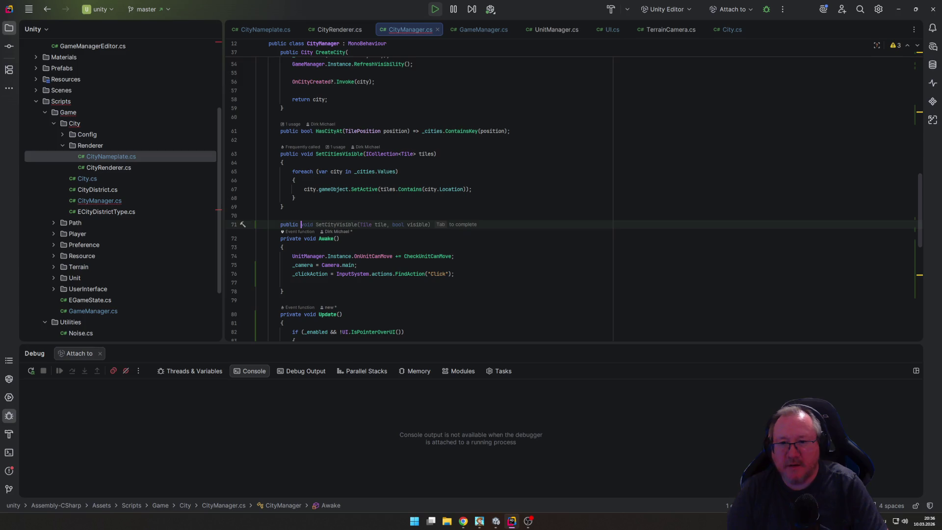
text(vo)
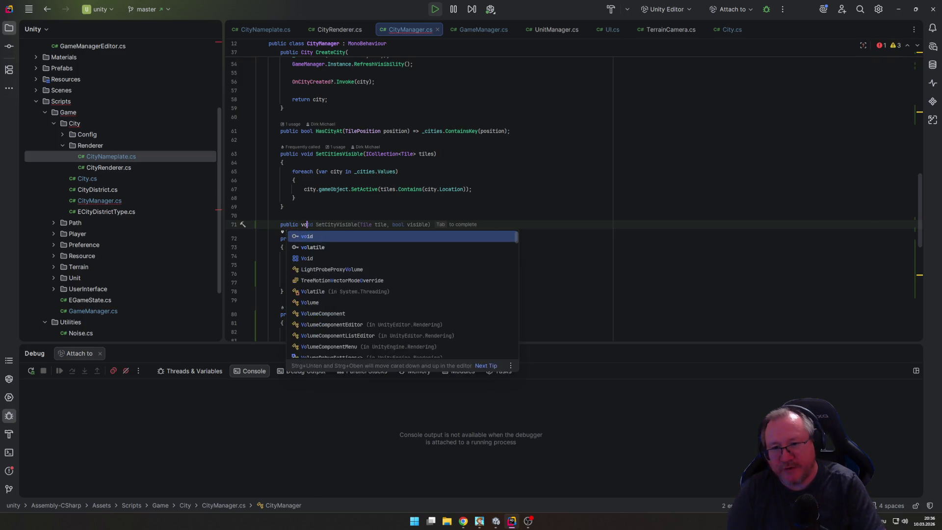
text(id OpenCity)
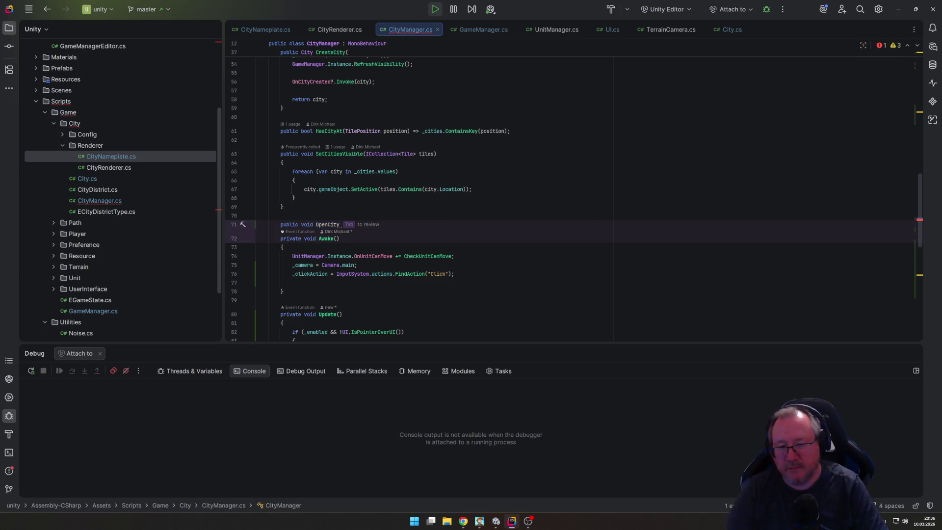
text(Winodw)
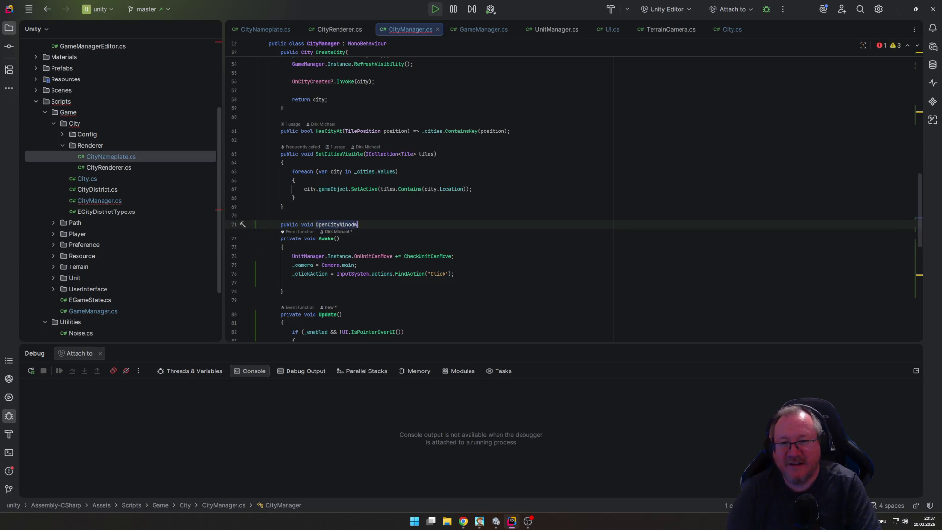
key(BackSpace)
key(BackSpace)
key(BackSpace)
text(dow()
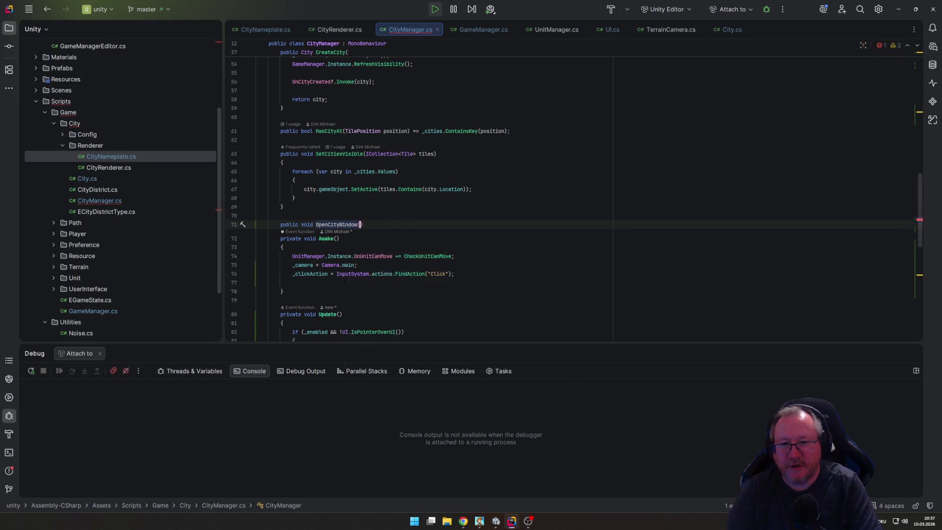
text())
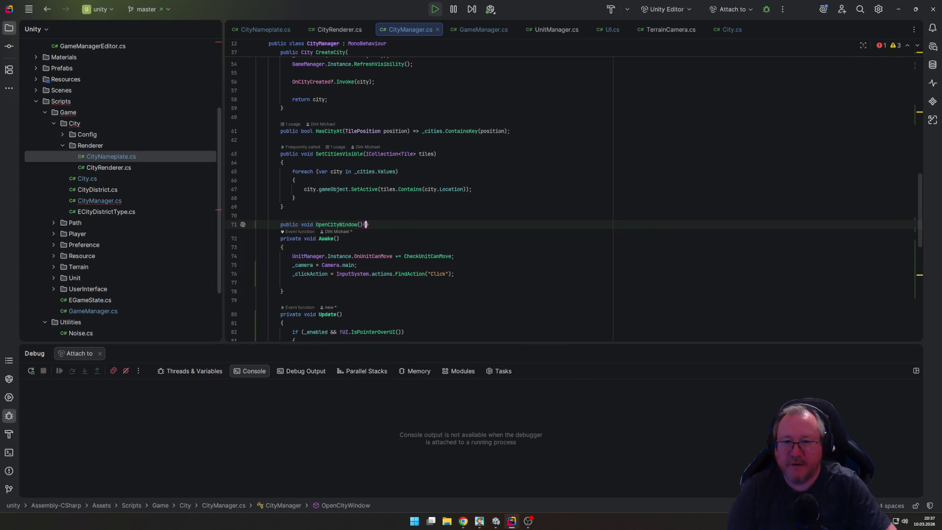
key(Return)
text({)
key(Return)
key(Down)
key(End)
key(Return)
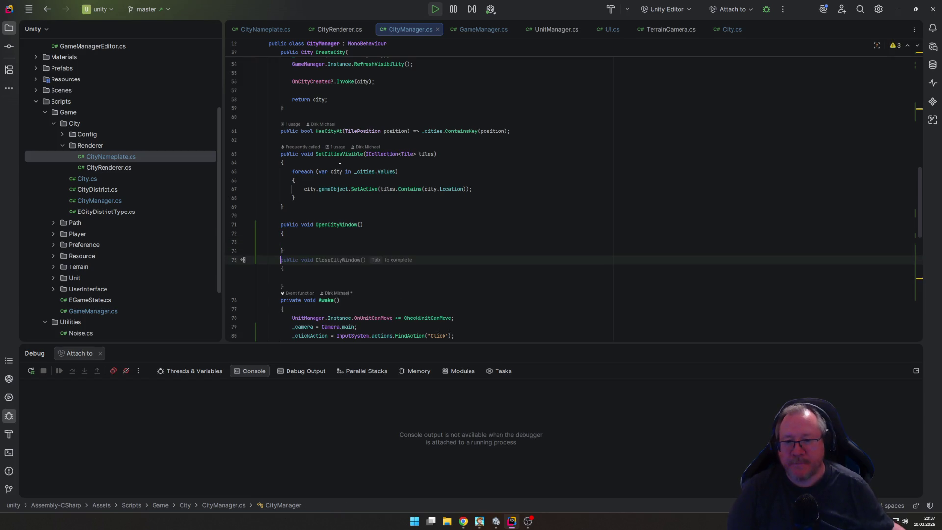
Step: In Awake, subscribe _clickAction.performed += _ => OpenCityWindow()
scroll(339, 166, down, 3)
click(504, 247)
key(Up)
key(Up)
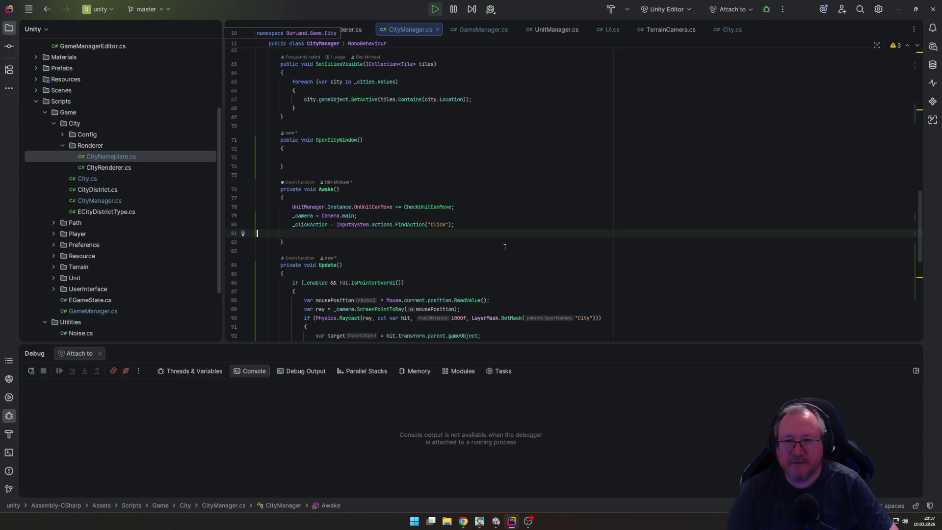
text(_c)
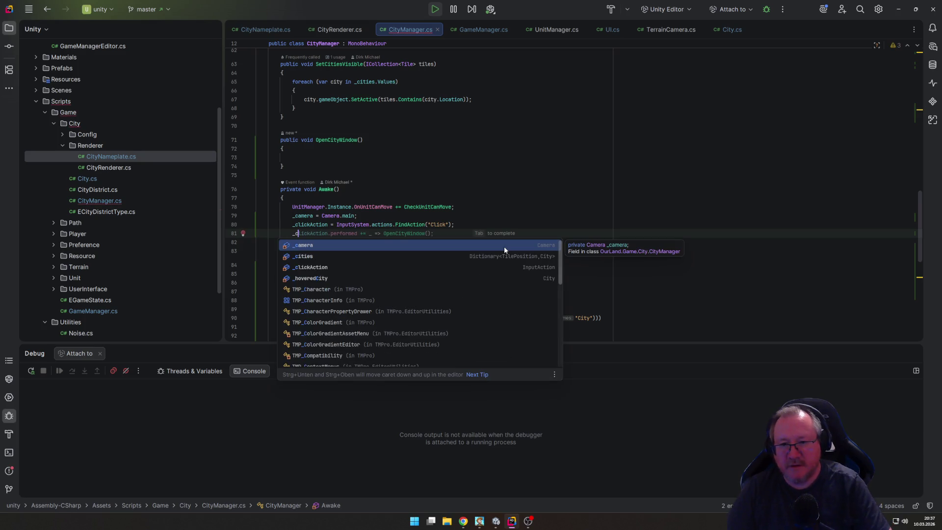
key(Tab)
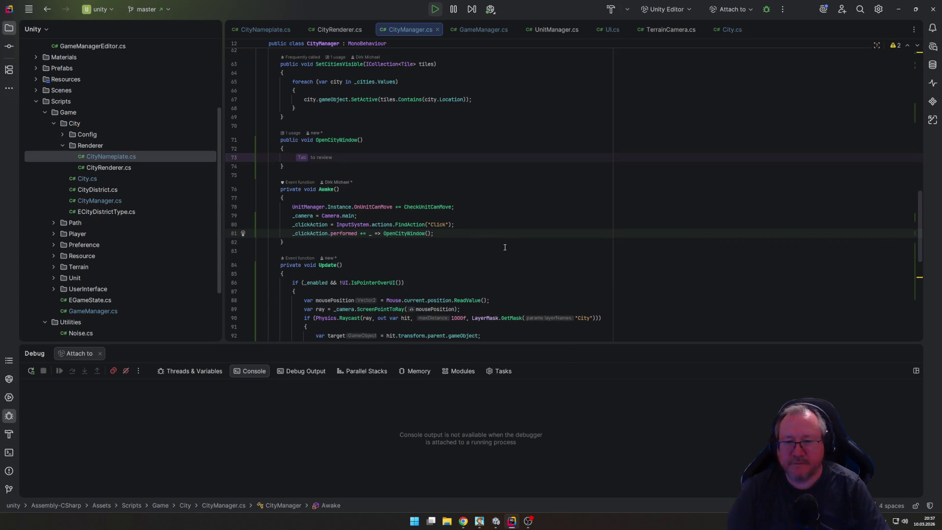
key(Return)
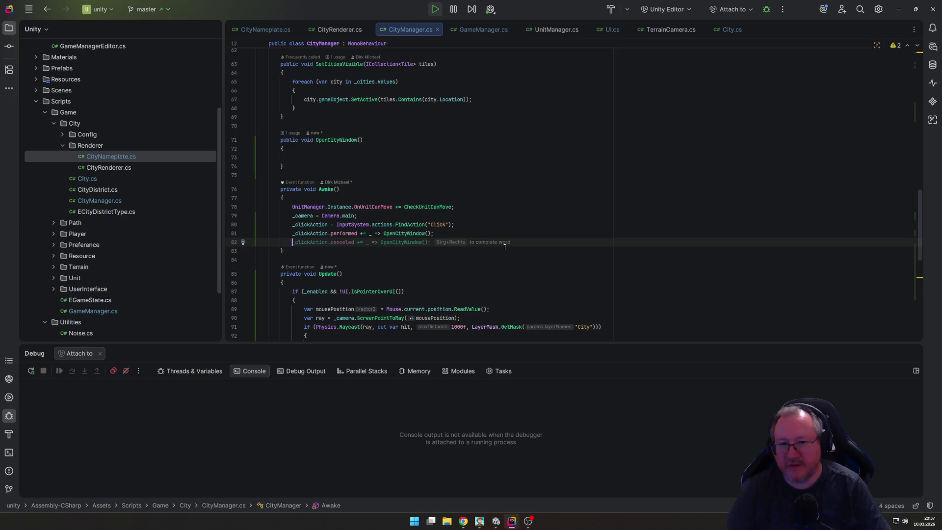
Step: Add _clickAction.Enable(); in Awake below the subscription
text(_)
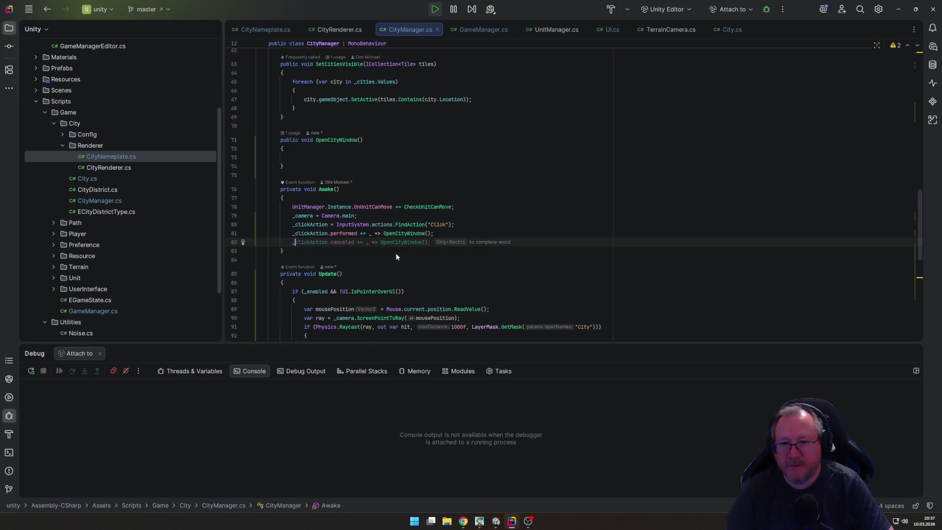
text(cl)
key(Return)
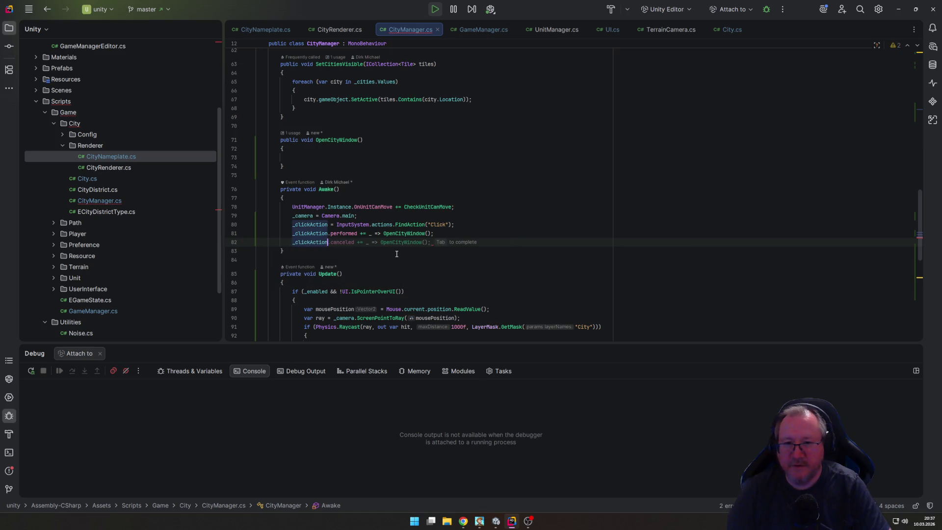
text(.en)
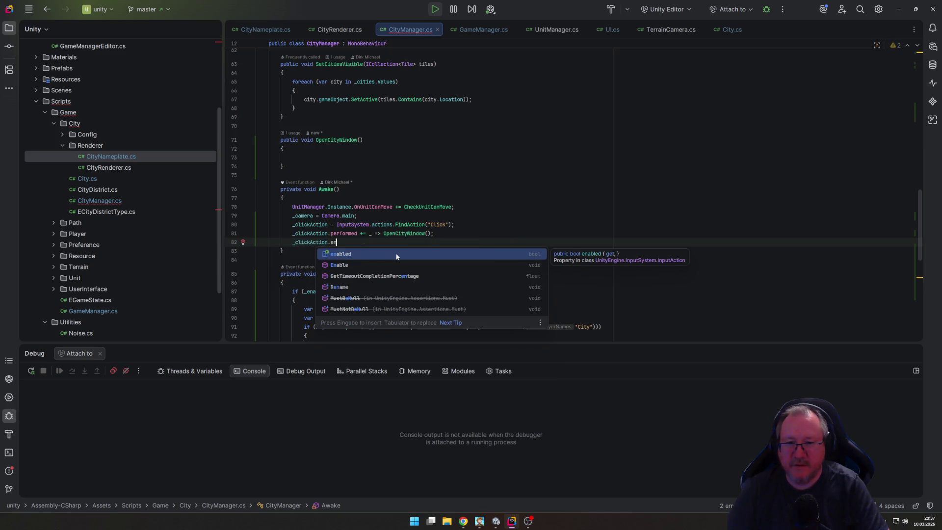
key(Down)
key(Return)
text(;)
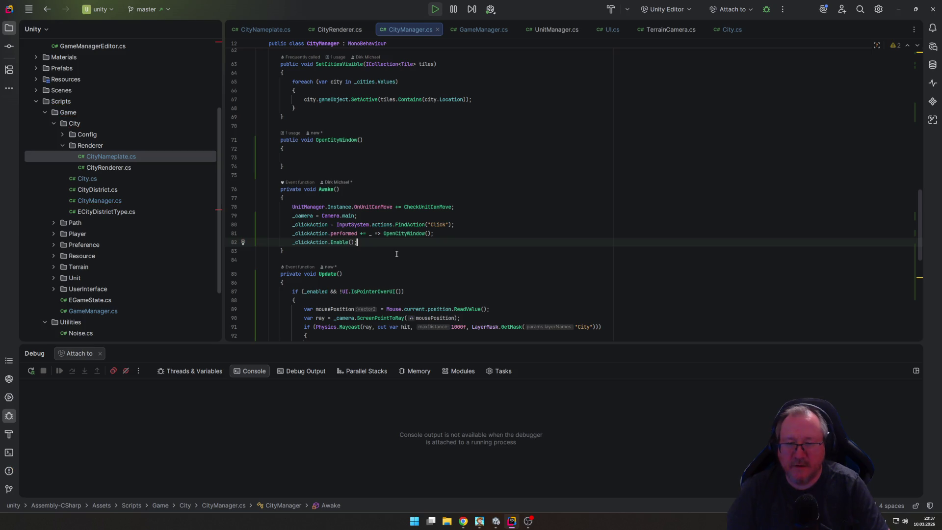
key(Up)
key(Up)
key(Up)
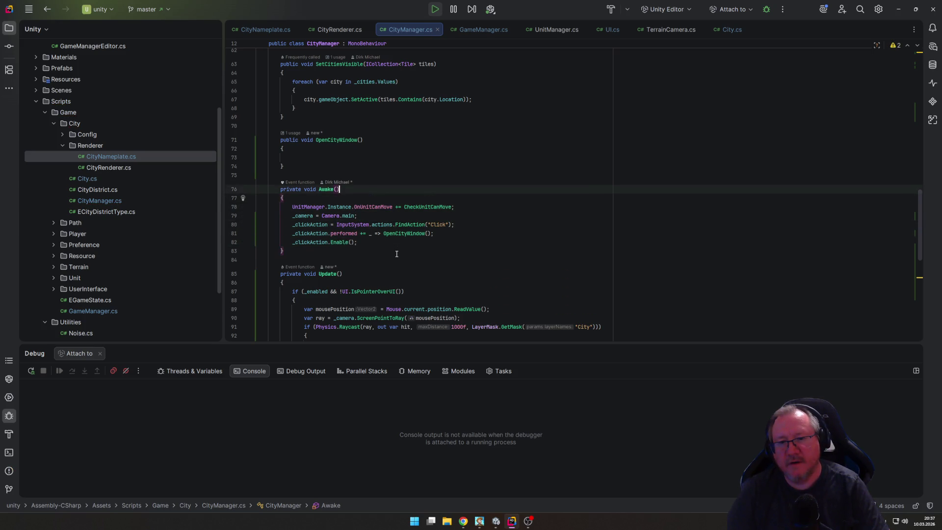
key(Up)
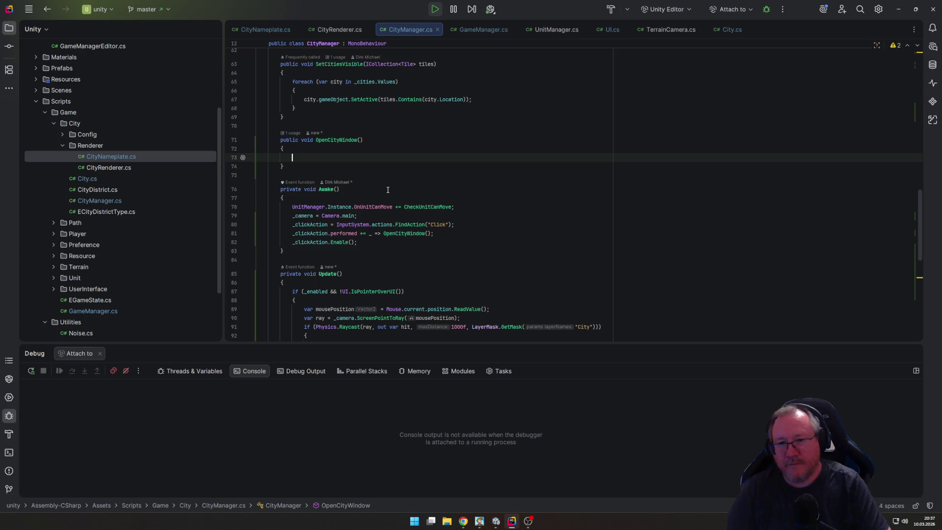
Step: In OpenCityWindow, add if (_hoveredCity) Debug.Log($"Opening city window for {_hoveredCity.name}")
text(if (_)
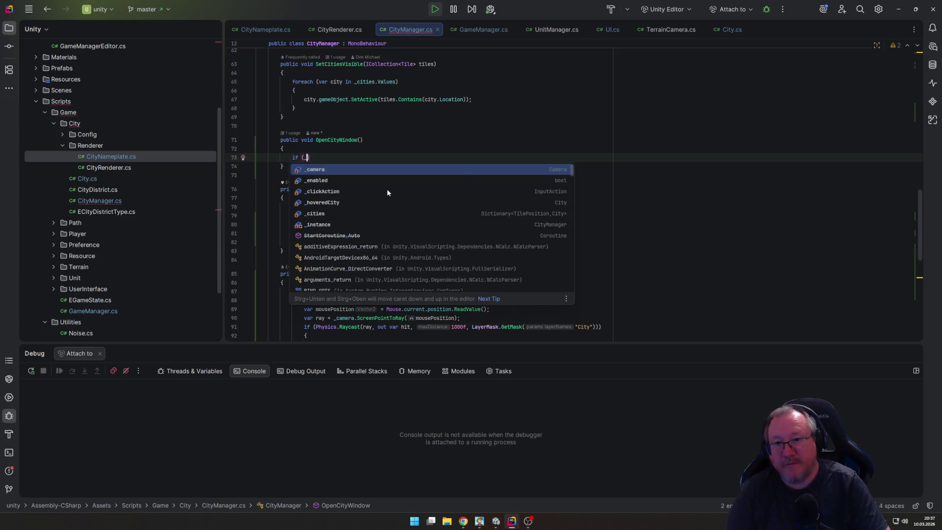
text(ho)
key(Return)
text())
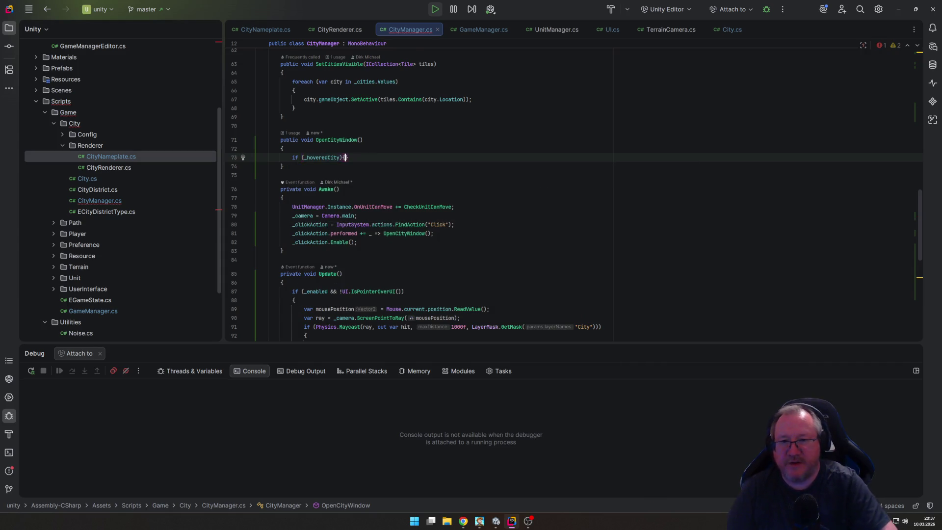
key(Return)
key(Down)
key(Down)
key(Down)
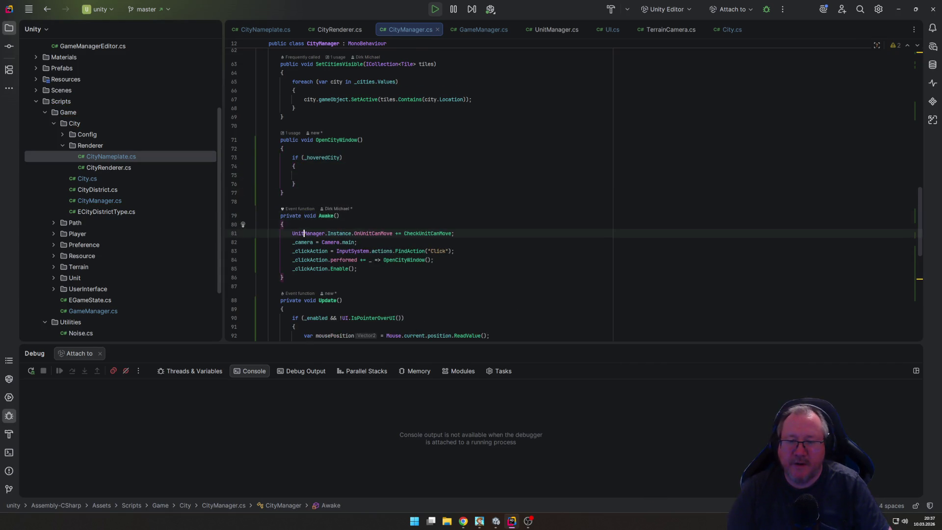
key(Up)
key(Up)
key(Up)
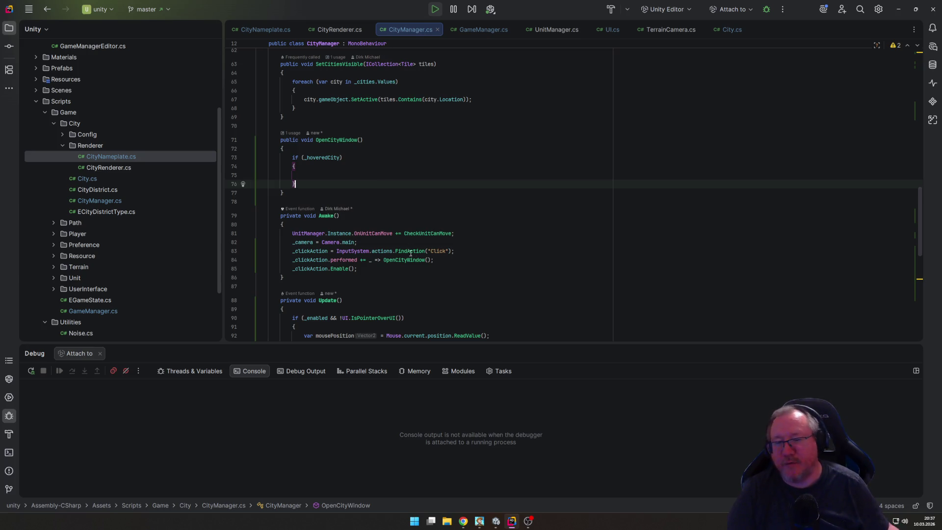
click(418, 175)
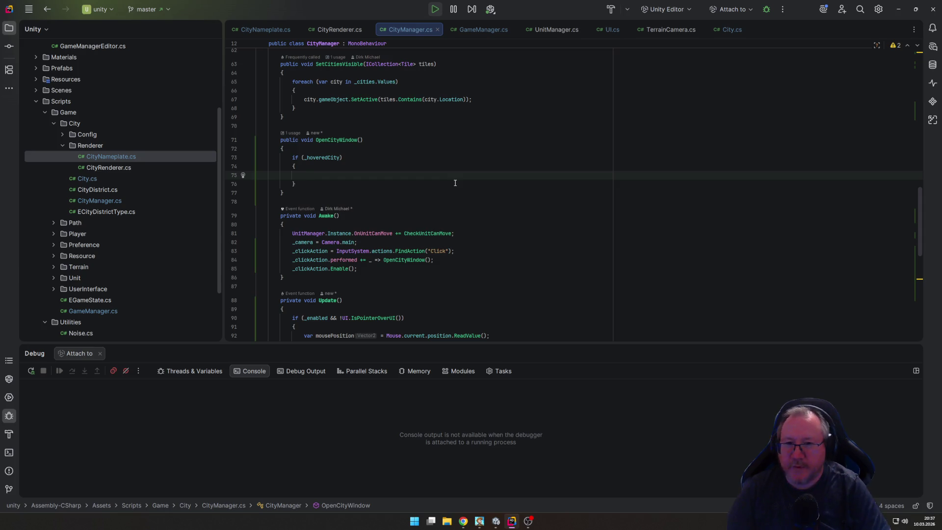
text(Debug.Log($")
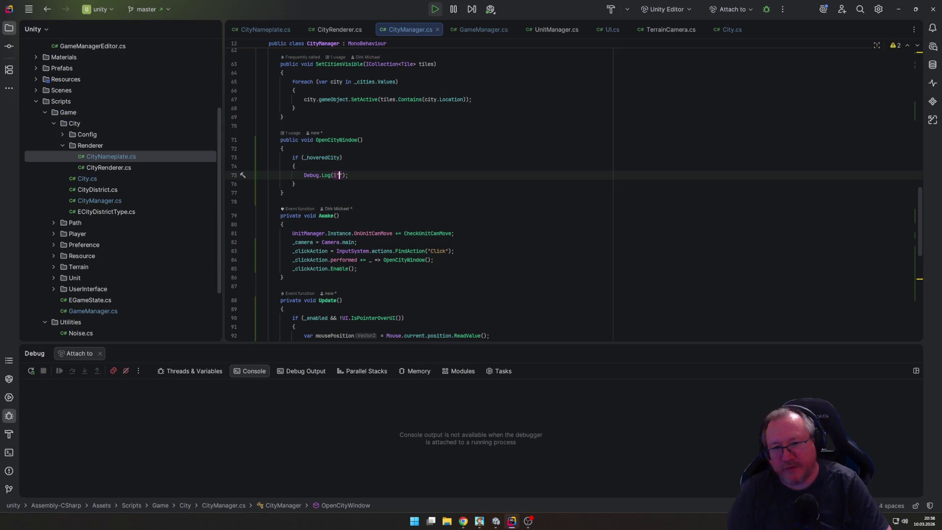
text(Opne)
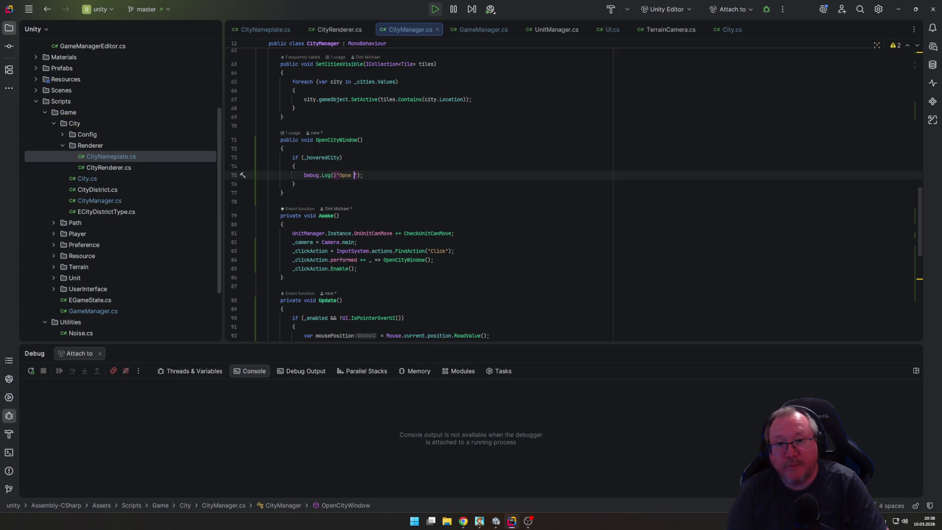
text(n)
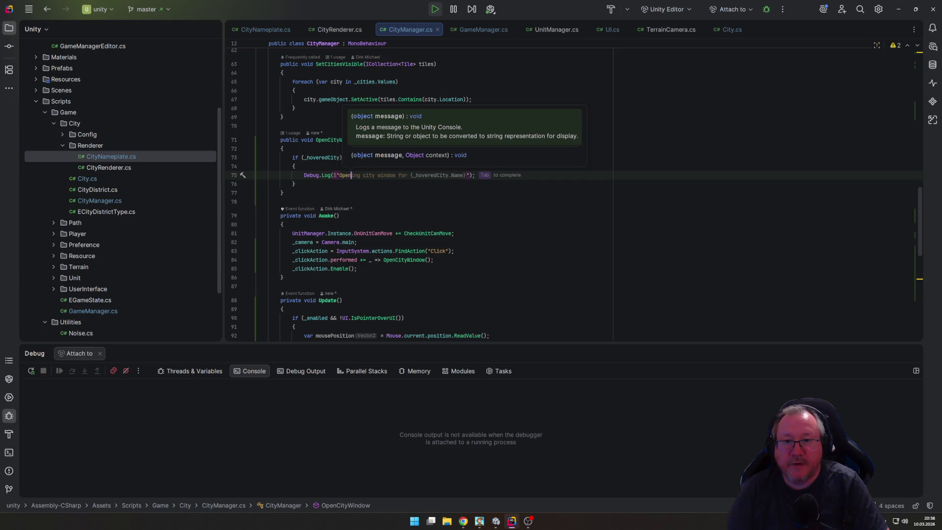
key(Tab)
key(BackSpace)
key(BackSpace)
key(BackSpace)
text(n)
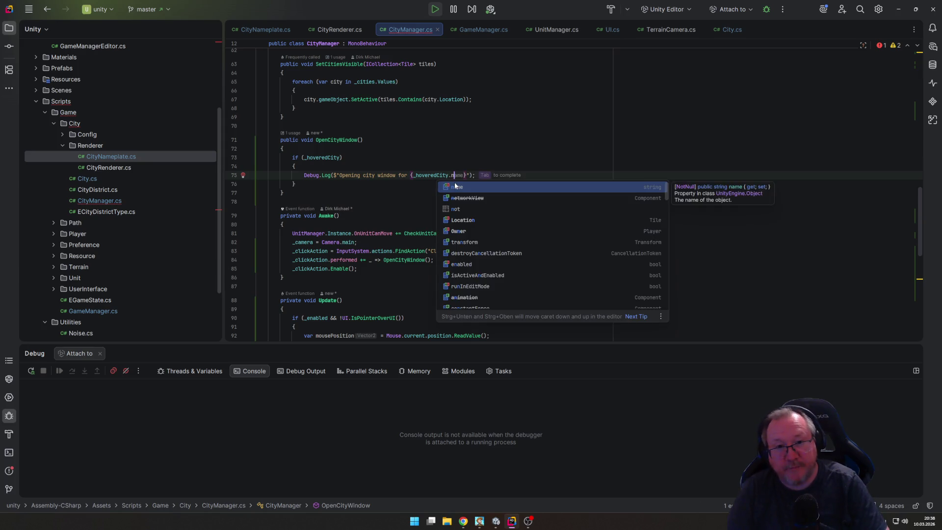
key(Tab)
click(485, 234)
Step: Delete the return; line from Update's hover check
scroll(467, 280, down, 5)
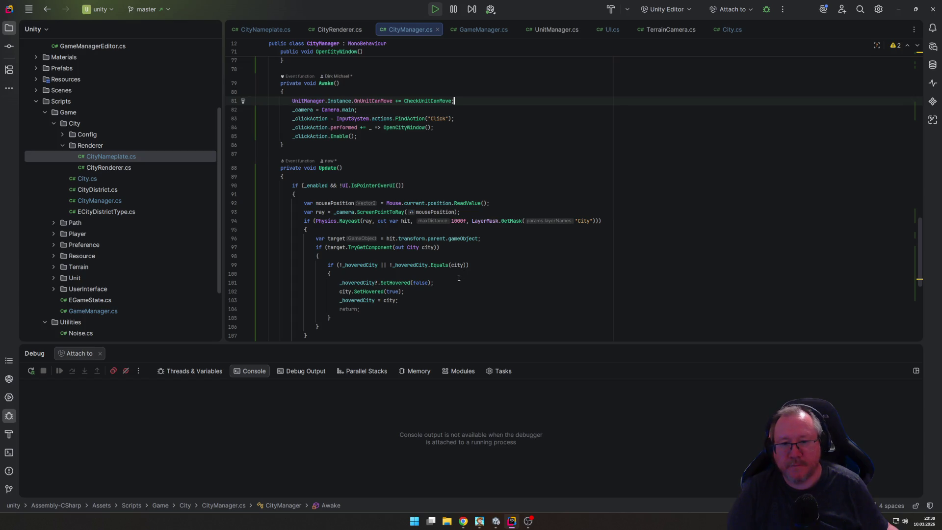
scroll(459, 278, down, 4)
click(363, 203)
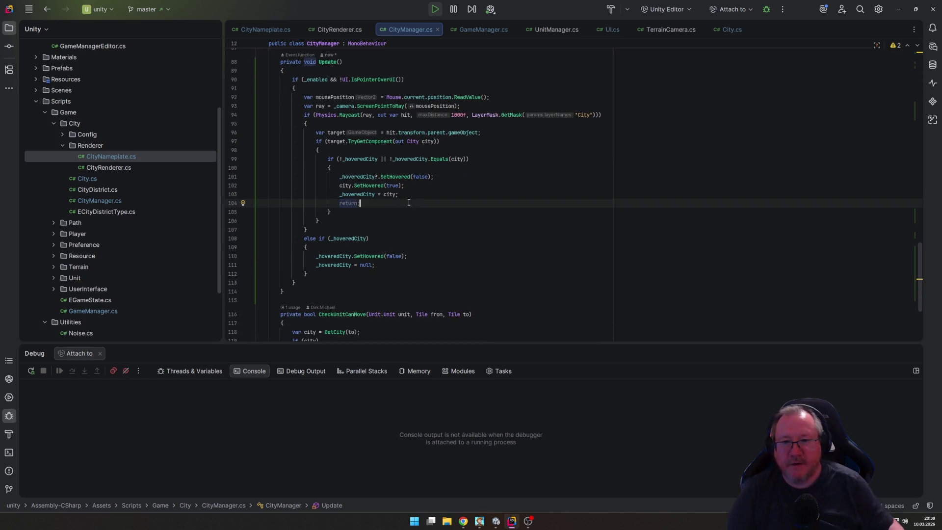
triple_click(363, 203)
key(Delete)
scroll(481, 234, up, 8)
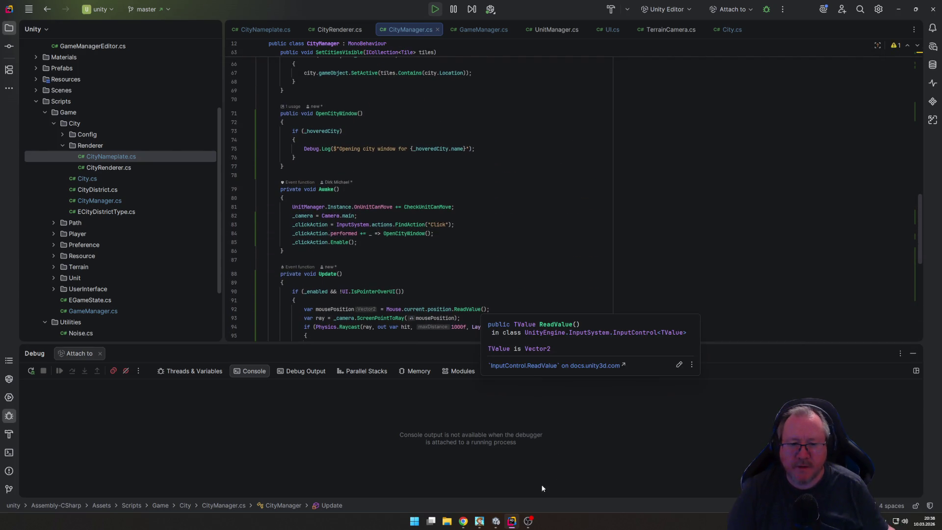